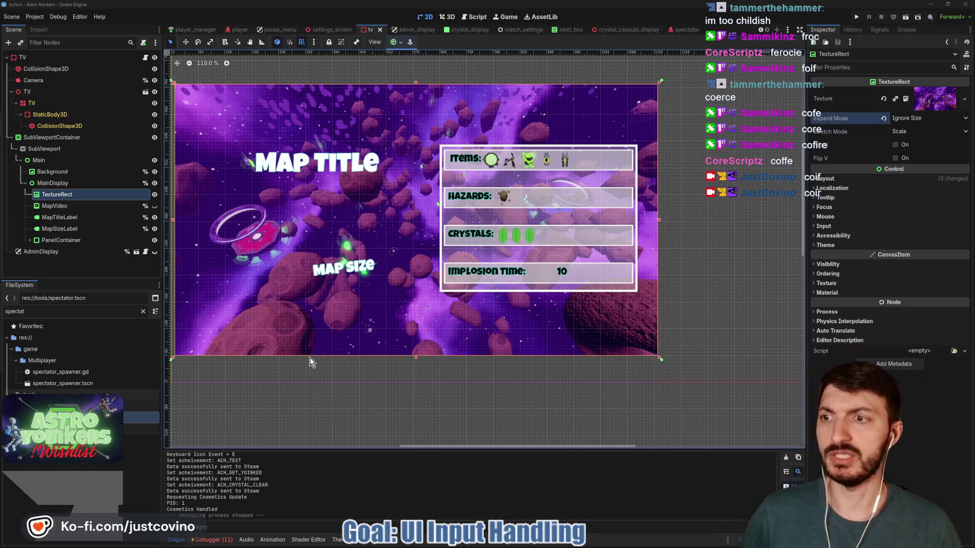
- Rename TextureRect to MapImage, set its Stretch Mode to Keep Centered, and save the scene
double_click(97, 195)
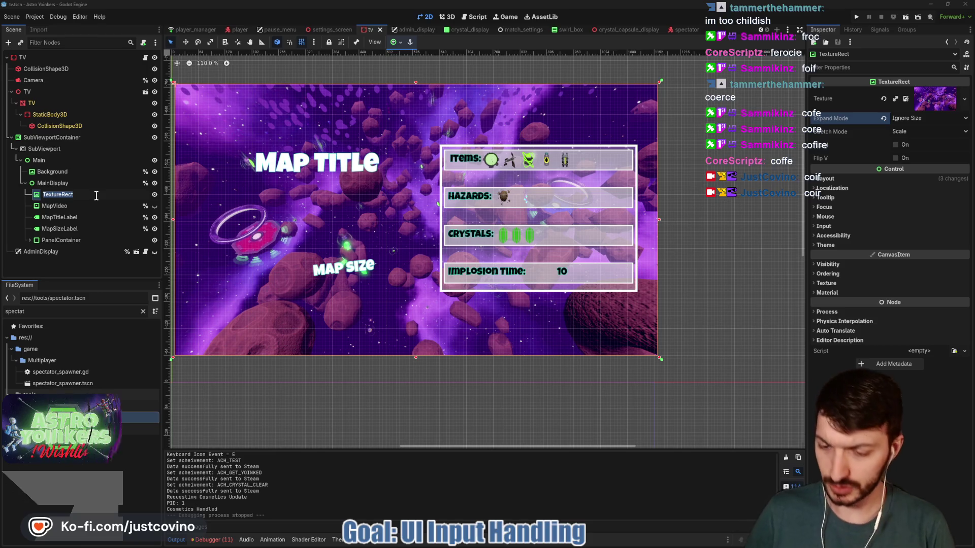
type("MapImage")
key("Return")
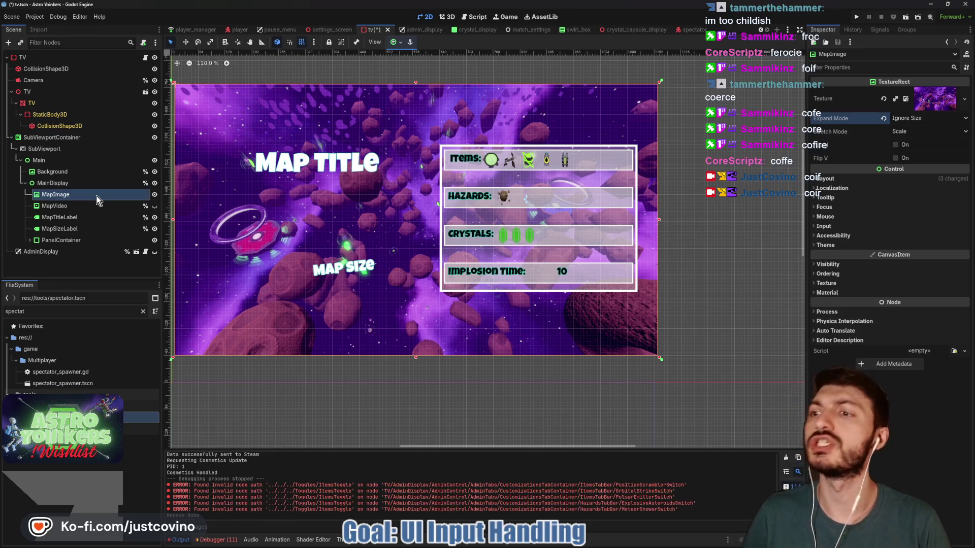
left_click(904, 133)
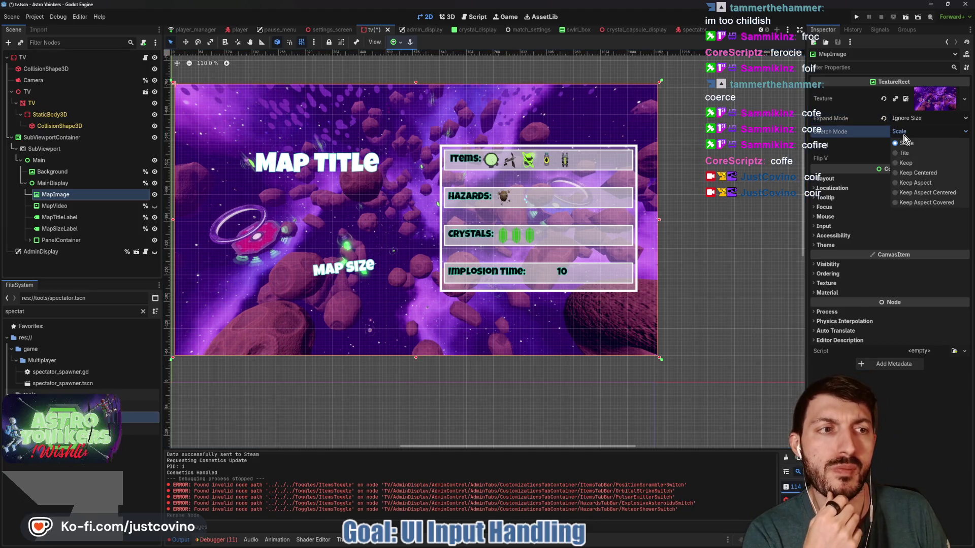
left_click(913, 173)
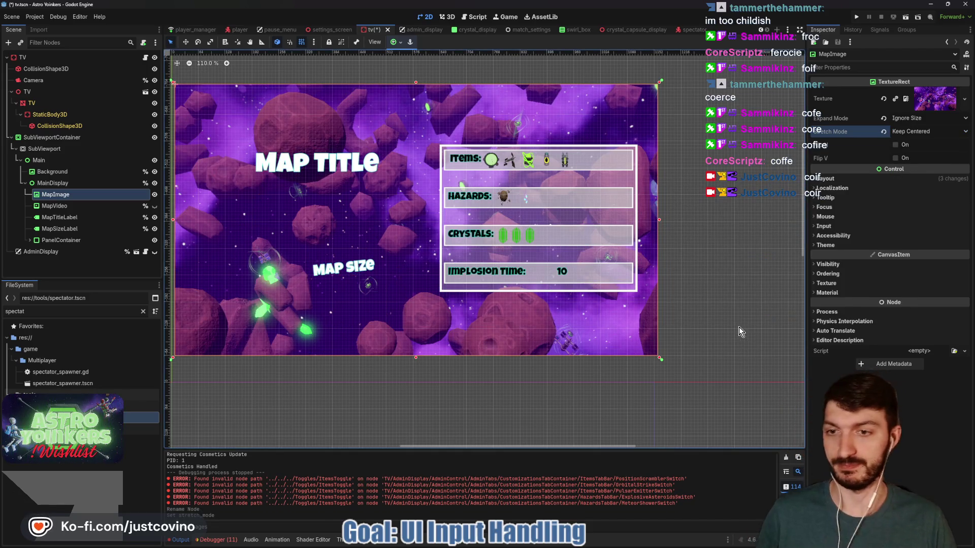
key("ctrl+s")
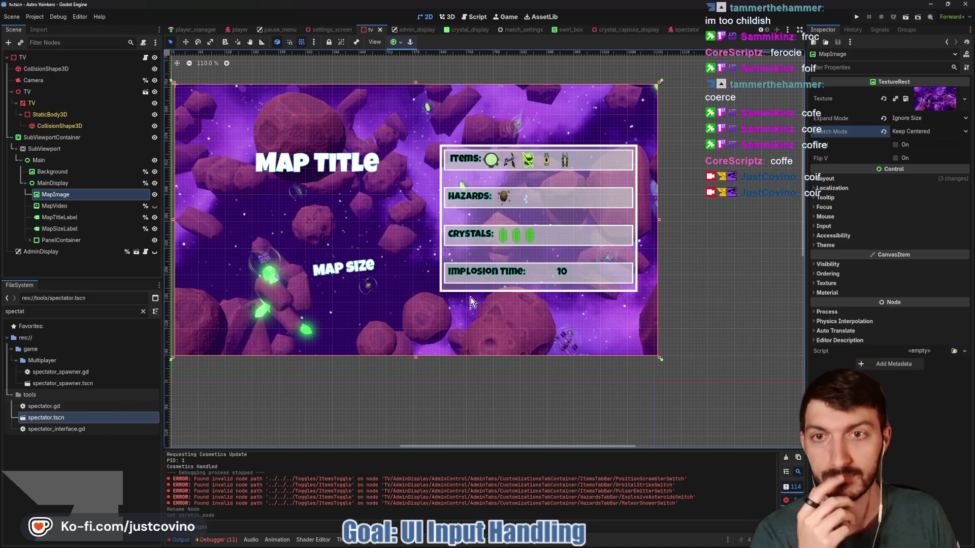
- Dim MapImage's Modulate tint to grey and save the TV scene
left_click(832, 264)
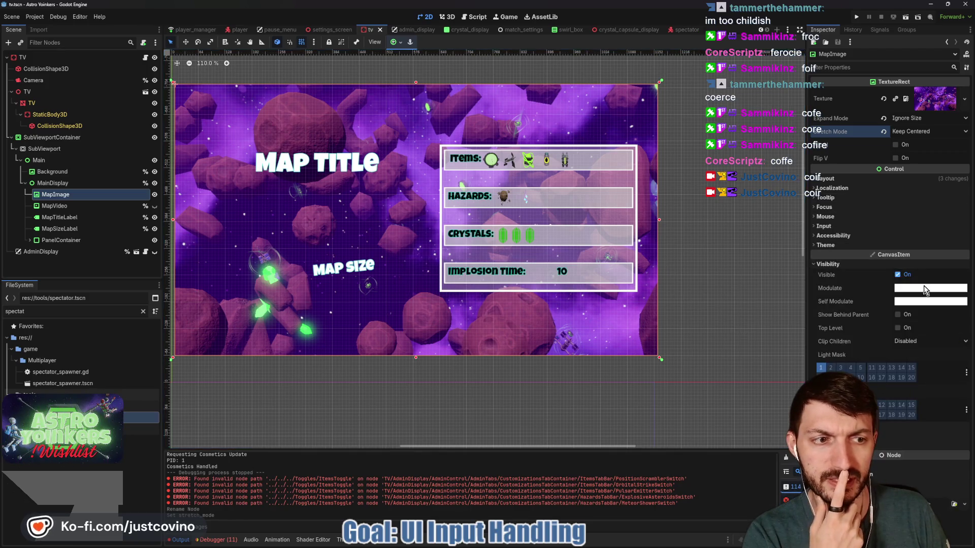
left_click(924, 288)
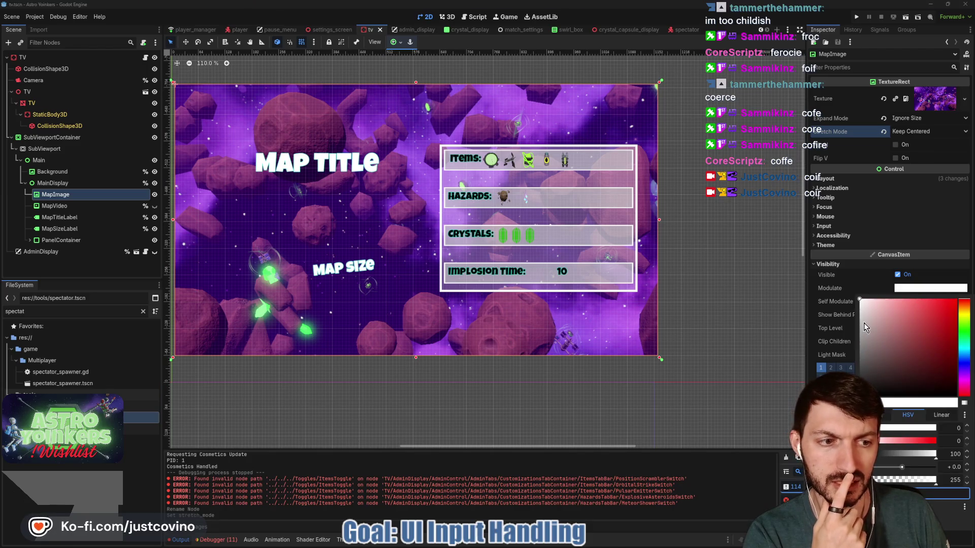
left_click_drag(861, 309, 855, 324)
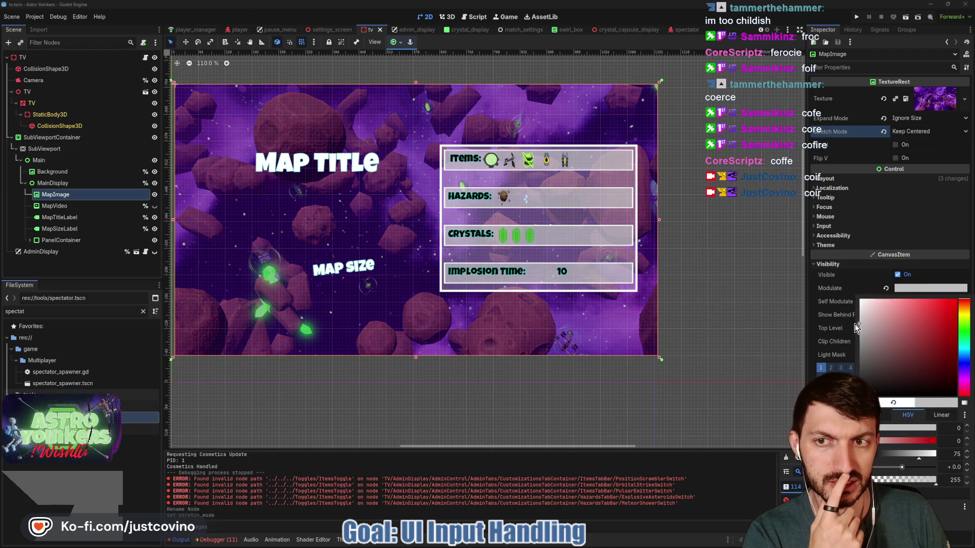
key("Escape")
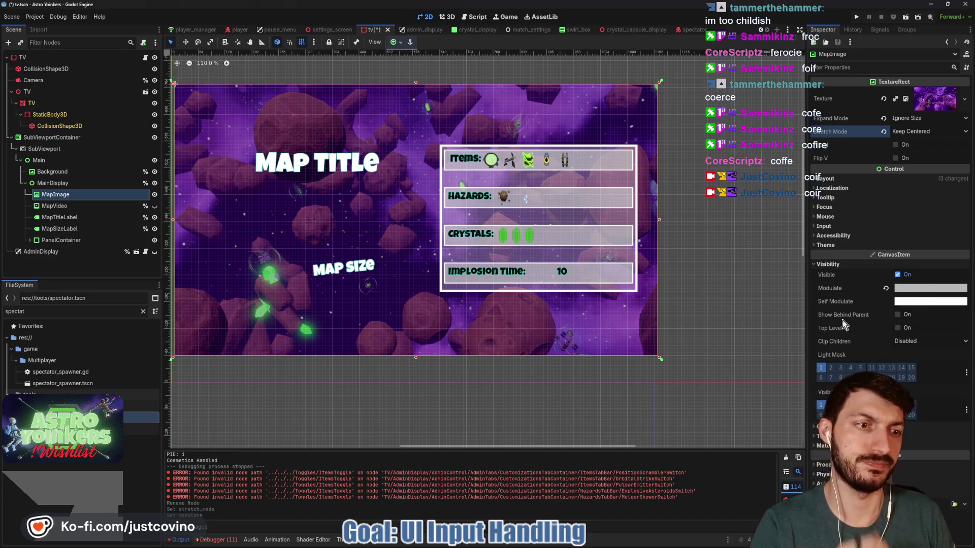
key("ctrl+s")
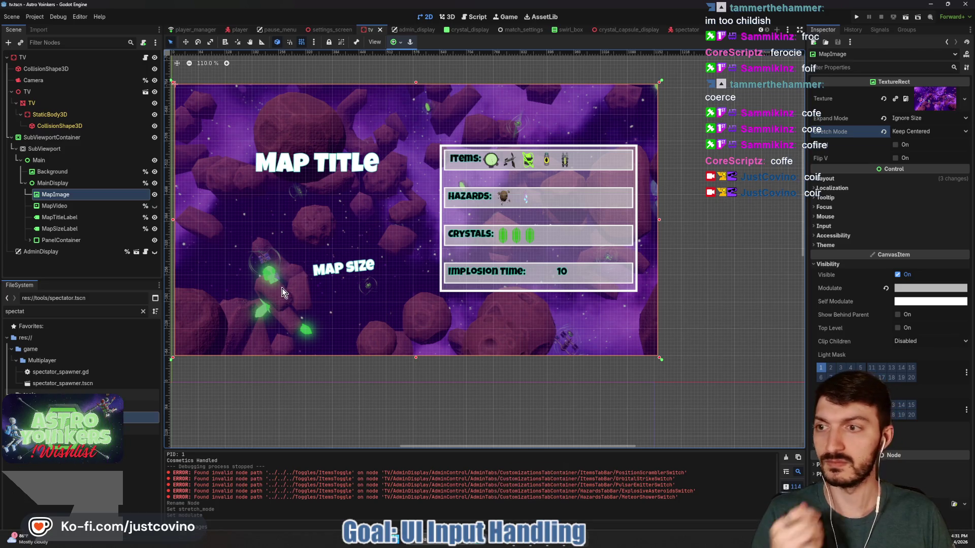
- Leave MapVideo hidden and open the TV node's map_customization_tv.gd script
left_click(87, 206)
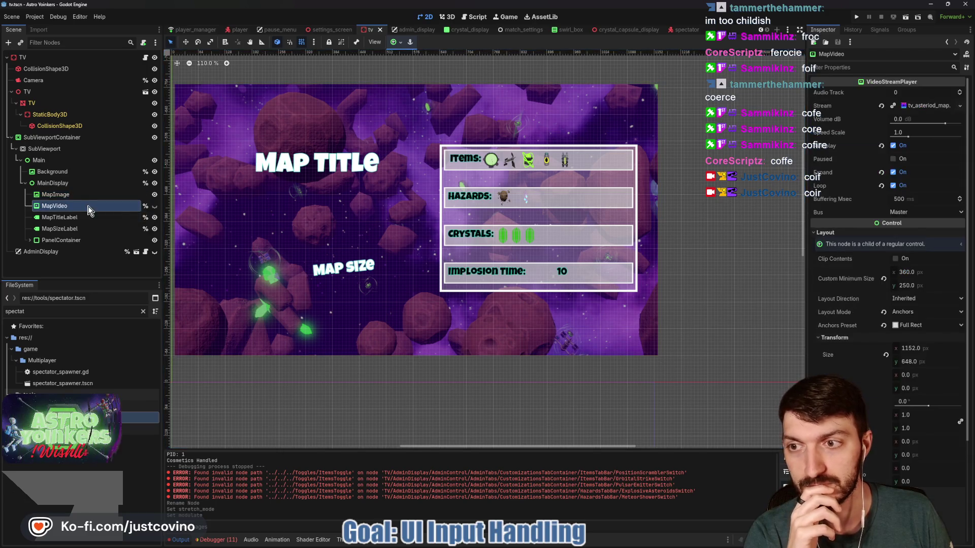
left_click(155, 206)
left_click(155, 207)
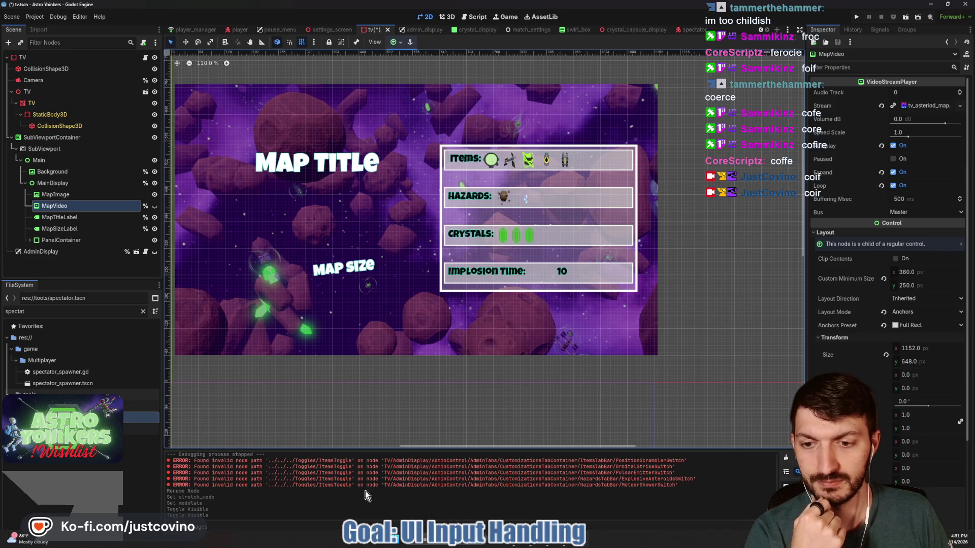
left_click(145, 57)
scroll(462, 206, "up", 20)
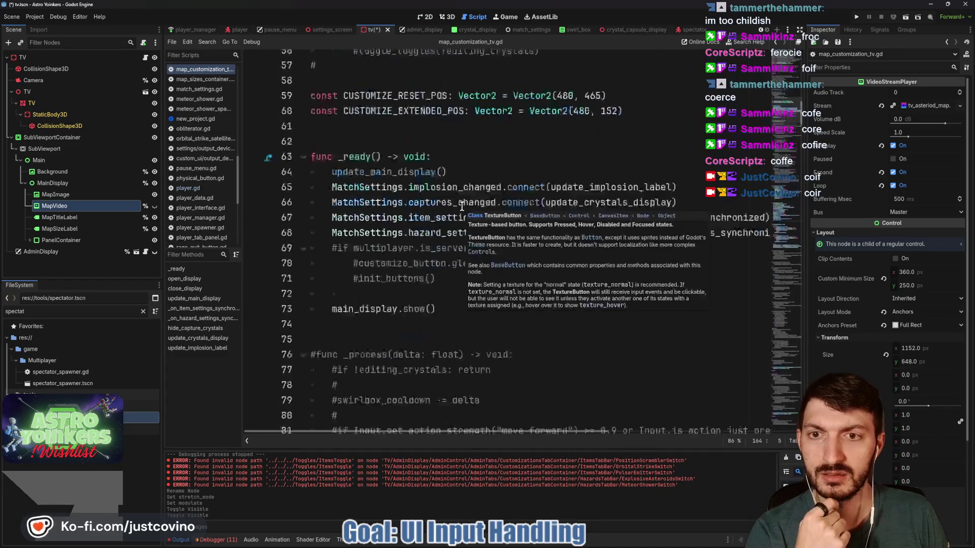
- Scroll through map_customization_tv.gd, select map_video on line 5, and search the script for it
scroll(462, 206, "up", 14)
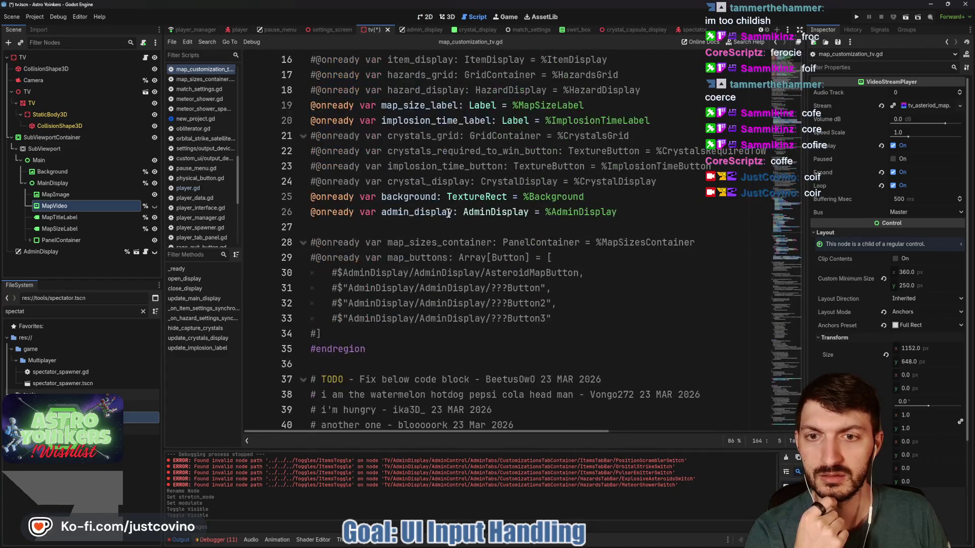
scroll(406, 241, "up", 5)
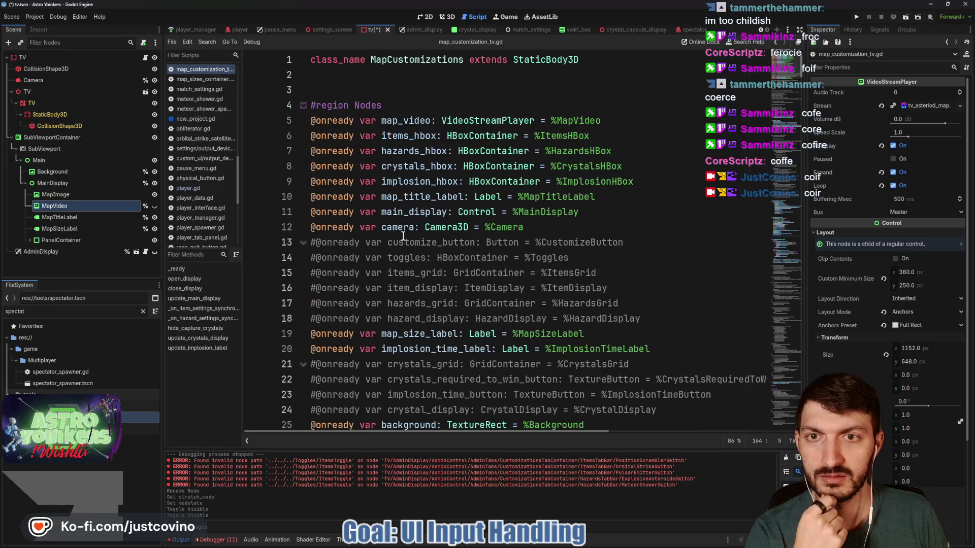
scroll(410, 204, "down", 10)
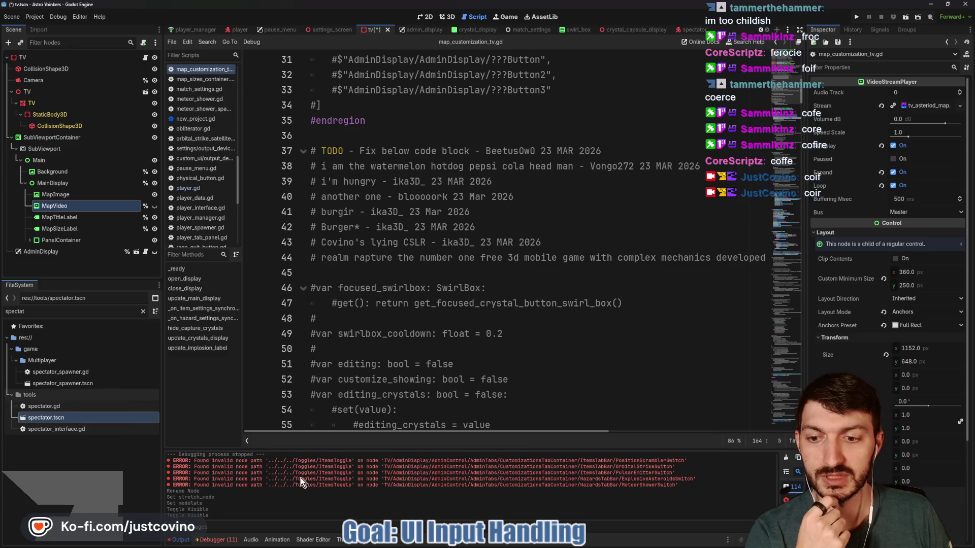
scroll(419, 366, "up", 5)
scroll(419, 366, "up", 5)
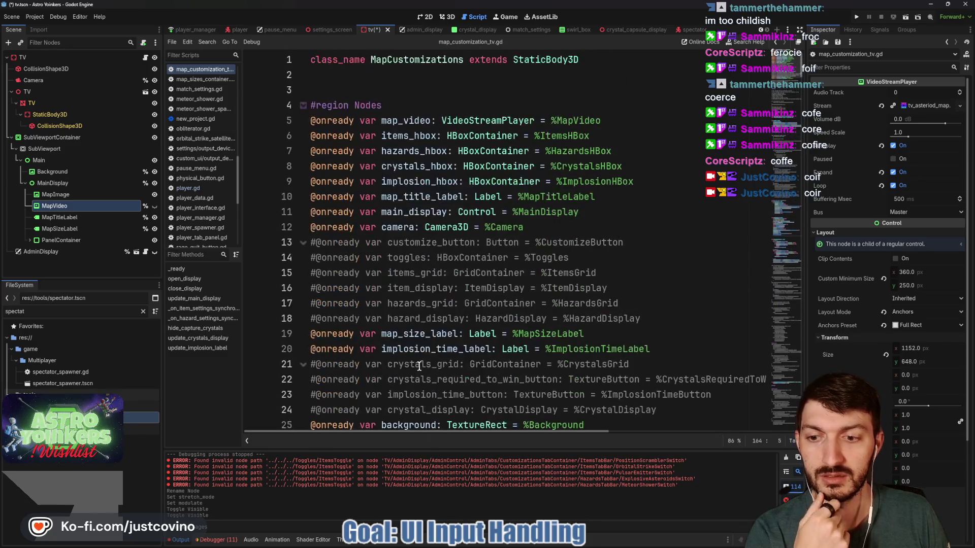
scroll(419, 366, "down", 7)
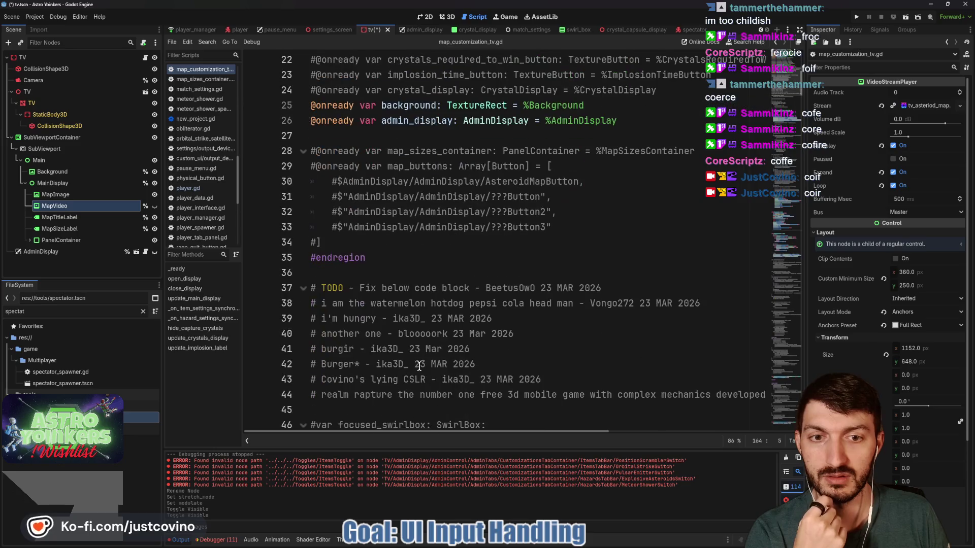
scroll(419, 366, "up", 6)
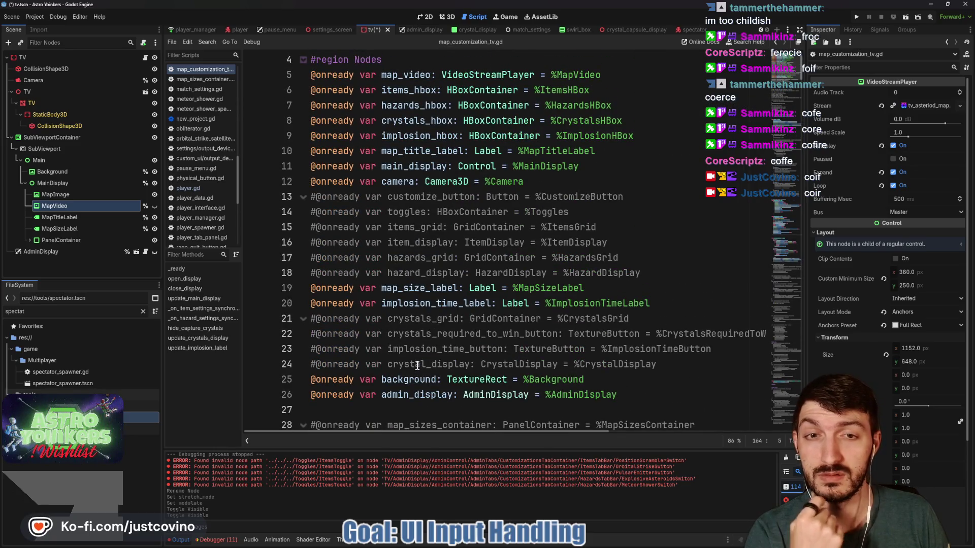
scroll(417, 366, "up", 1)
scroll(417, 366, "down", 7)
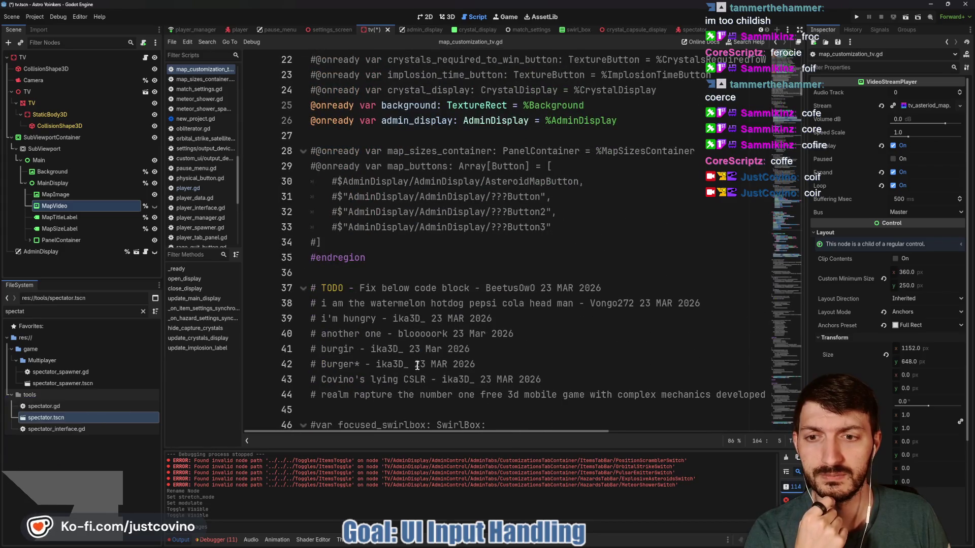
scroll(417, 366, "up", 4)
scroll(418, 366, "up", 3)
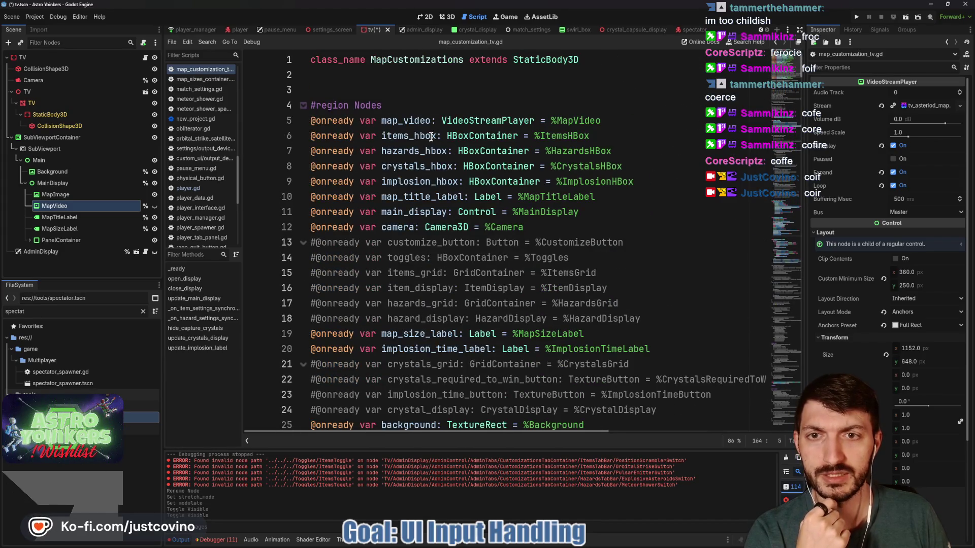
double_click(407, 119)
key("ctrl+f")
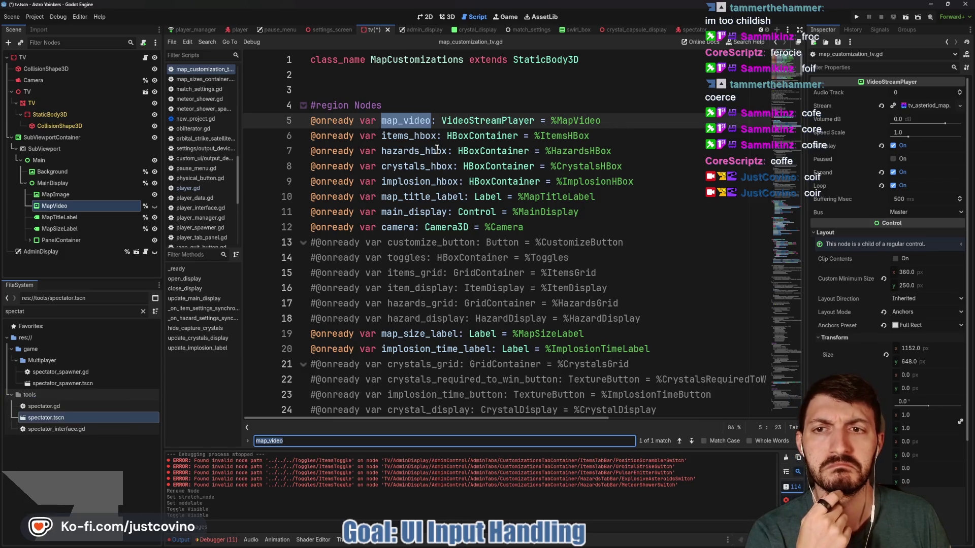
- Search all project files for map_video
left_click(412, 118)
key("ctrl+shift+f")
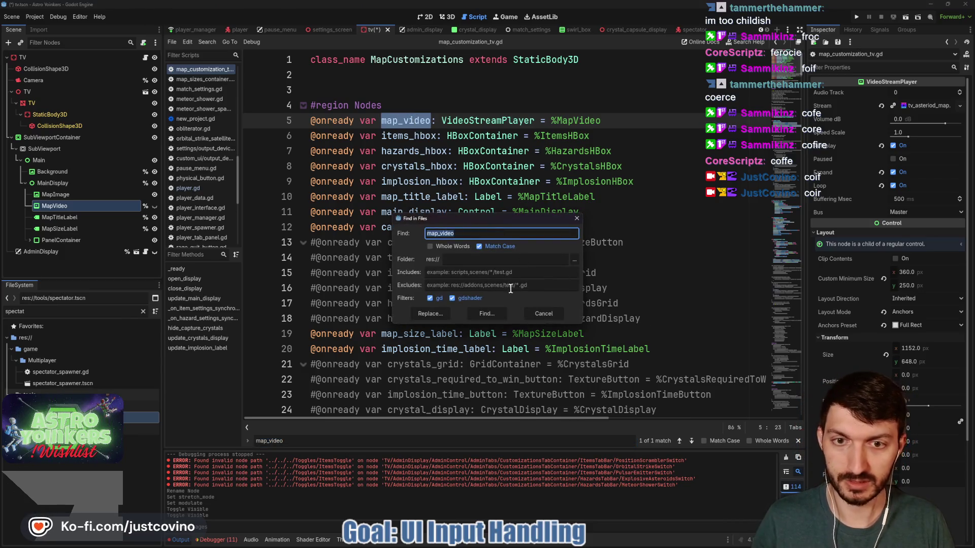
left_click(494, 318)
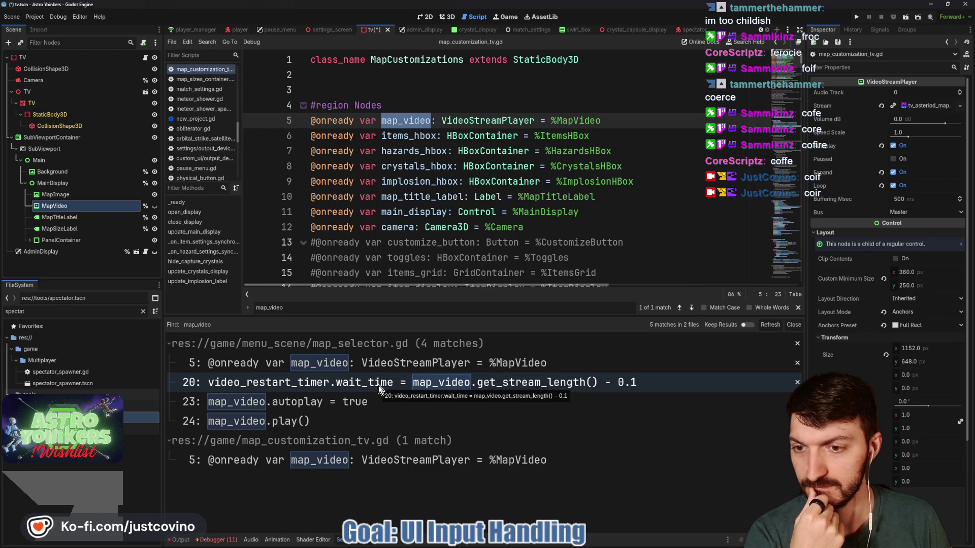
- Review the map_video declaration in map_selector.gd, close the search results, and return to the 2D view
left_click(380, 368)
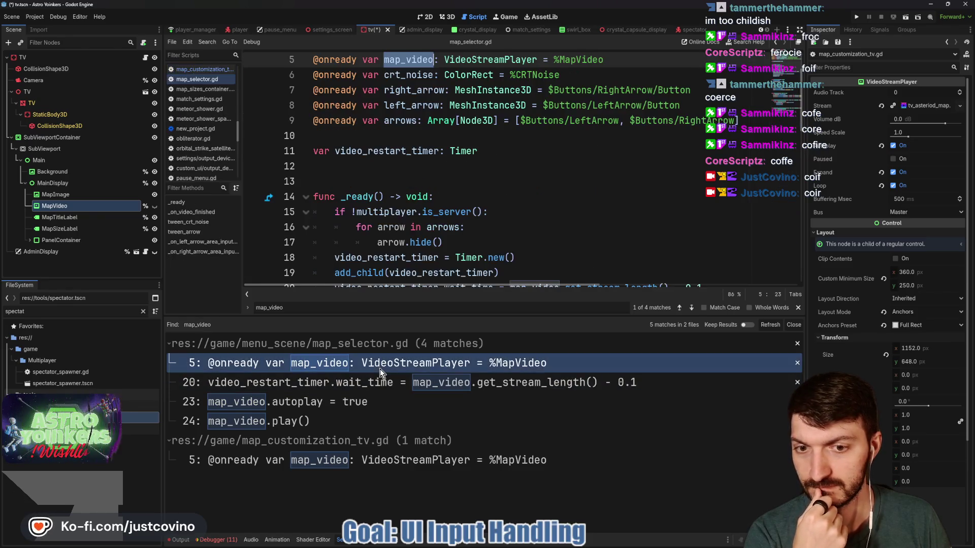
scroll(510, 233, "up", 2)
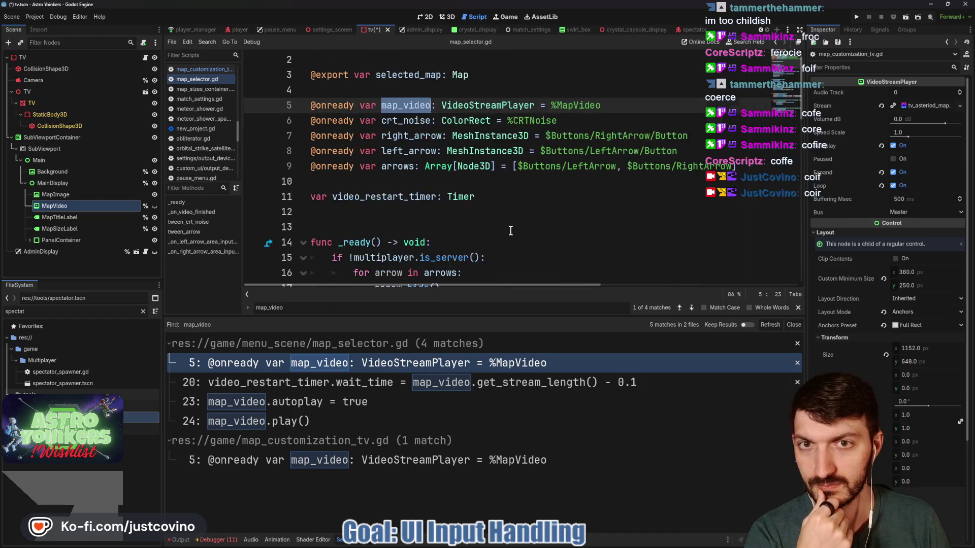
scroll(514, 230, "down", 5)
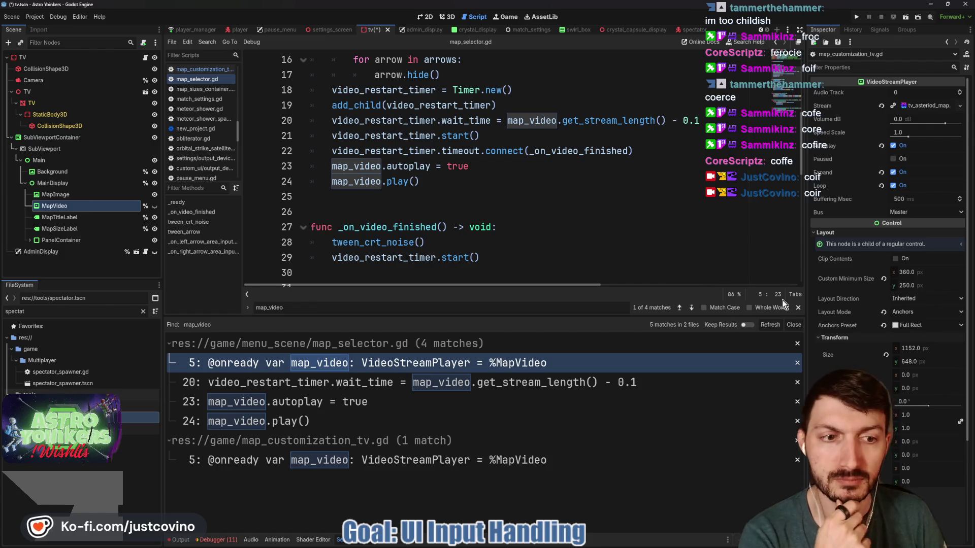
left_click(793, 325)
left_click(449, 217)
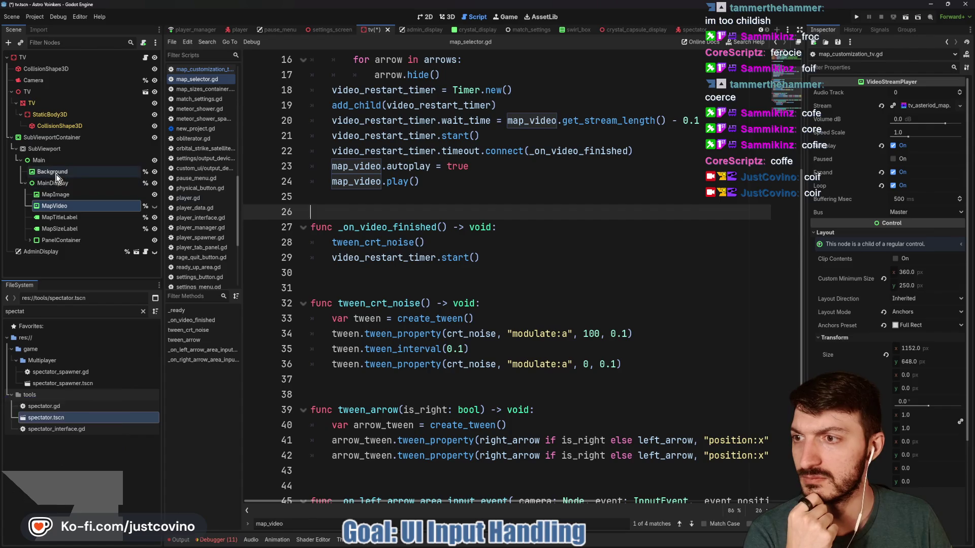
left_click(427, 16)
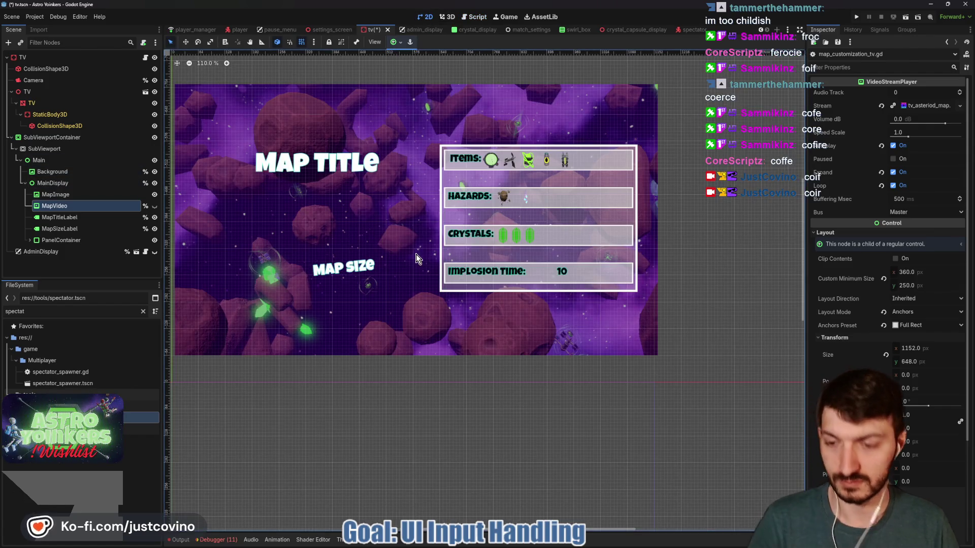
- Save the TV scene, keep AdminDisplay hidden, and open map_customization_tv.gd
key("ctrl+s")
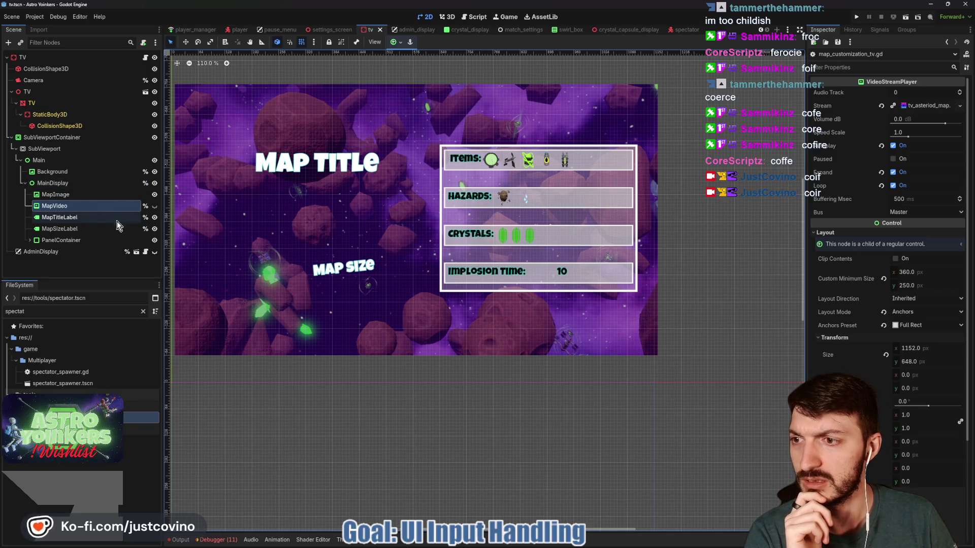
left_click(156, 252)
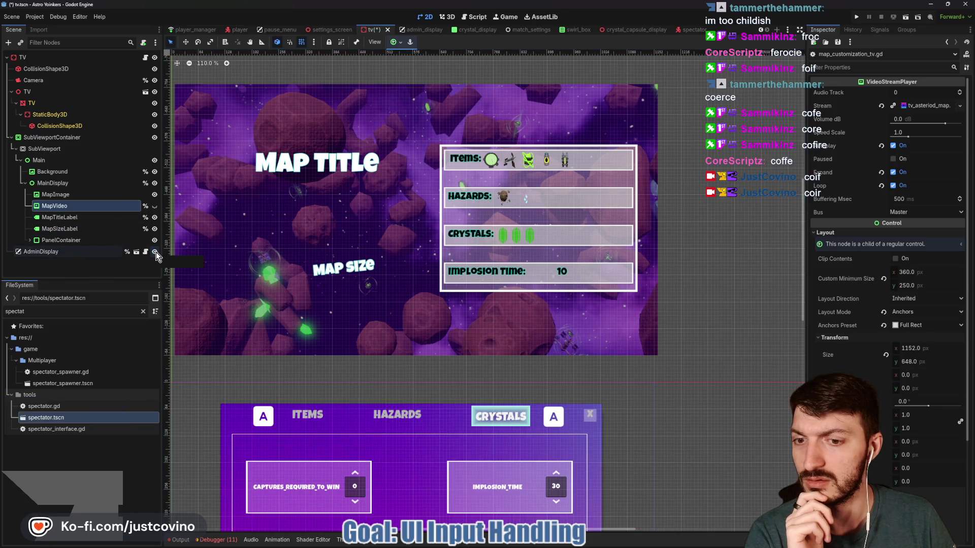
left_click(156, 252)
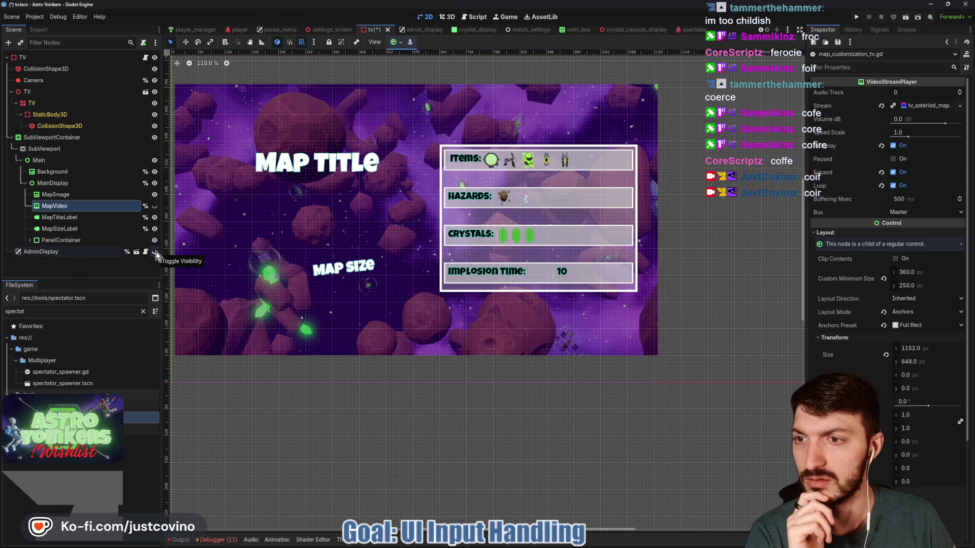
left_click(145, 56)
scroll(522, 254, "down", 15)
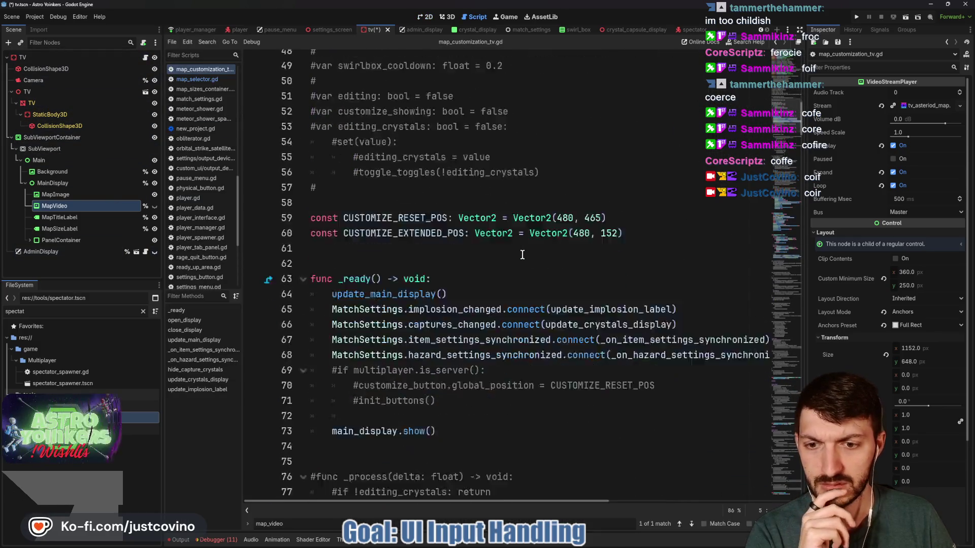
- Delete the blank line 146 above close_display, save map_customization_tv.gd, and run the project
scroll(521, 255, "down", 13)
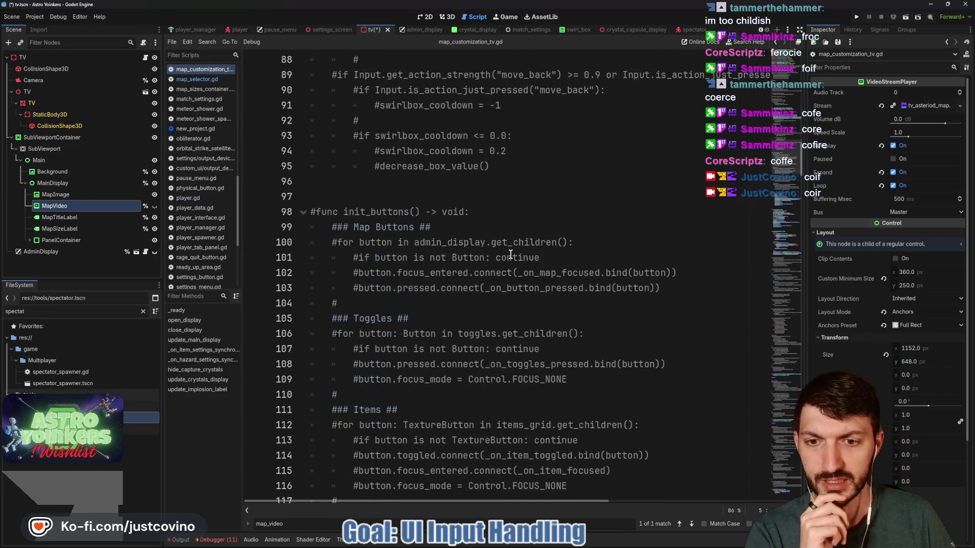
scroll(511, 254, "down", 5)
scroll(503, 251, "down", 9)
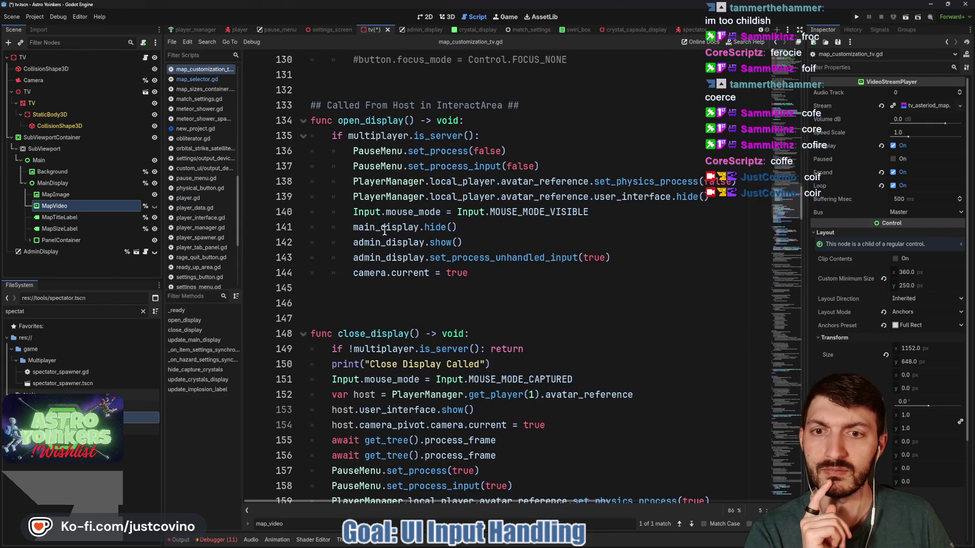
mouse_move(385, 229)
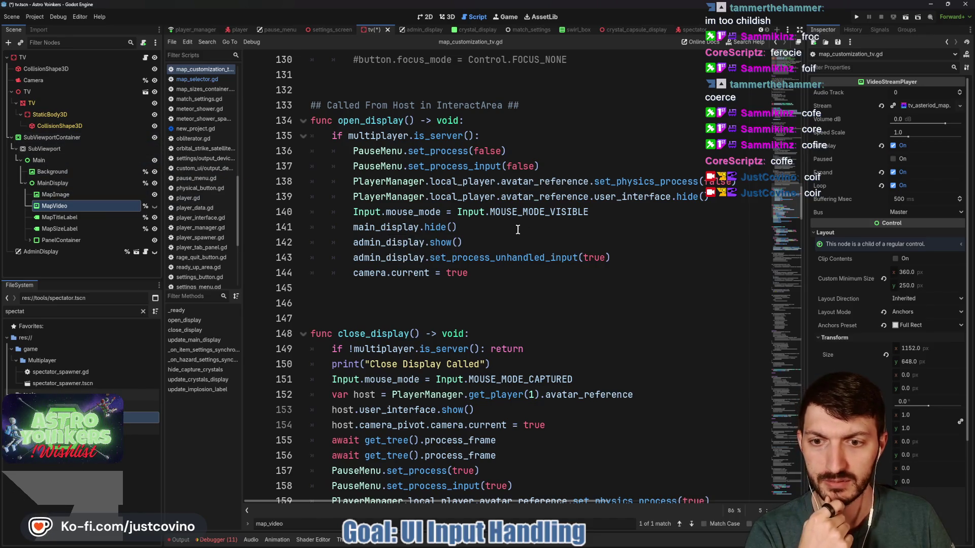
scroll(493, 286, "down", 2)
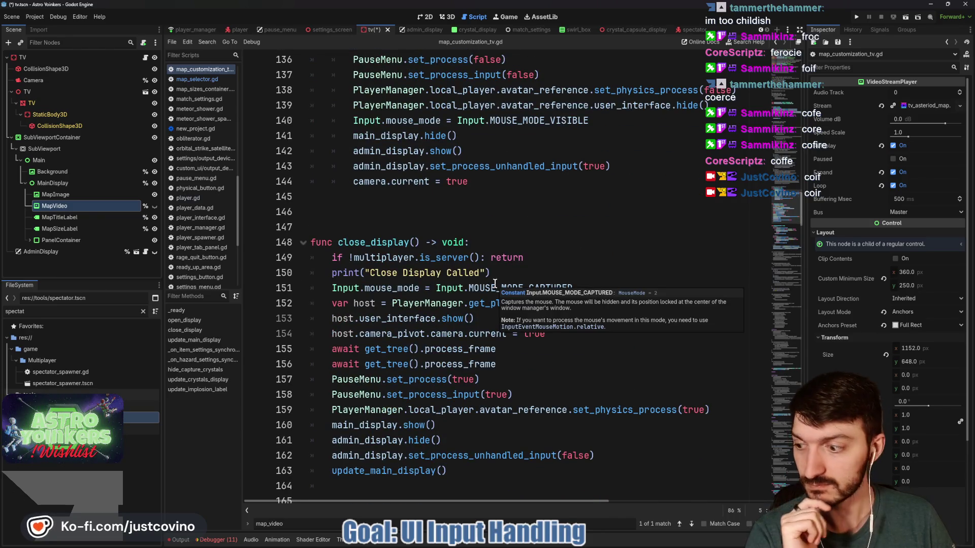
left_click(524, 272)
left_click(434, 214)
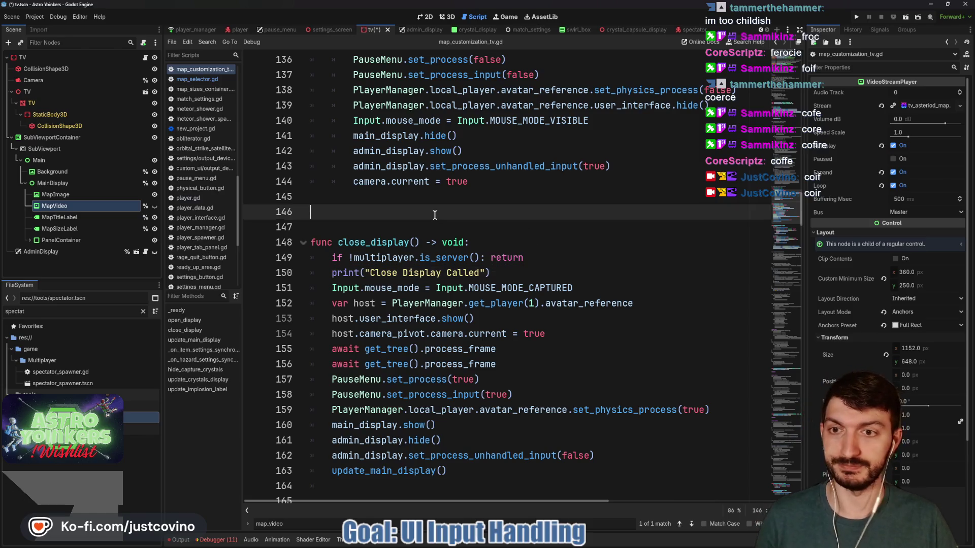
key("BackSpace")
key("ctrl+s")
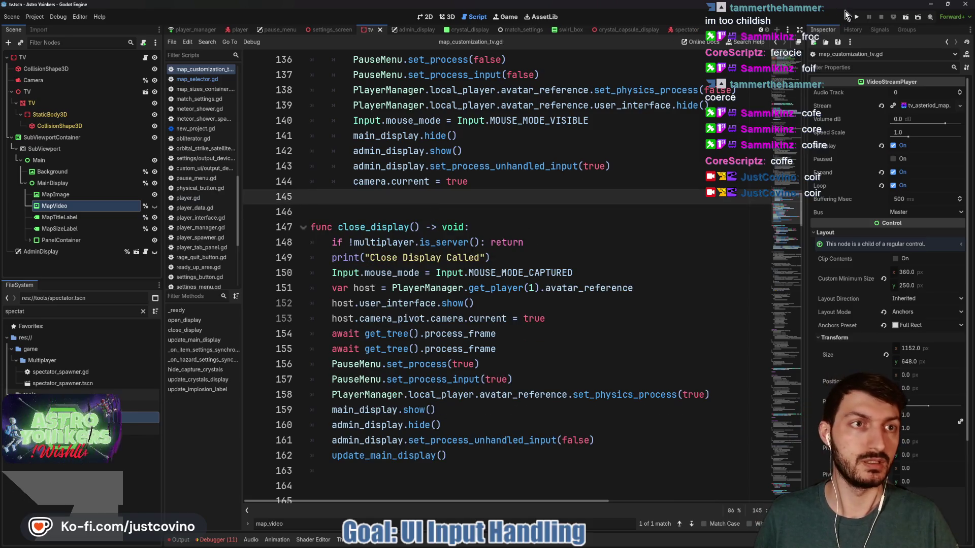
left_click(857, 17)
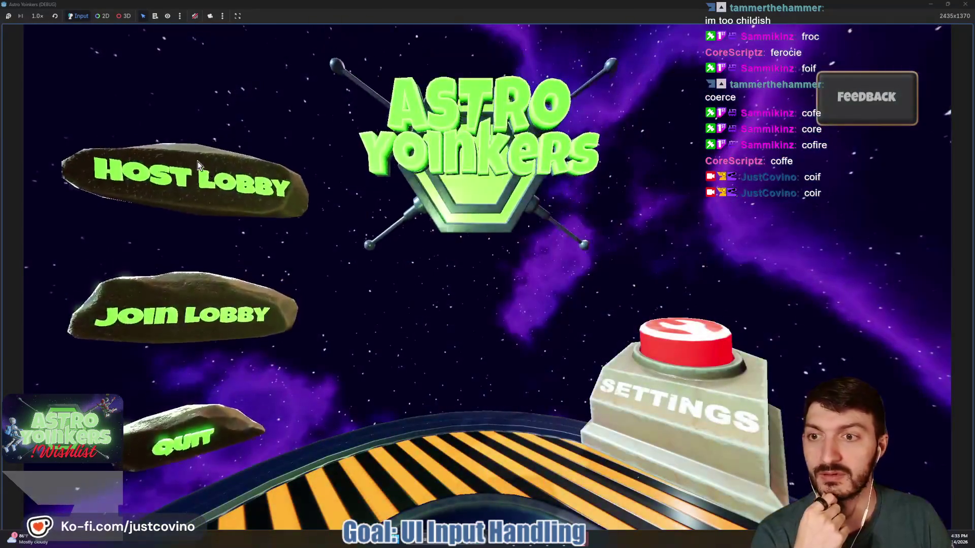
- Host a lobby, wait for loading, pause the game, and minimize it back to the editor
left_click(197, 162)
left_click(474, 241)
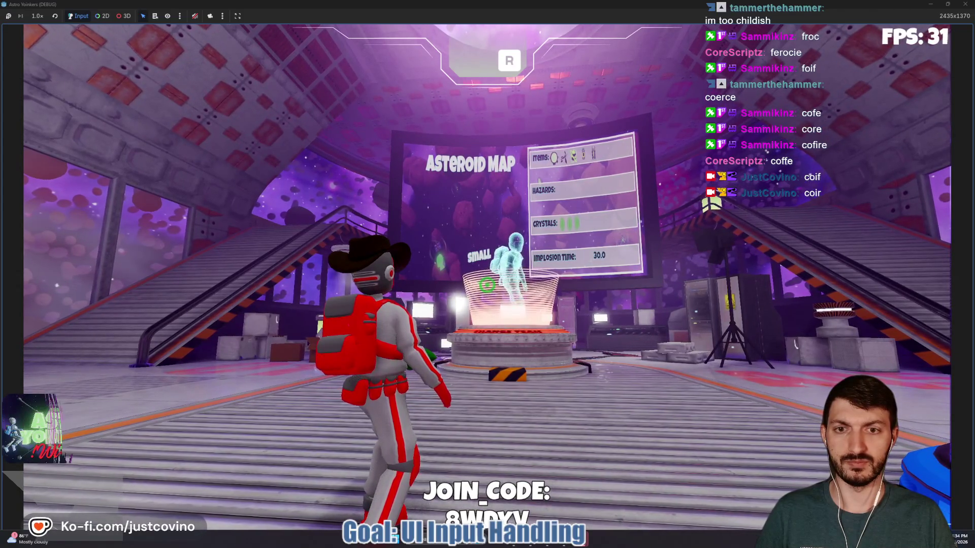
key("Escape")
left_click(938, 3)
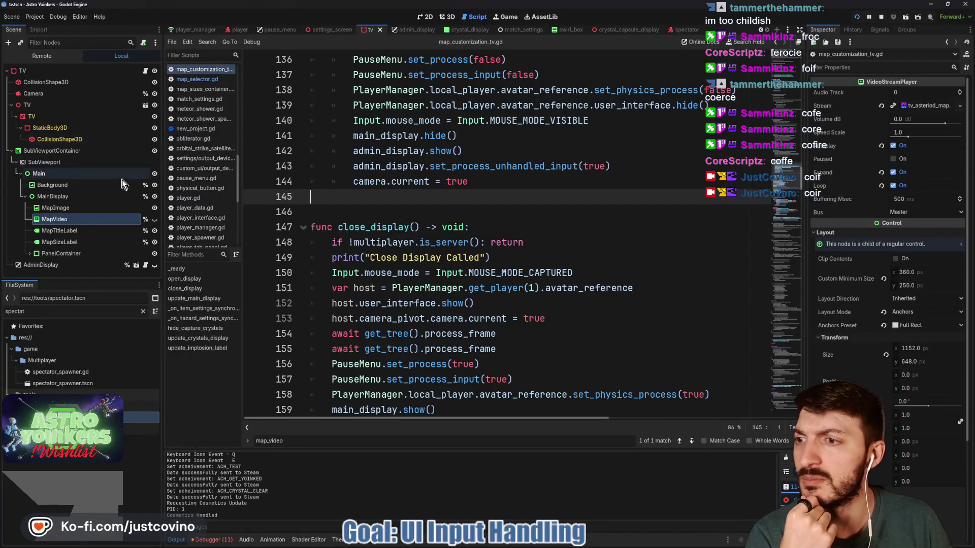
- Set MapImage's Expand Mode to Keep Size
left_click(55, 208)
left_click(425, 16)
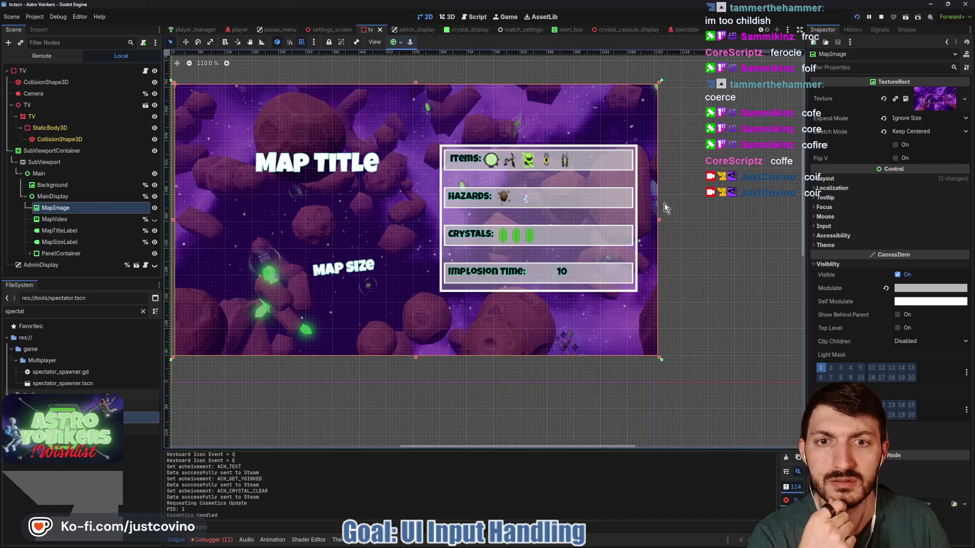
left_click(914, 118)
left_click(913, 130)
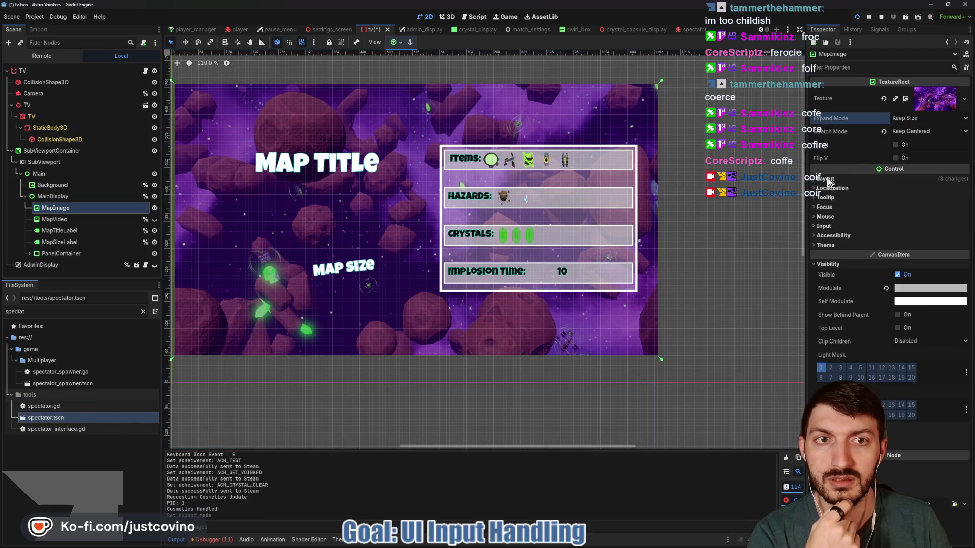
- Move MapImage down and to the left on the canvas and save the tv scene
scroll(762, 216, "down", 3)
scroll(761, 215, "down", 1)
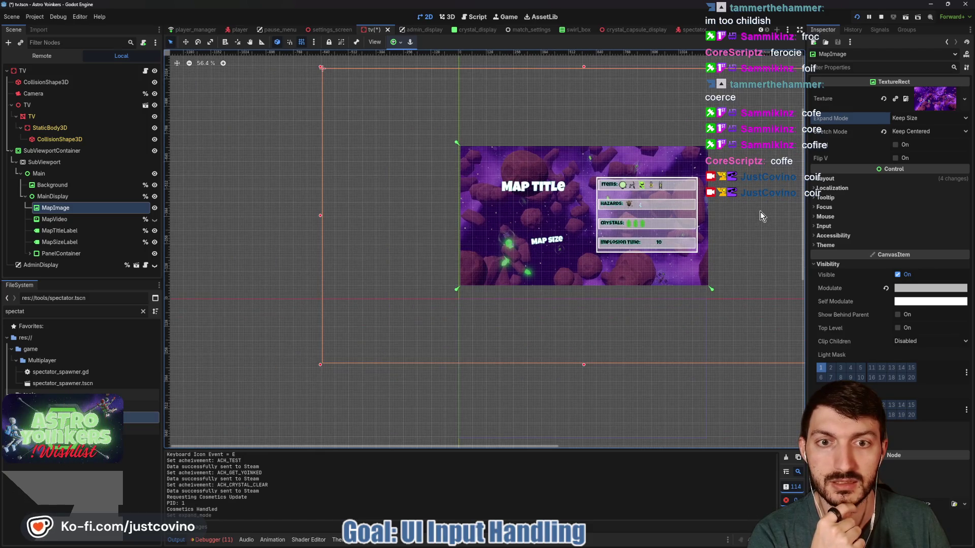
left_click_drag(767, 216, 682, 224)
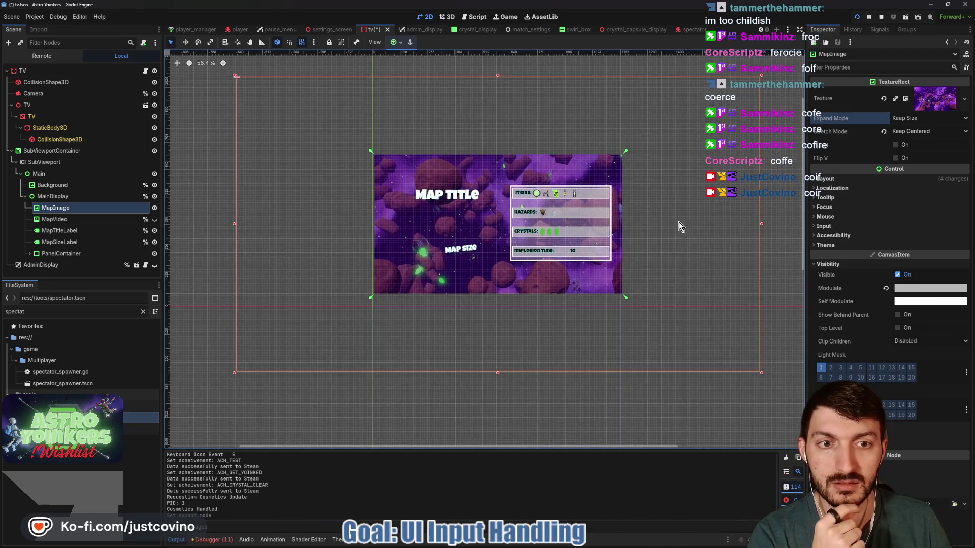
key("Escape")
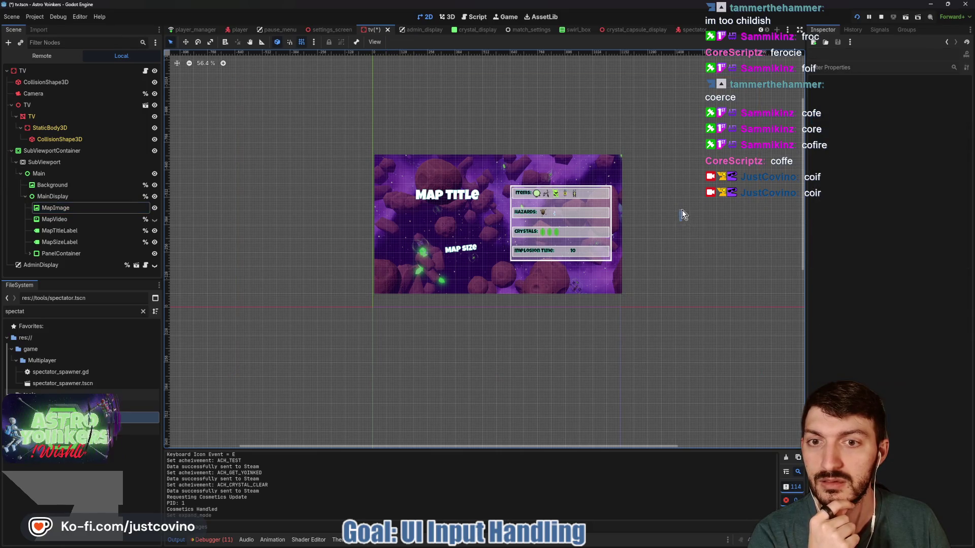
left_click(89, 208)
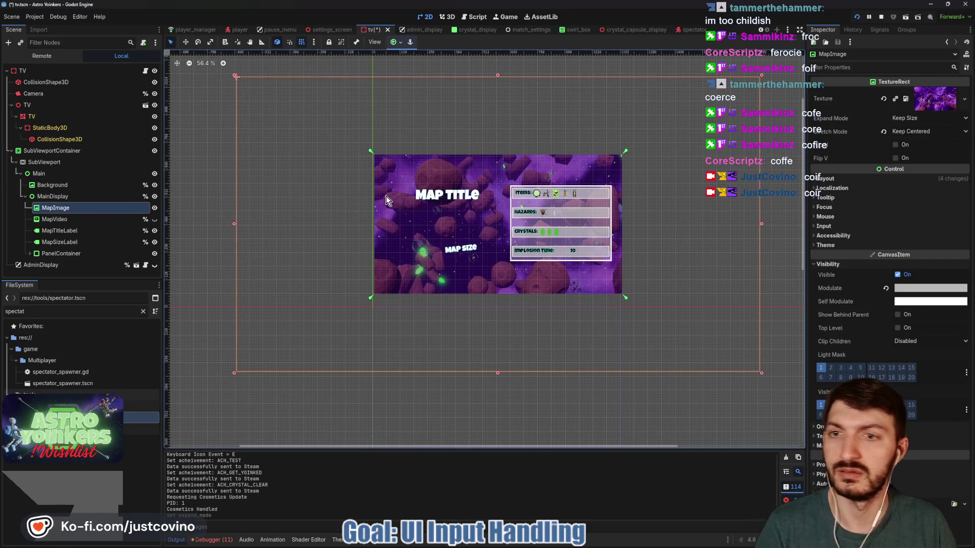
mouse_move(311, 185)
left_mouse_down()
mouse_move(302, 207)
mouse_move(257, 238)
mouse_move(307, 215)
mouse_move(290, 234)
left_mouse_up()
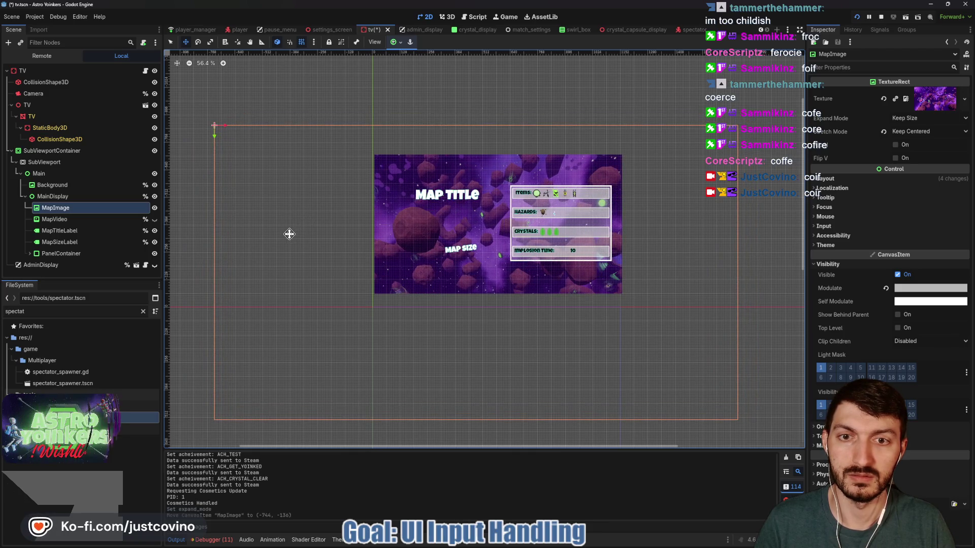
key("ctrl+s")
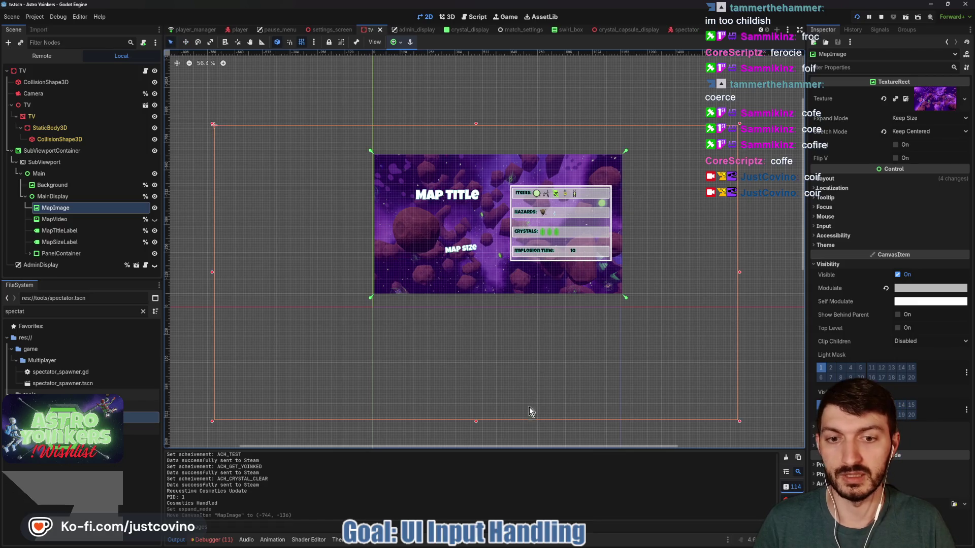
- Bring the running game back to the front and resume play from the pause menu
mouse_move(548, 546)
mouse_move(589, 539)
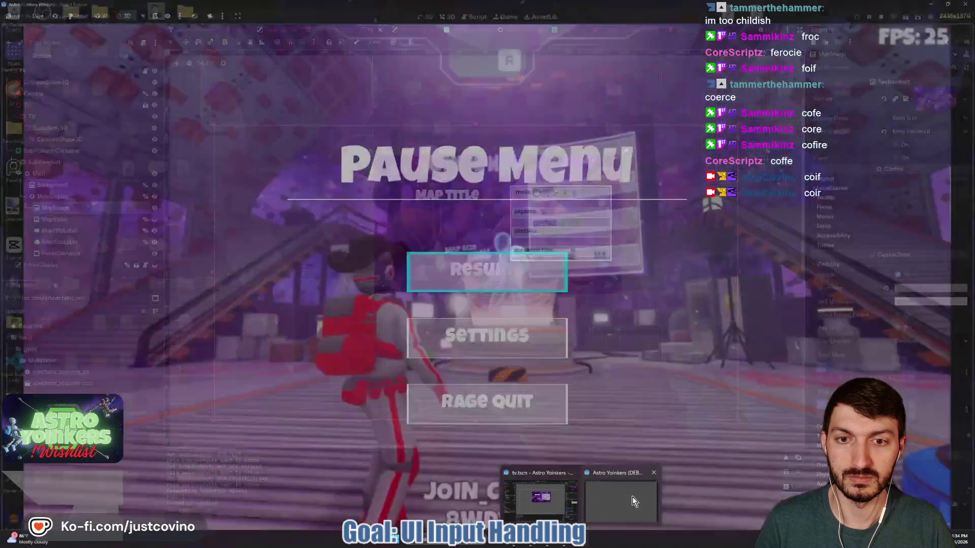
left_click(632, 496)
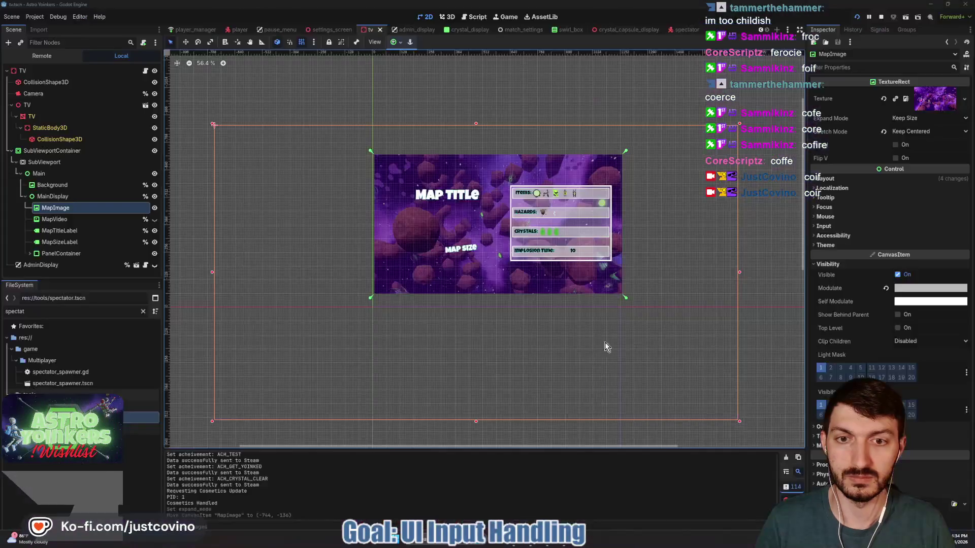
left_click(529, 264)
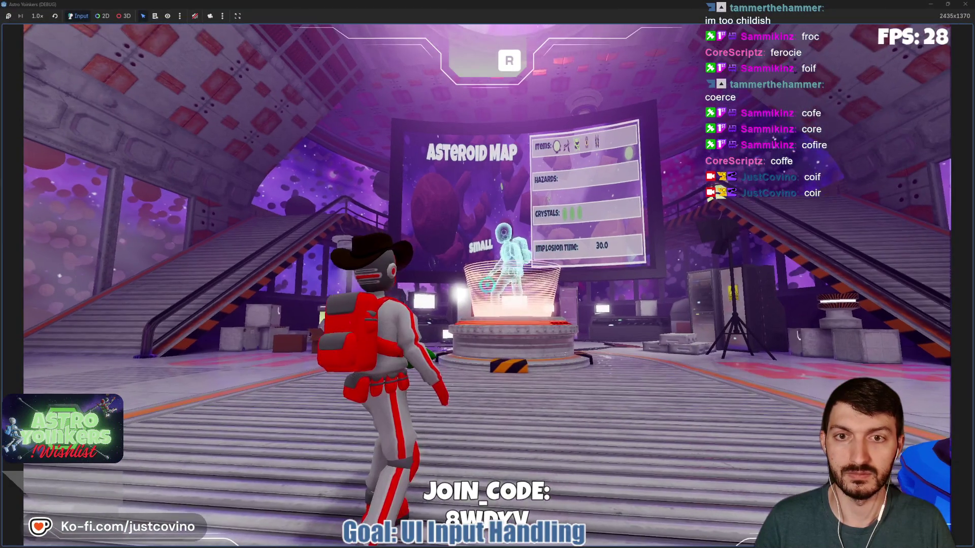
- Run past the hologram platform into the Locker Room and open character customization
key("w")
key("w")
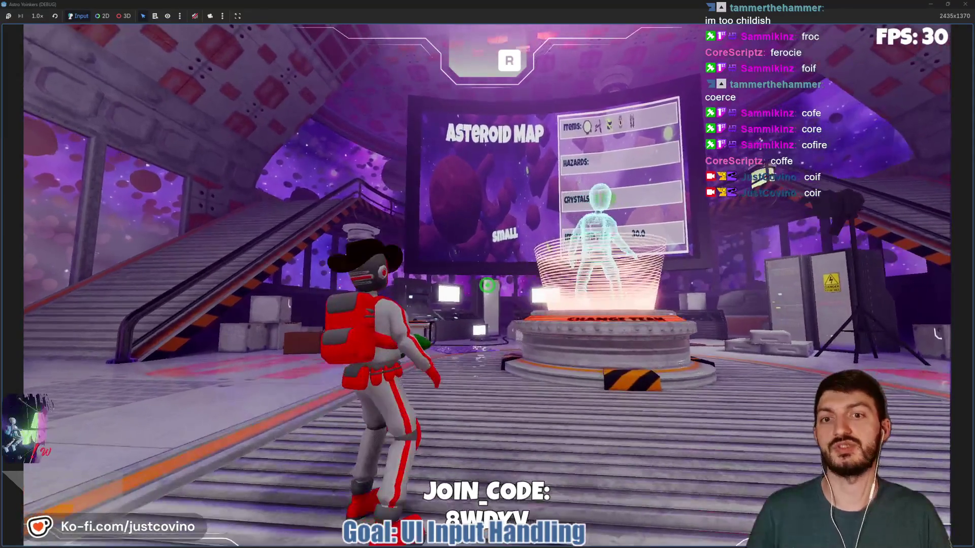
key("w")
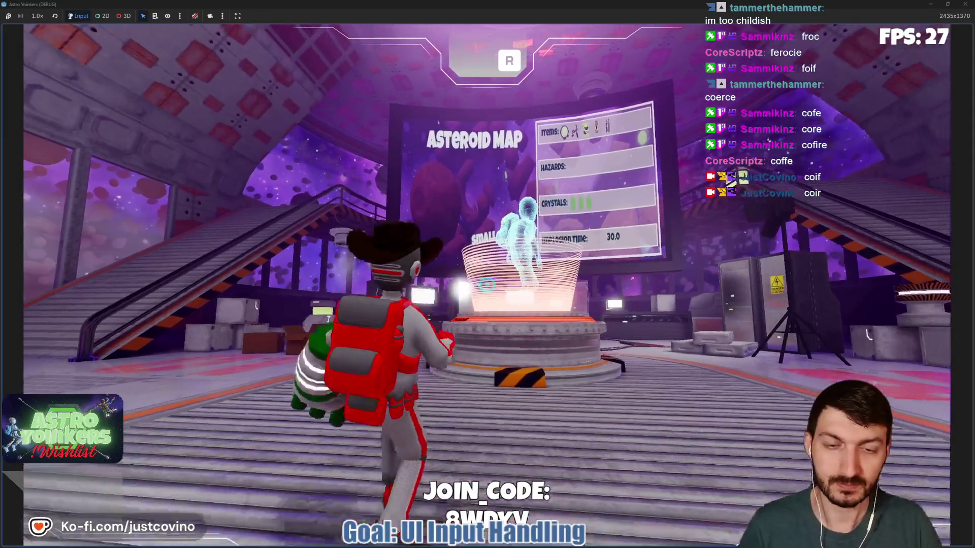
key("w")
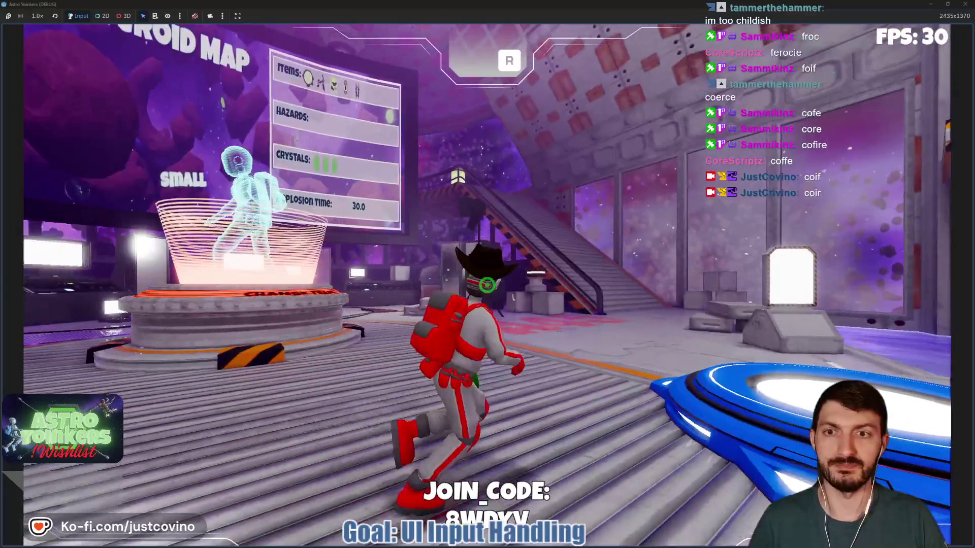
key("w")
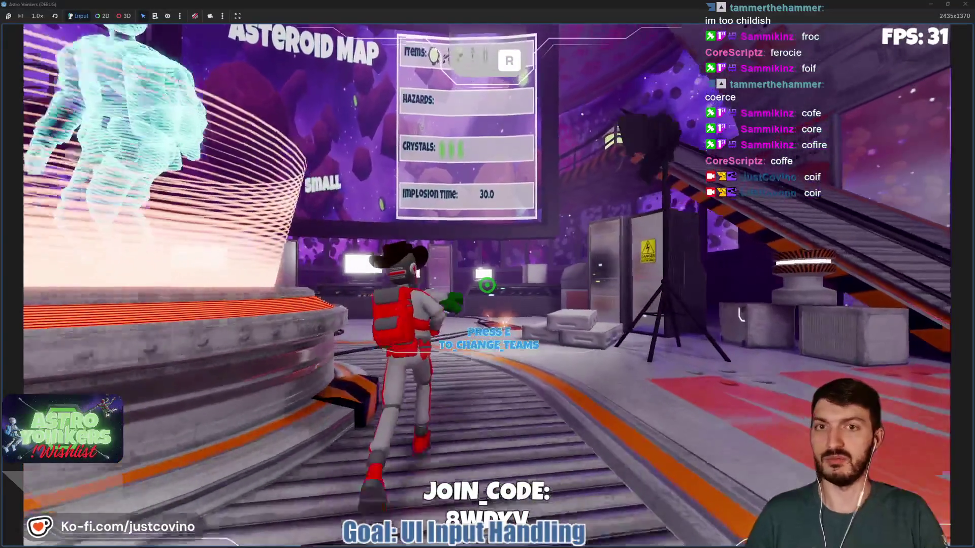
key("w")
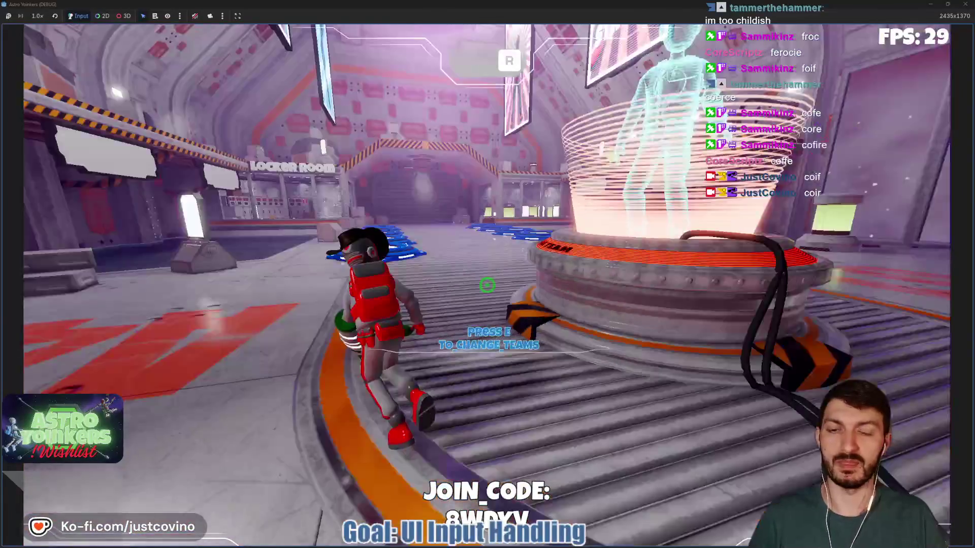
key("w")
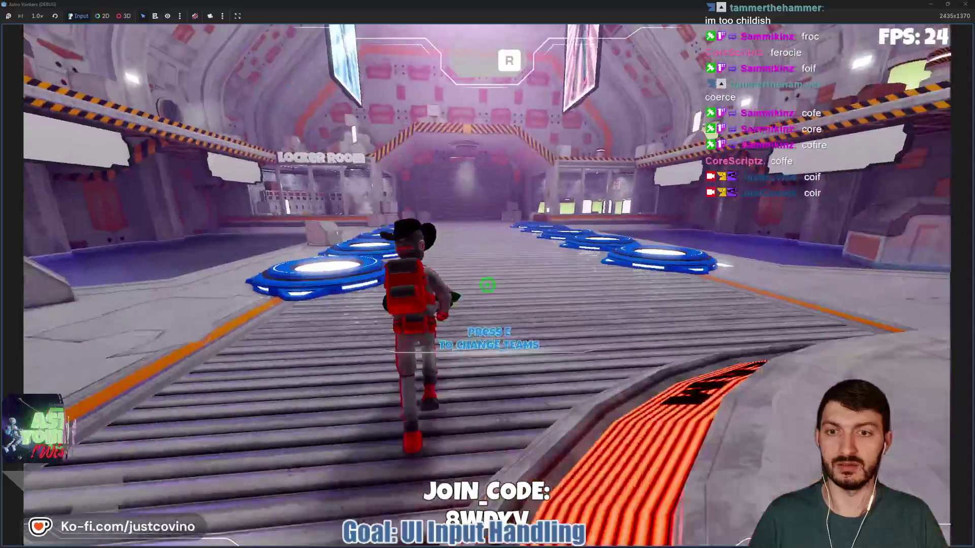
key("w")
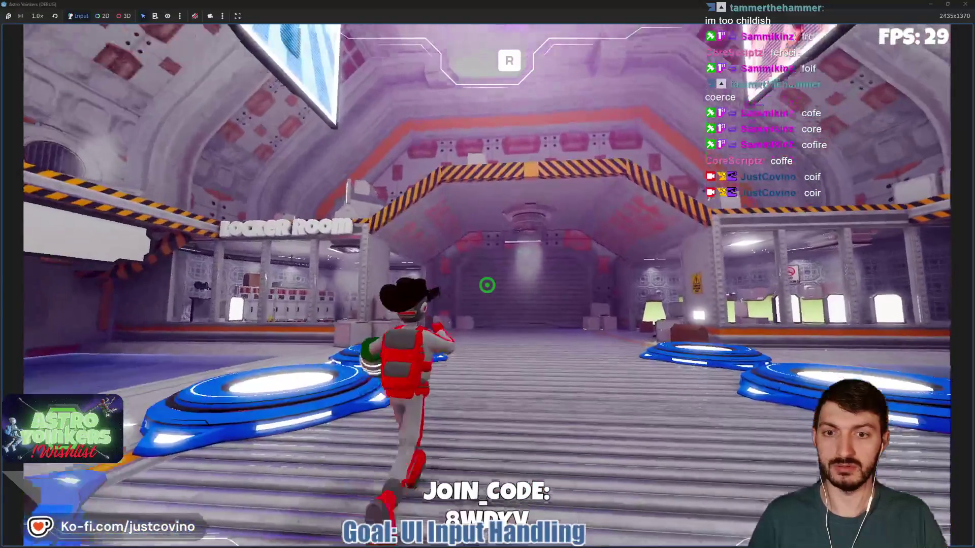
key("w")
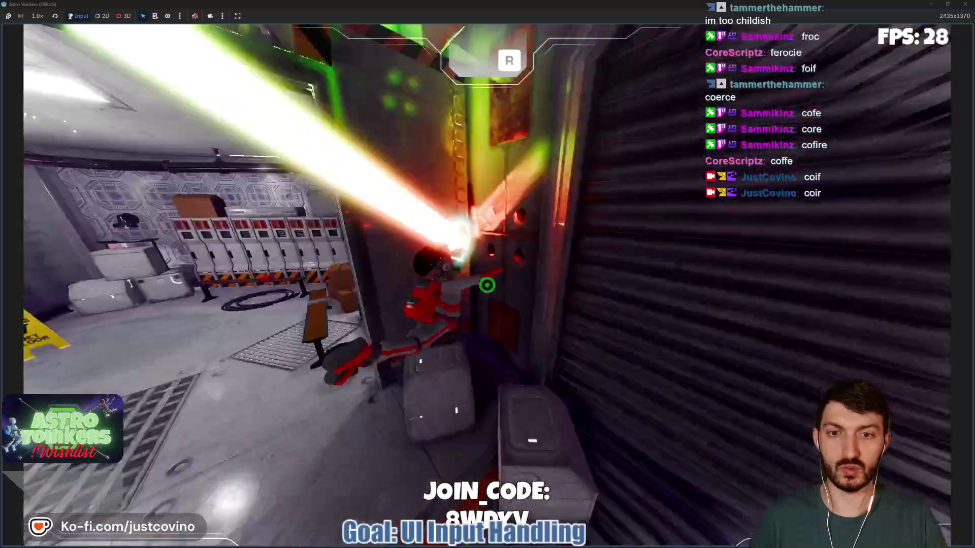
key("e")
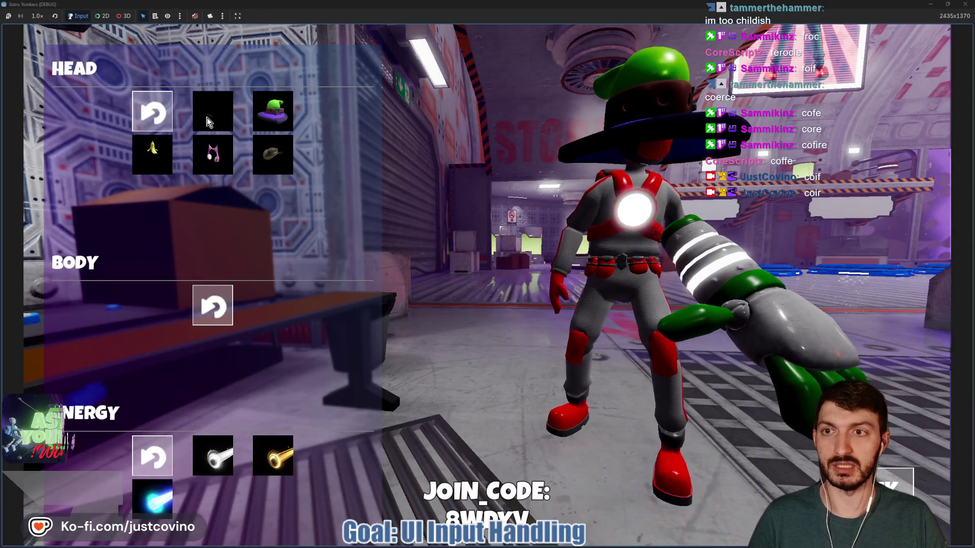
- Swap the character's hat for other headwear, close customization, and head toward the Asteroid Map hall
left_click(213, 153)
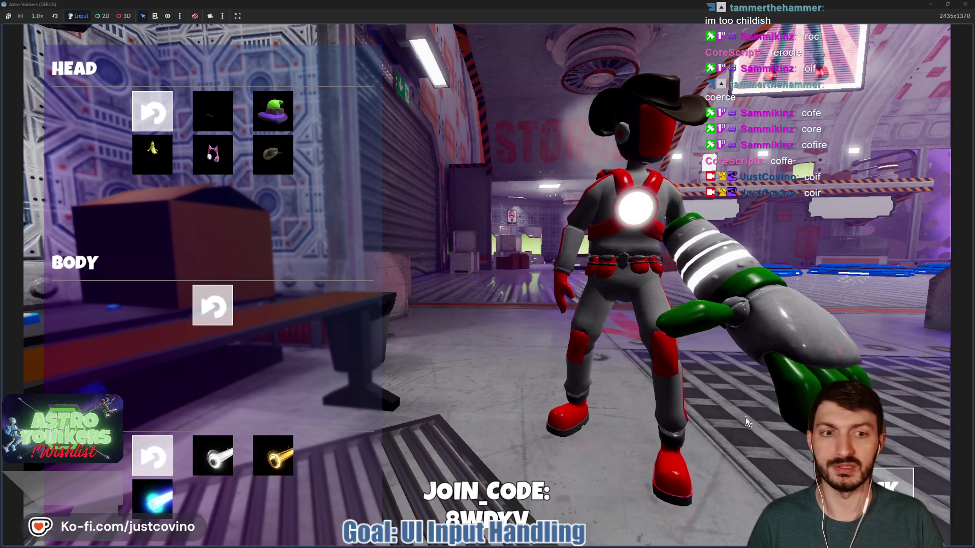
key("Escape")
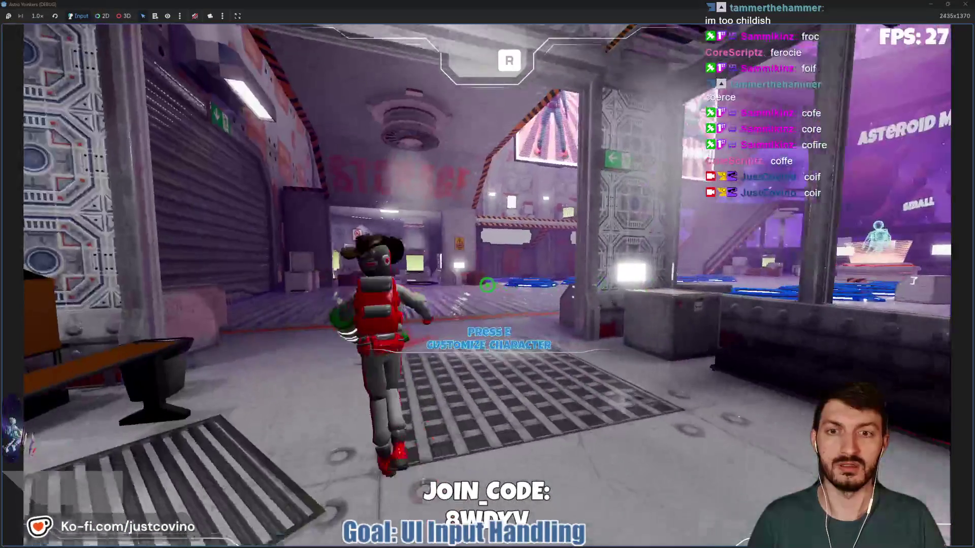
key("w")
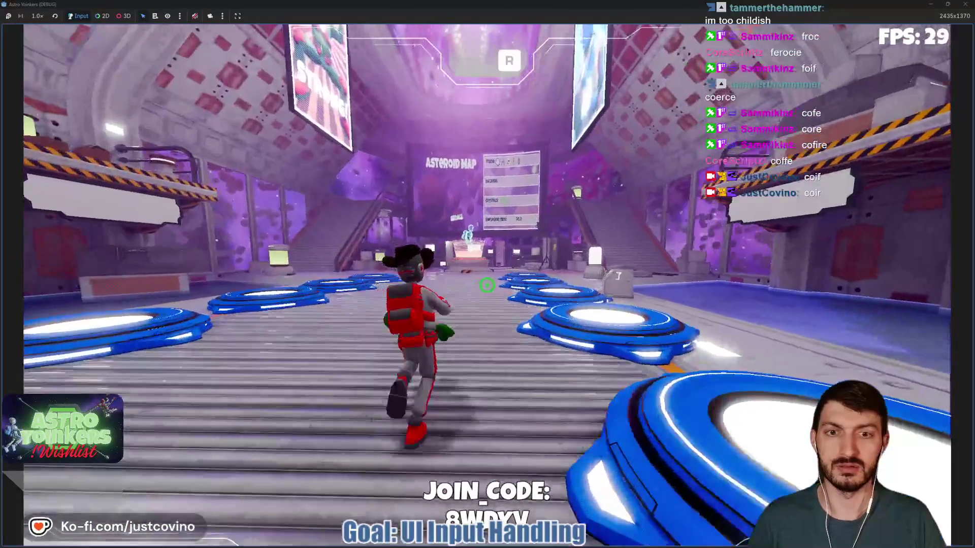
key("w")
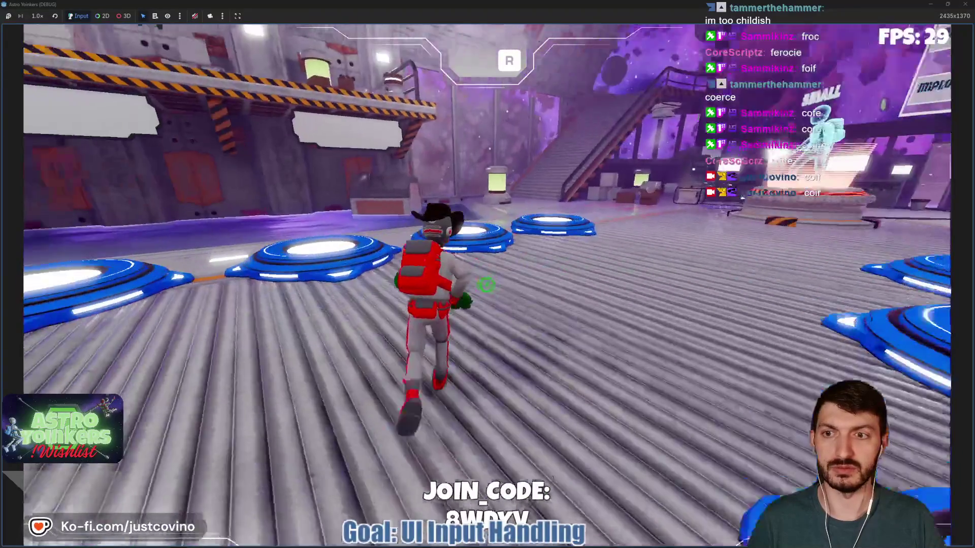
key("w")
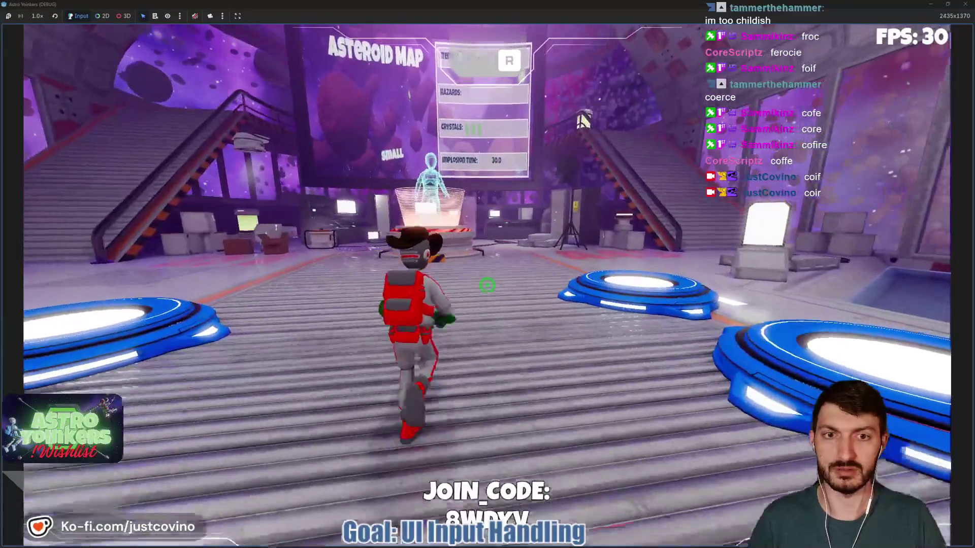
key("w")
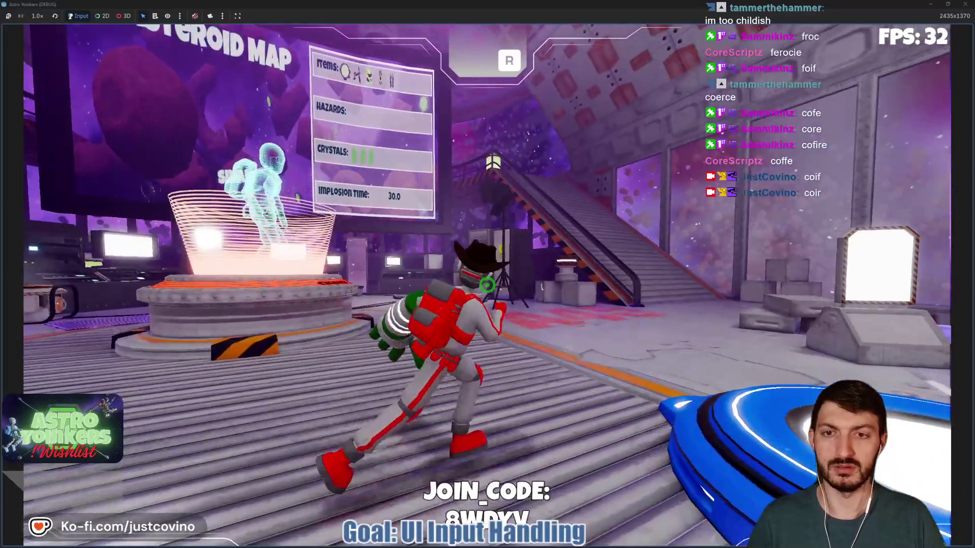
key("w")
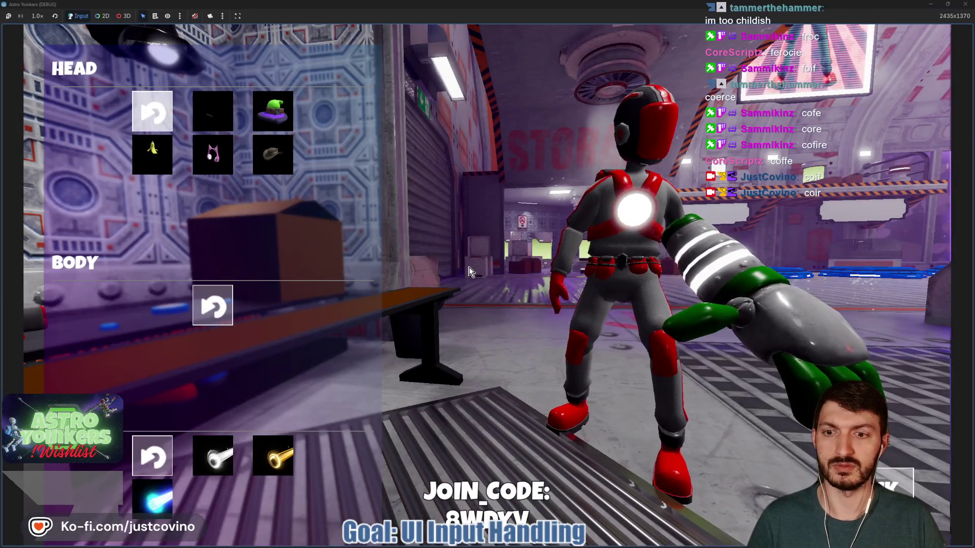
key("w")
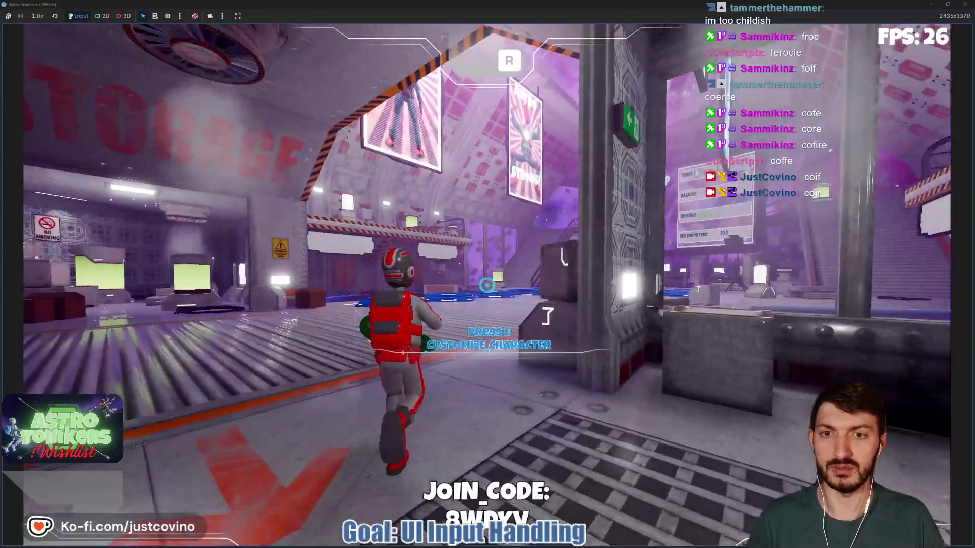
key("w")
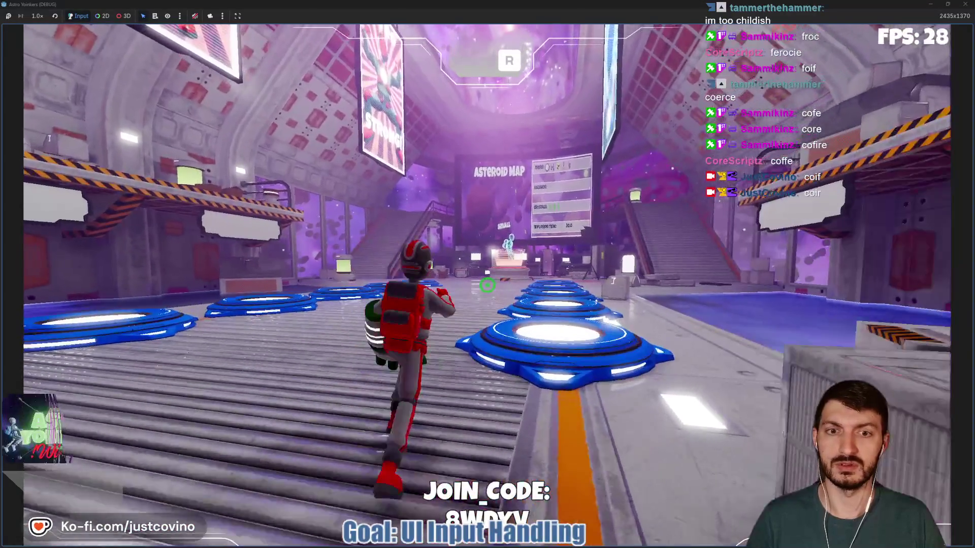
- Run to the match console, open match customization, and switch to the Items page
key("w")
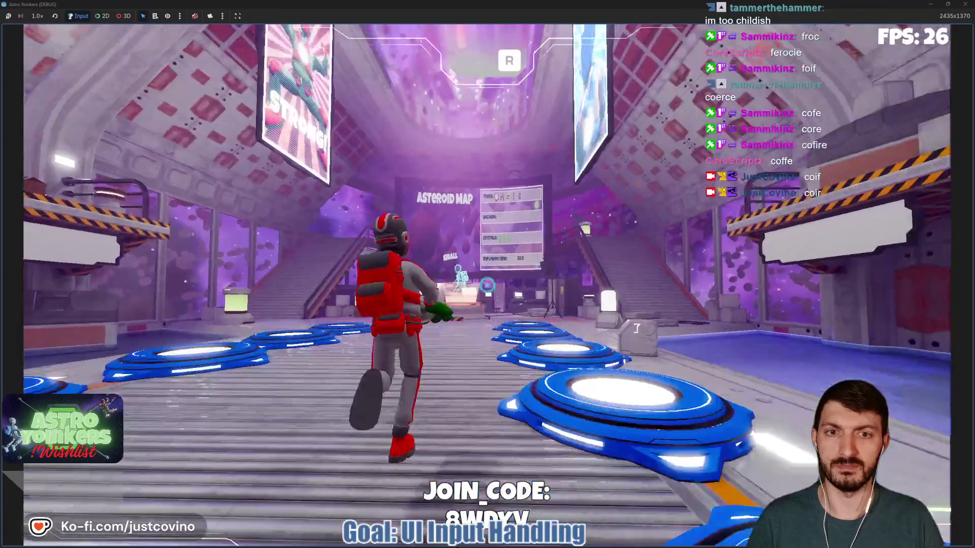
key("w")
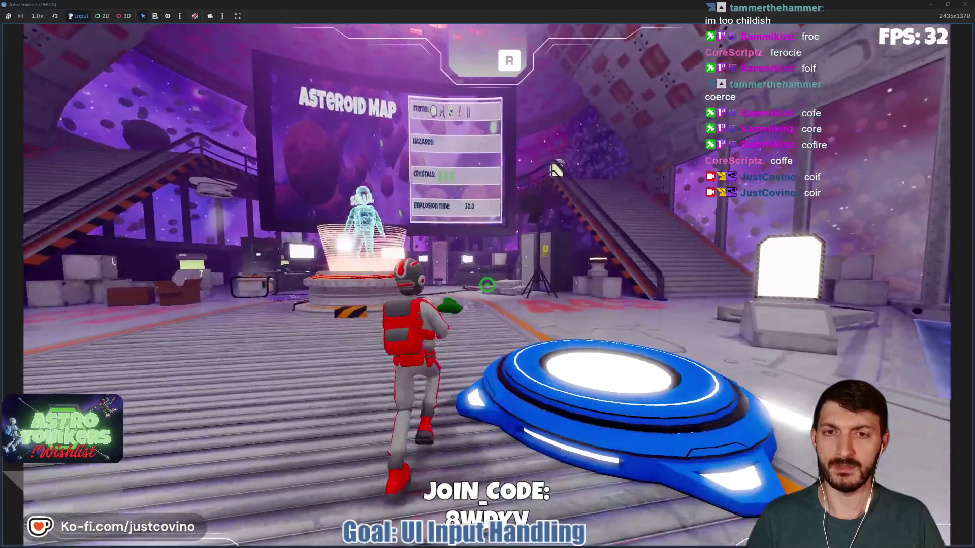
key("w")
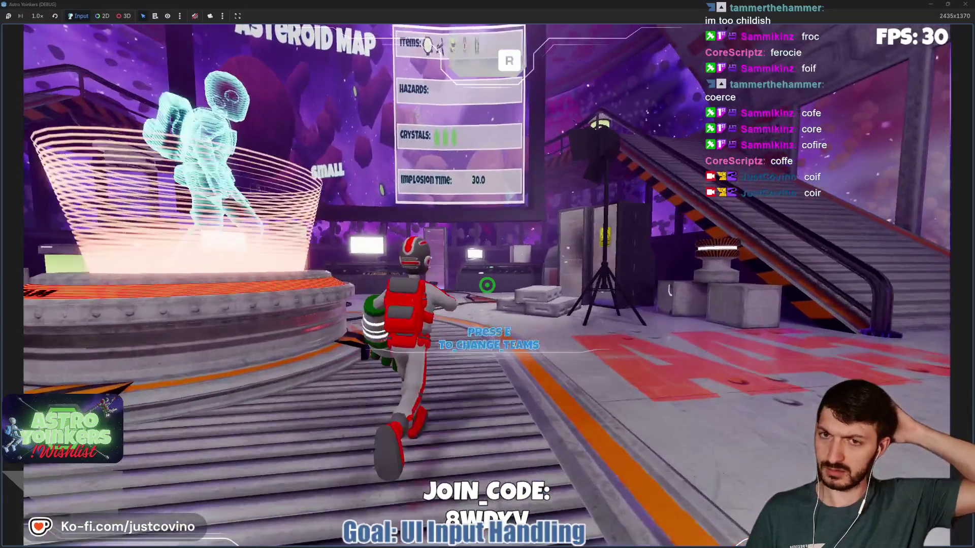
key("w")
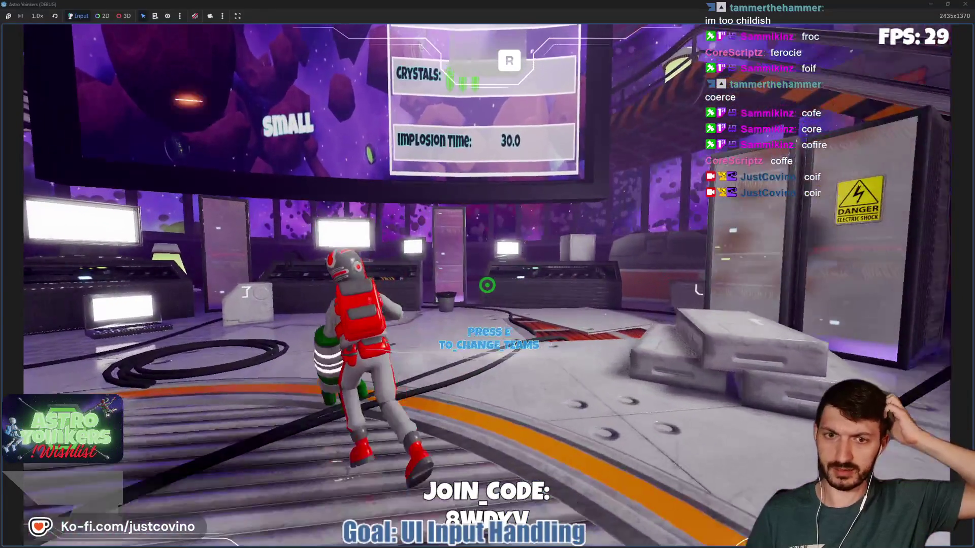
key("w")
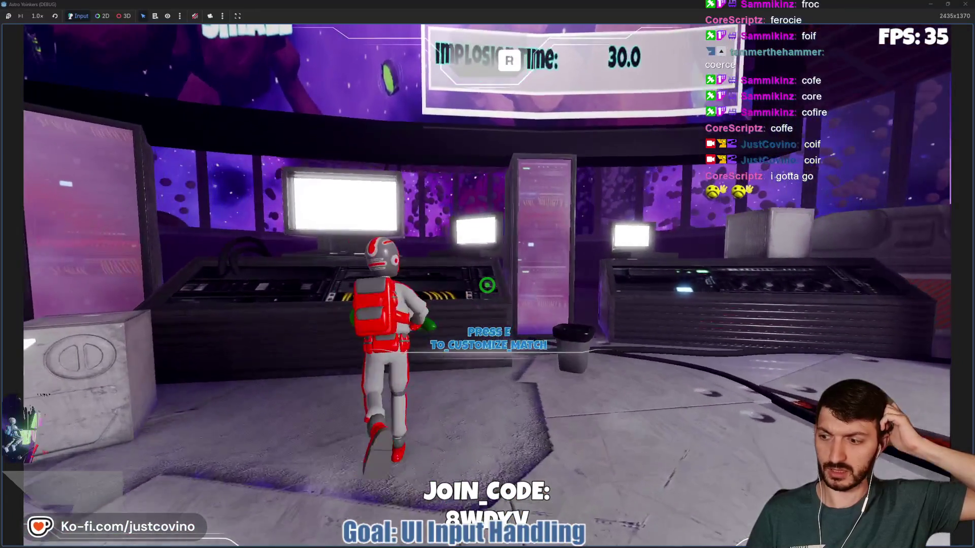
key("e")
key("q")
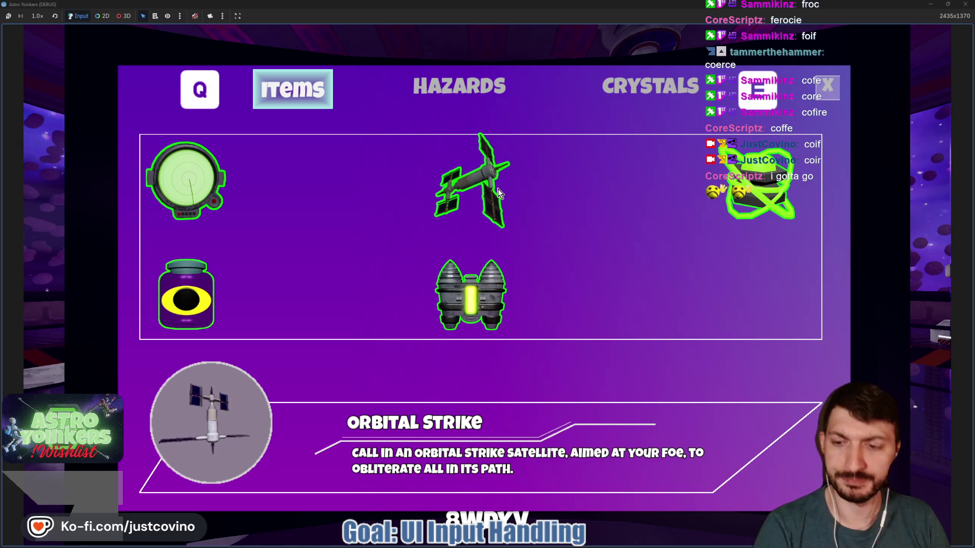
- On the Crystals page, raise Captures Required to Win to 9
key("e")
key("e")
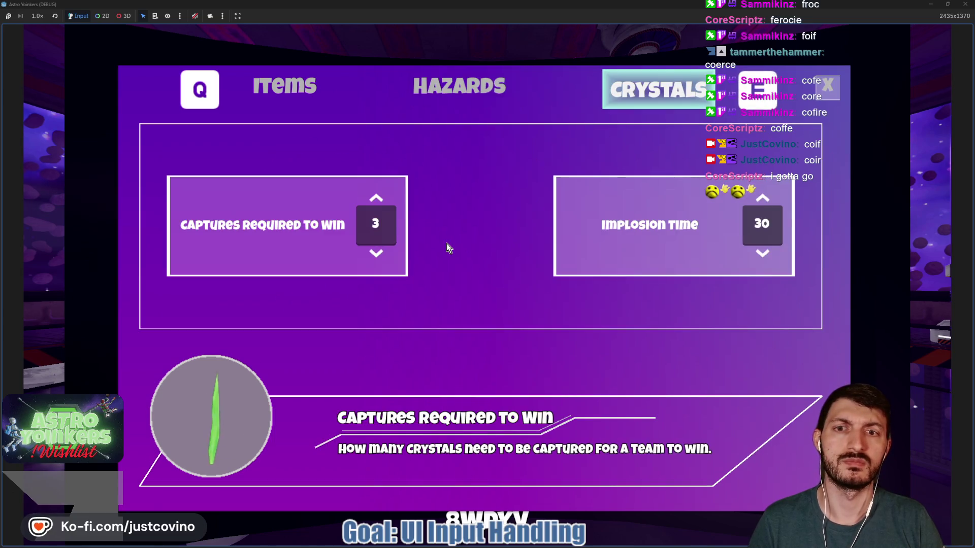
left_click(377, 198)
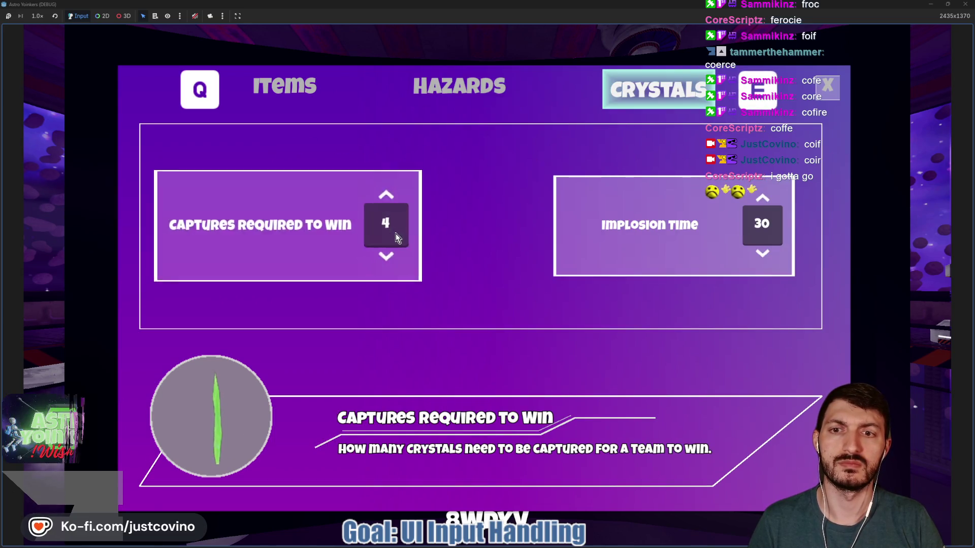
left_click(376, 197)
left_click(376, 197)
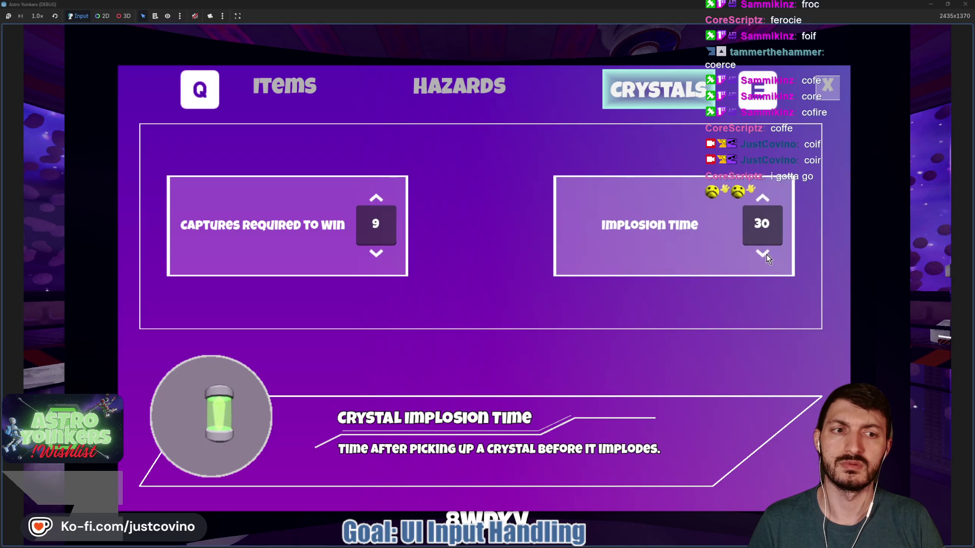
- Lower Implosion Time until it reads OFF and close the match settings
left_click(763, 253)
left_click(762, 254)
left_click(763, 254)
left_click(763, 254)
left_click(763, 254)
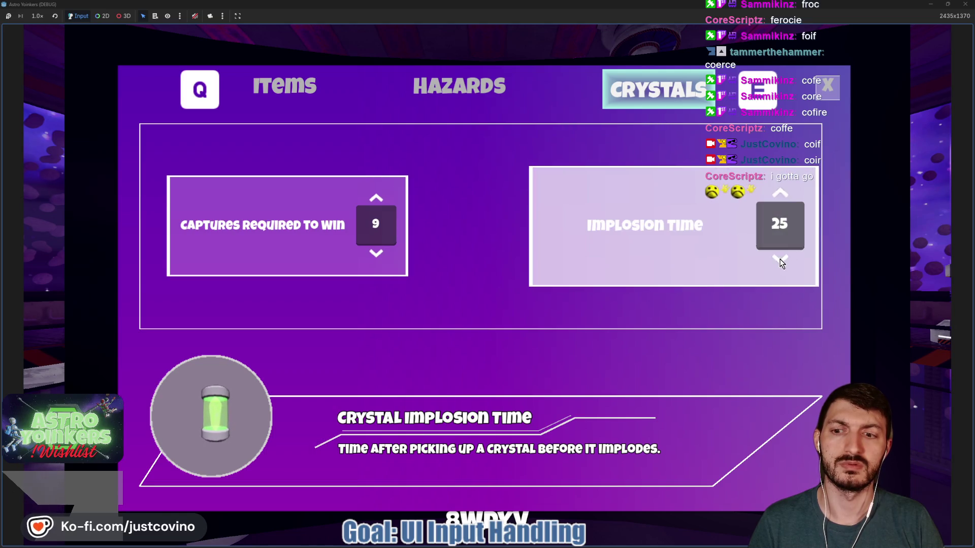
left_click(780, 260)
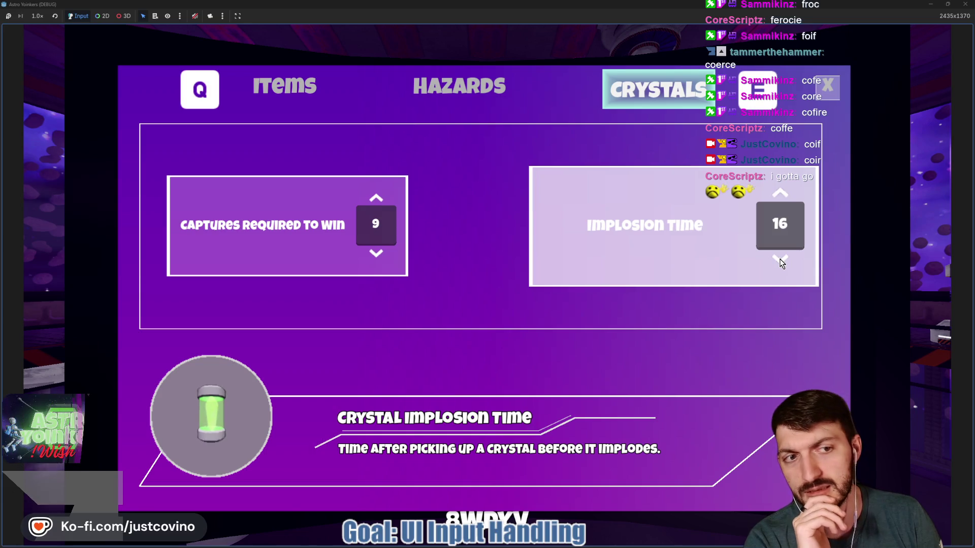
left_click(781, 260)
left_click(780, 261)
left_click(780, 260)
left_click(780, 260)
left_click(780, 260)
left_click(781, 261)
left_click(781, 261)
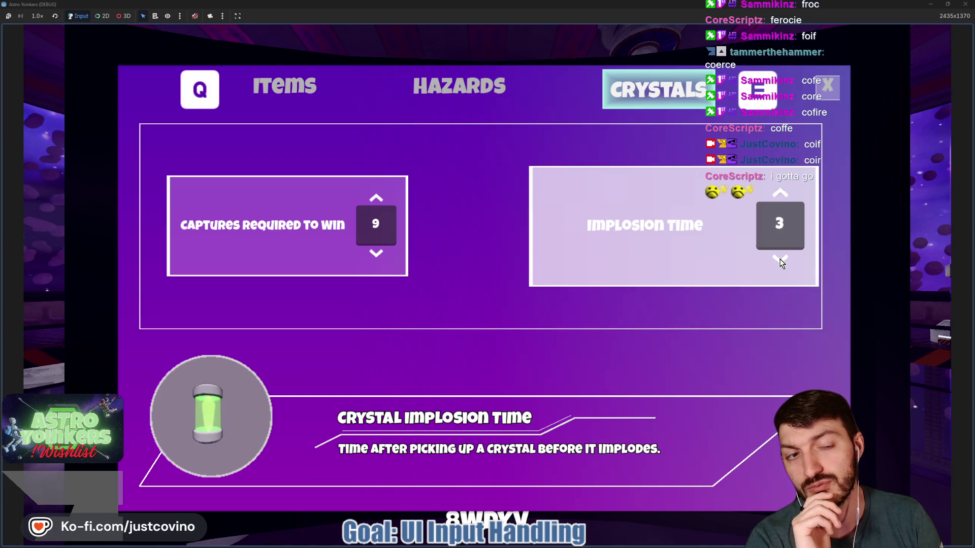
left_click(780, 260)
left_click(780, 260)
left_click(781, 261)
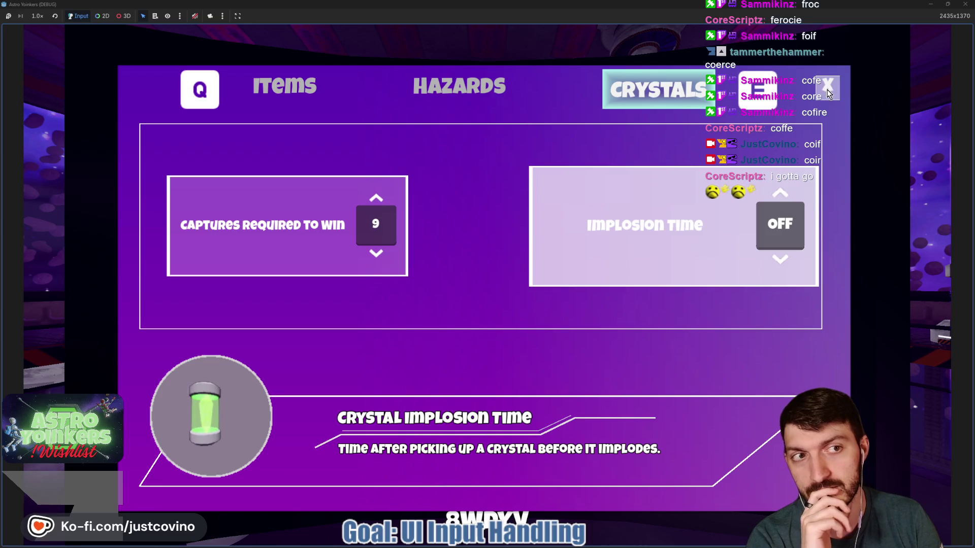
left_click(827, 92)
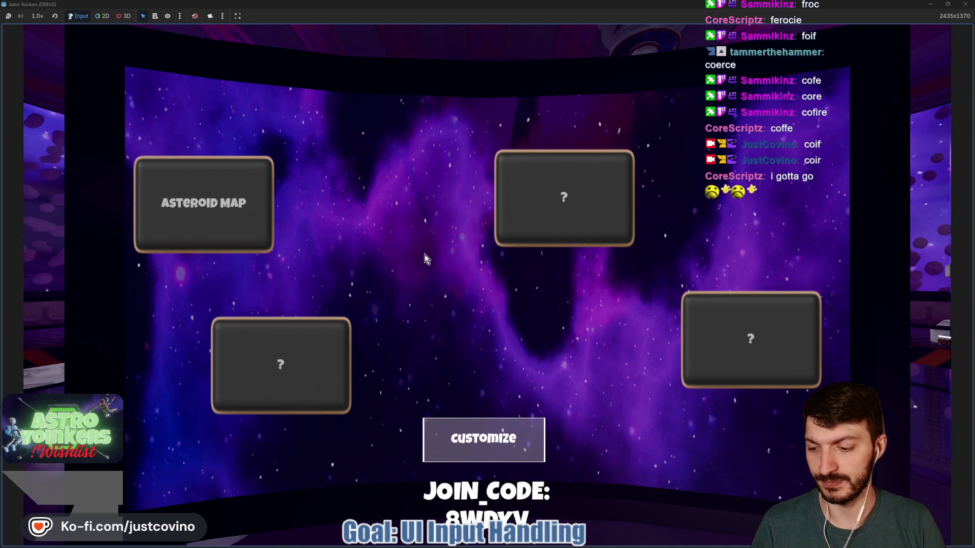
- Exit map selection, run onto a blue jump pad to launch, then stop the test run
key("Escape")
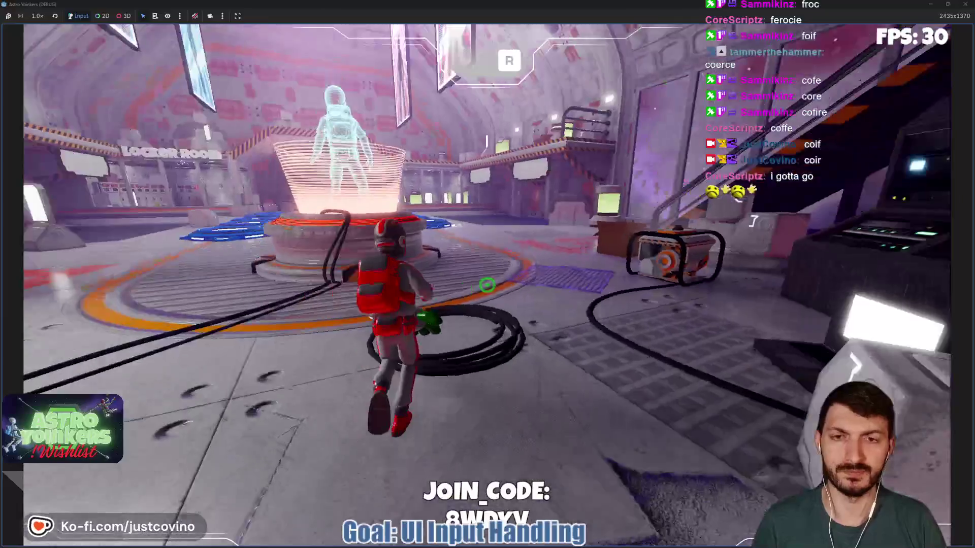
key("w")
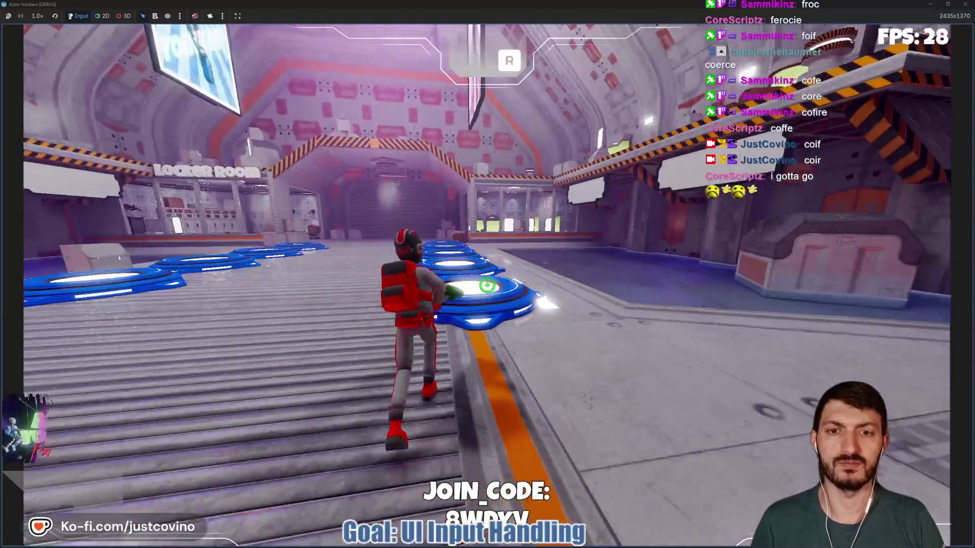
key("w")
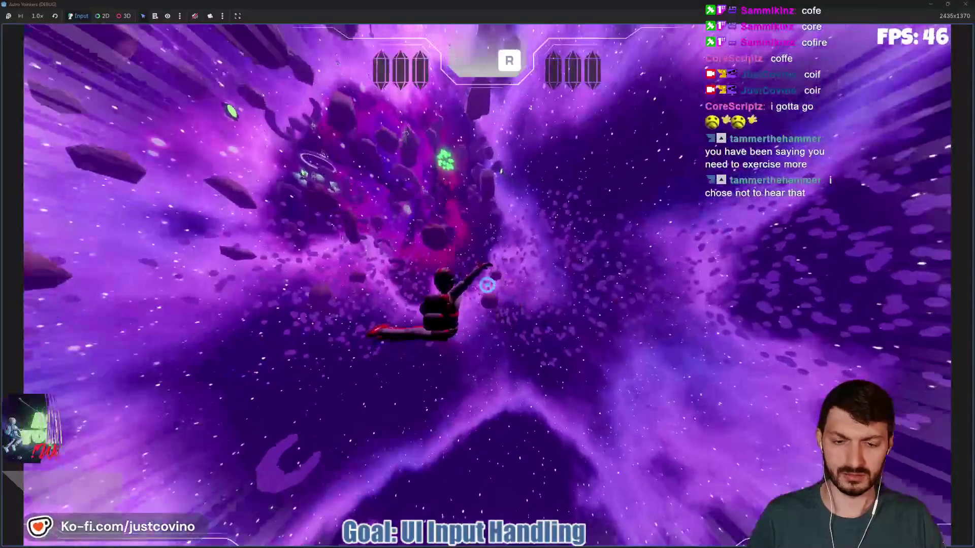
key("F8")
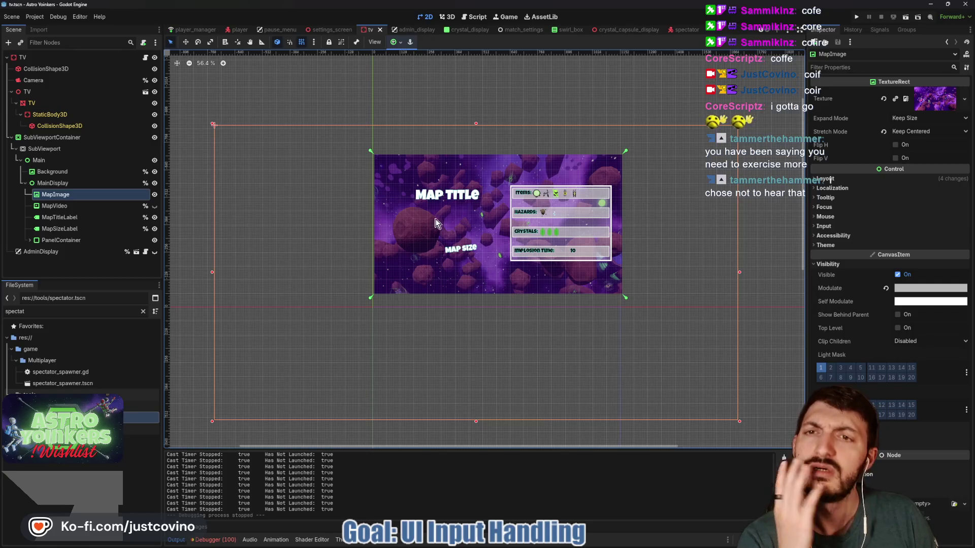
- Open the player scene, review the second debug session's errors, and clear the error list
left_click(236, 30)
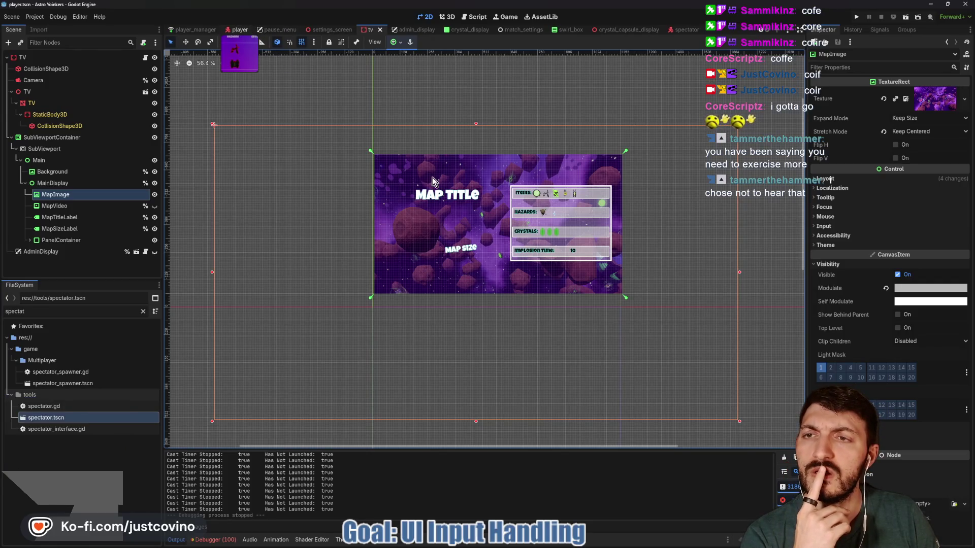
scroll(107, 183, "up", 10)
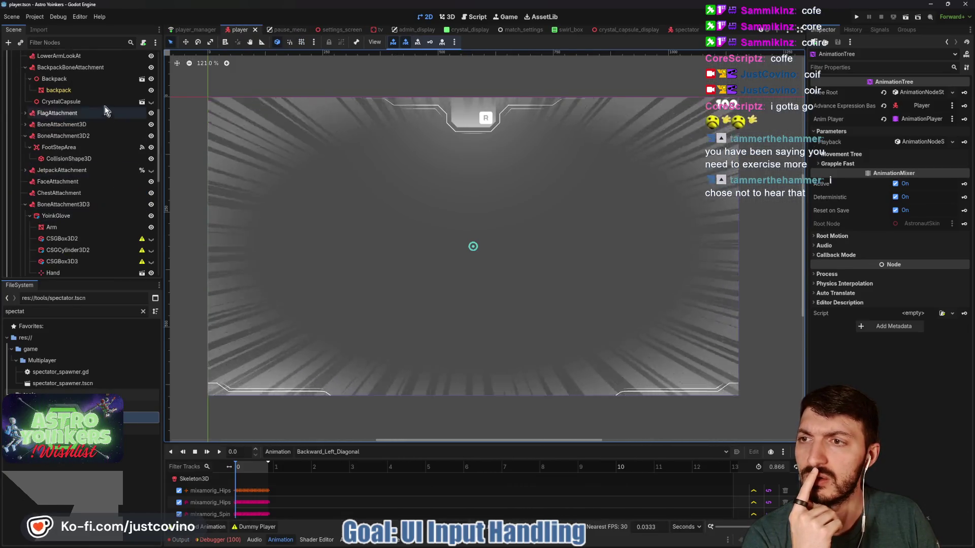
left_click(218, 540)
left_click(215, 351)
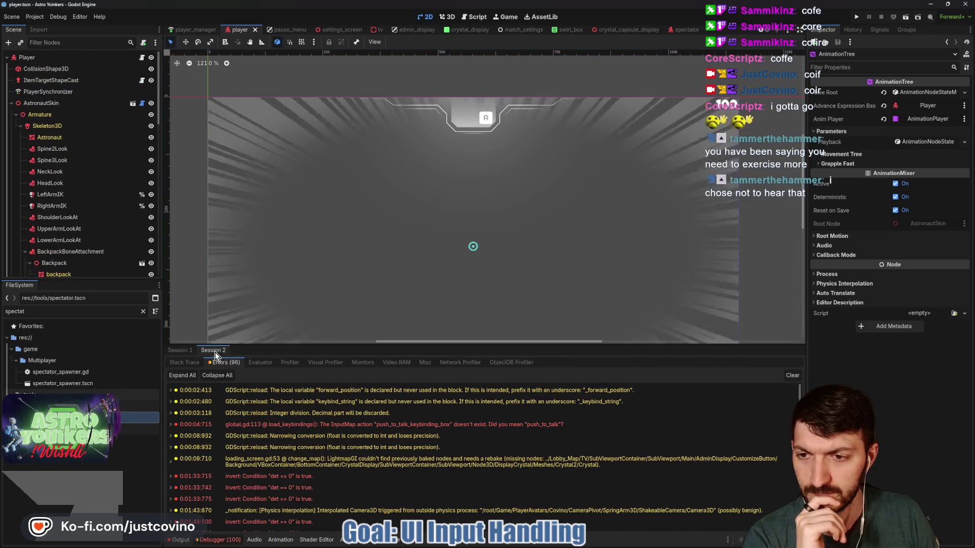
scroll(366, 440, "down", 3)
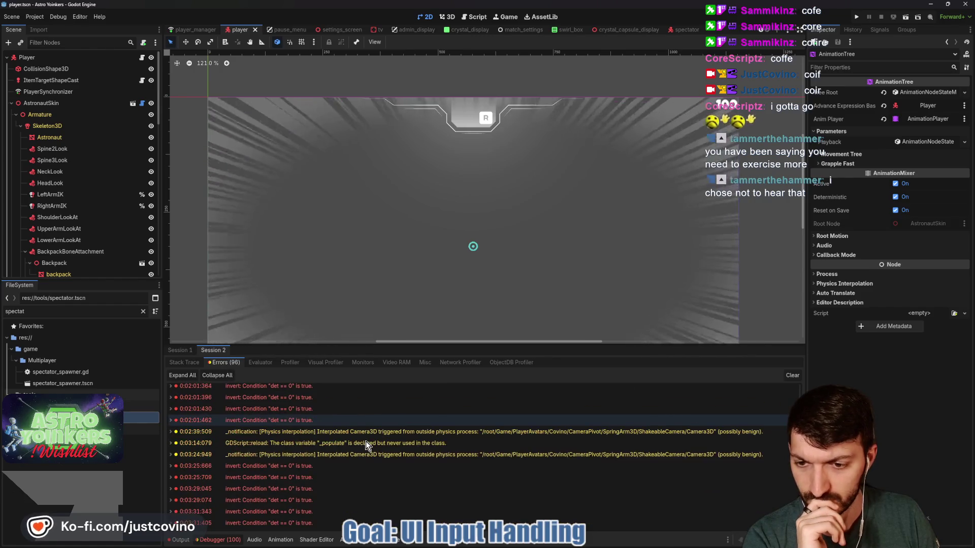
scroll(366, 441, "down", 5)
scroll(364, 441, "down", 5)
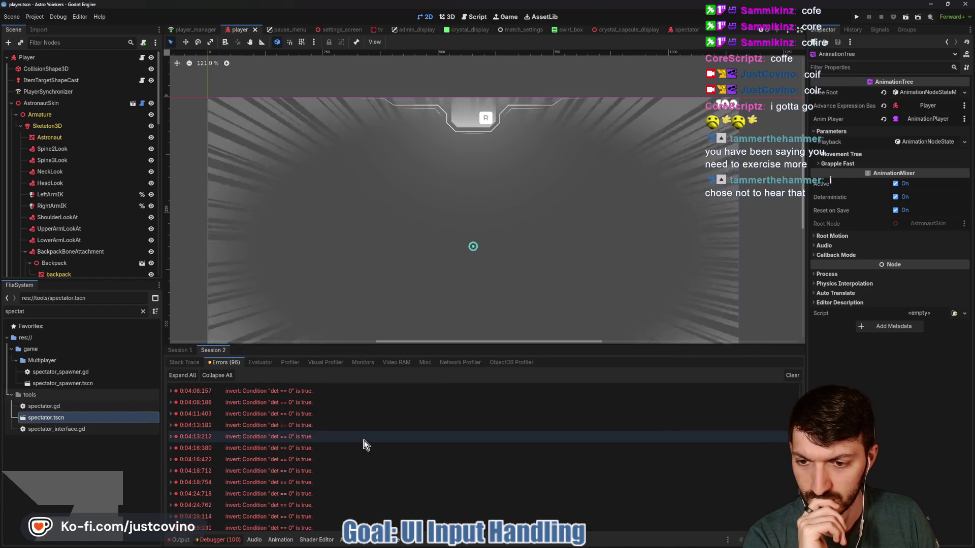
left_click(791, 375)
- Commit the five changed files as 'TV Map background changed' and push to origin
key("alt+Tab")
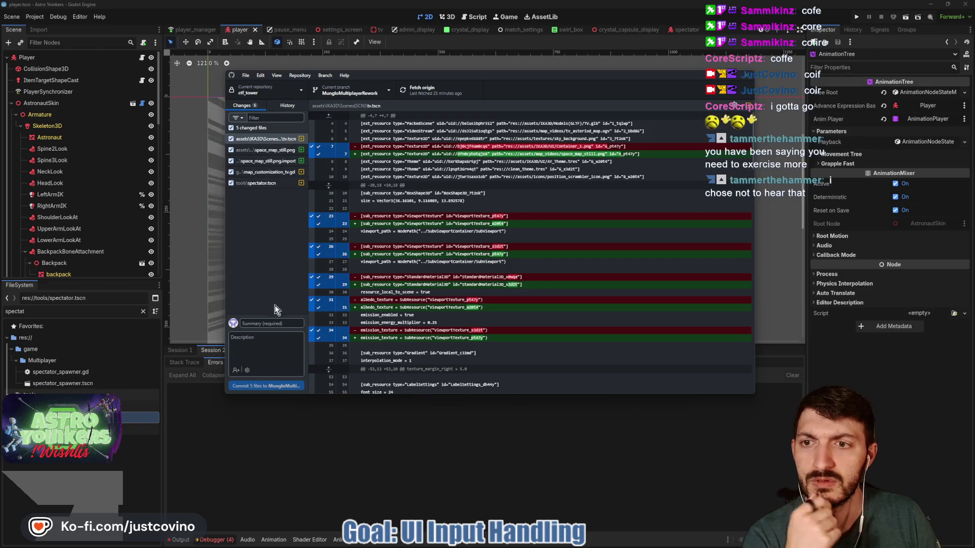
left_click(266, 320)
type("TV")
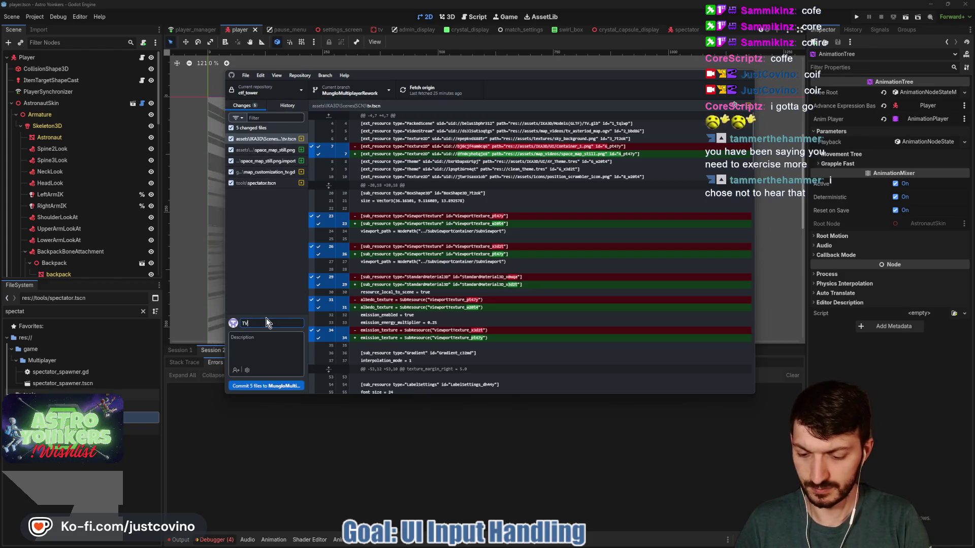
type(" Map background changed")
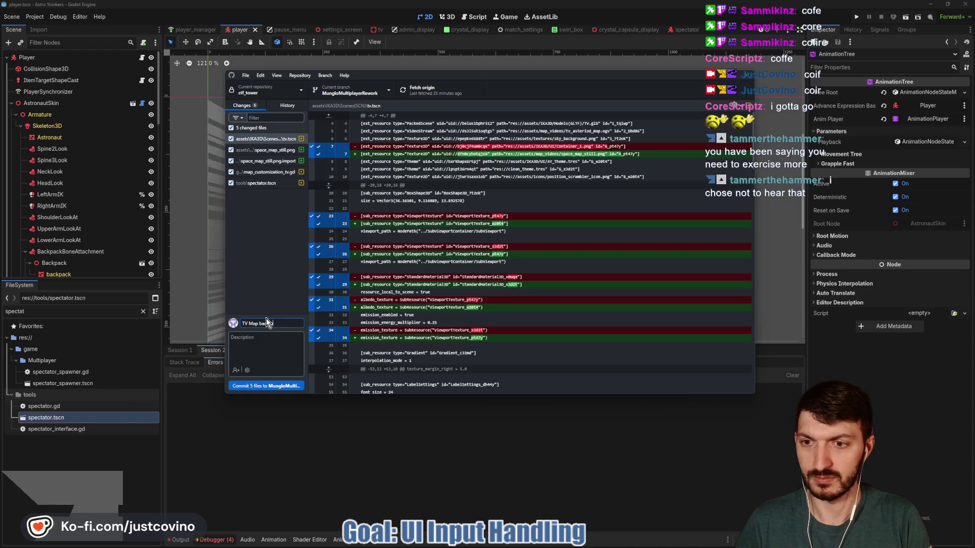
left_click(276, 385)
left_click(612, 178)
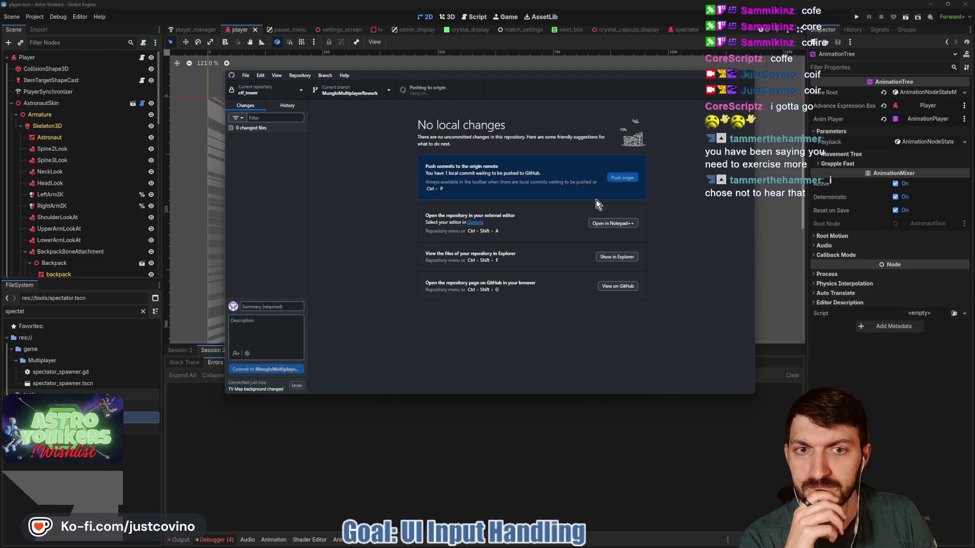
- Inspect the 'culling back on many materials' commit's project.godot changes in History, then return to Changes
left_click(288, 105)
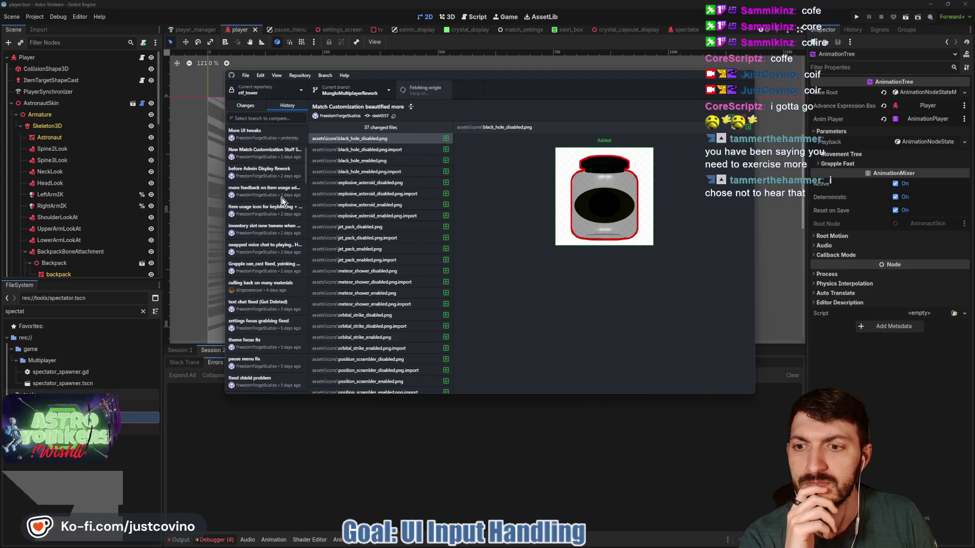
scroll(269, 244, "down", 3)
left_click(260, 287)
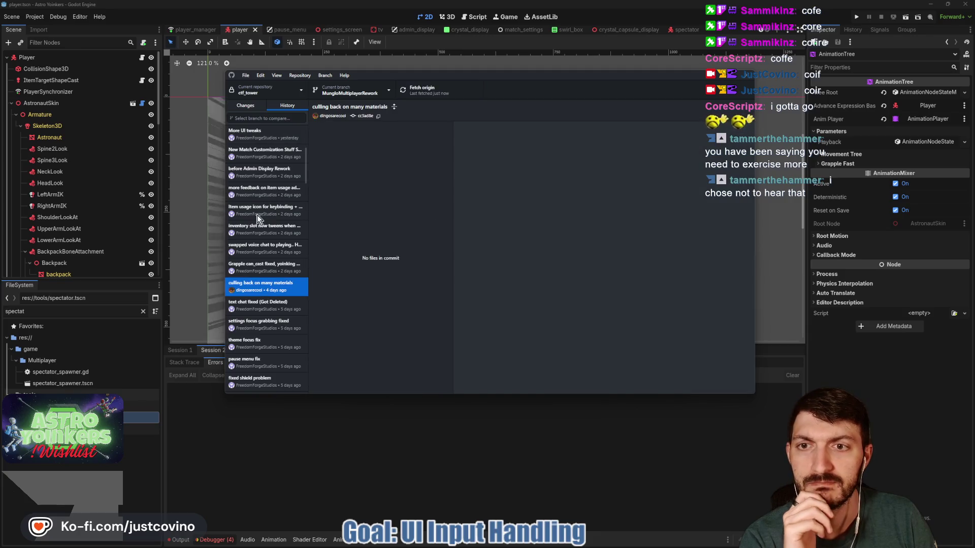
scroll(257, 218, "up", 5)
scroll(372, 236, "down", 10)
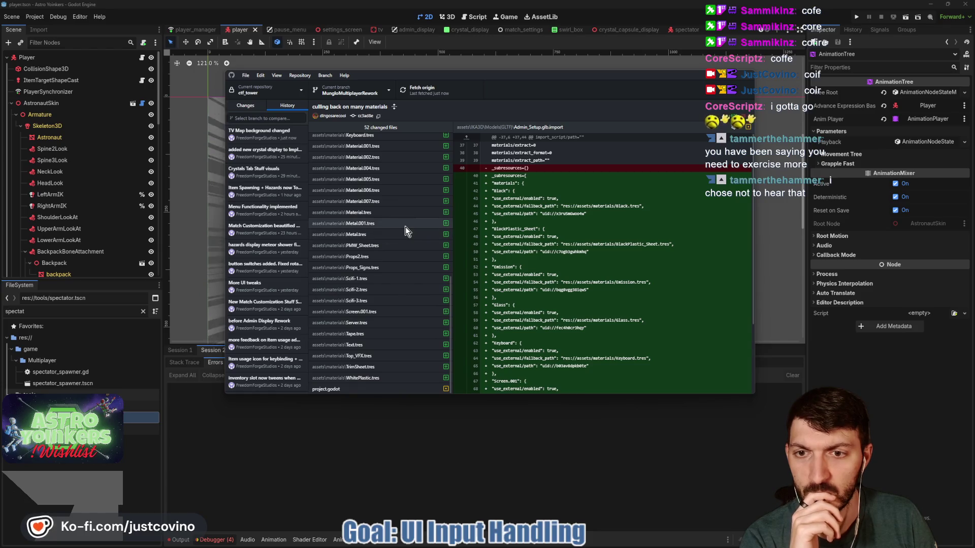
left_click(356, 389)
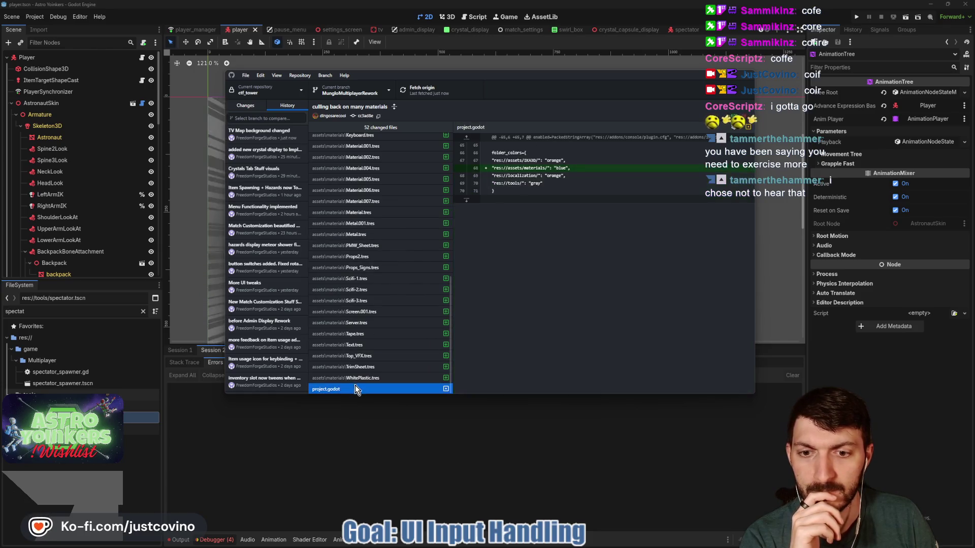
scroll(383, 275, "up", 5)
scroll(380, 263, "up", 3)
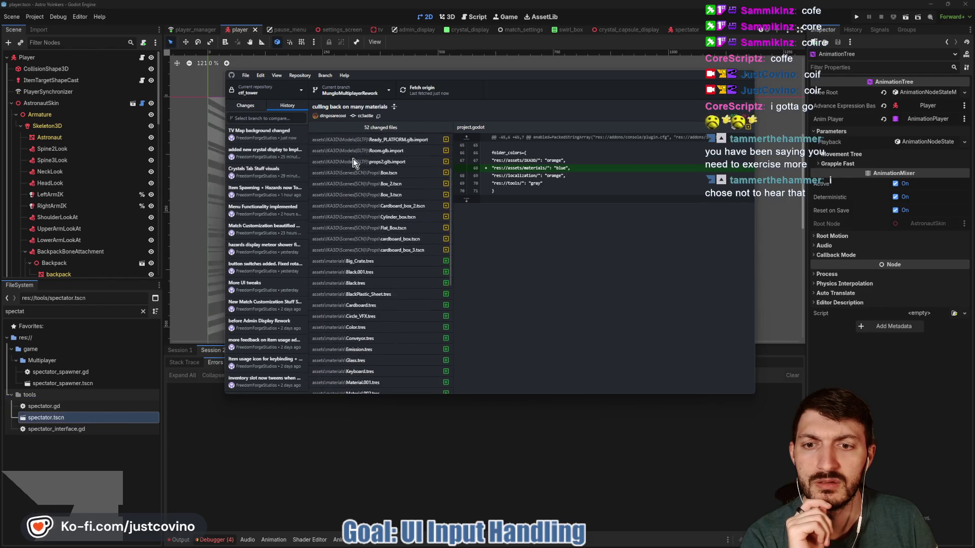
left_click(243, 105)
left_click(710, 75)
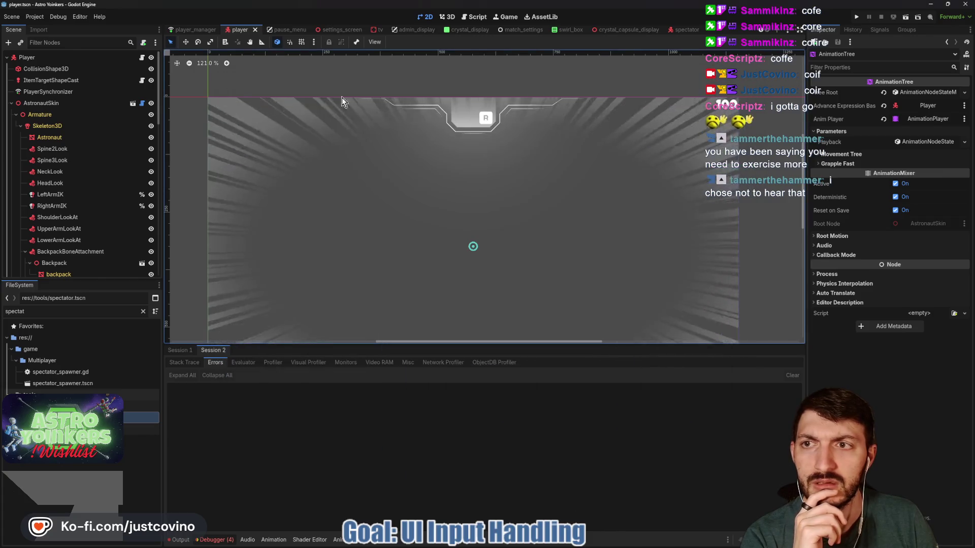
- Open player.gd, collapse the bottom output panel, and save the scene and script
left_click(142, 58)
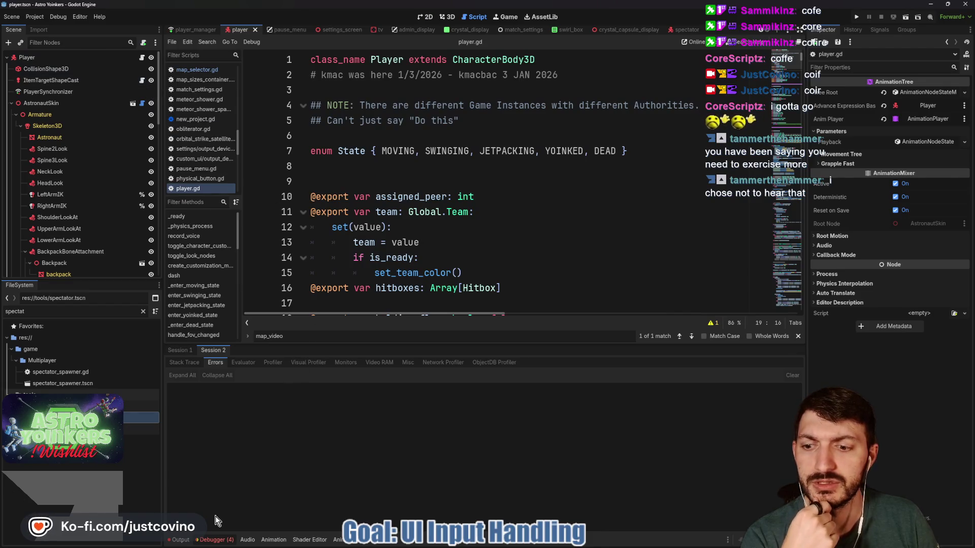
left_click(181, 540)
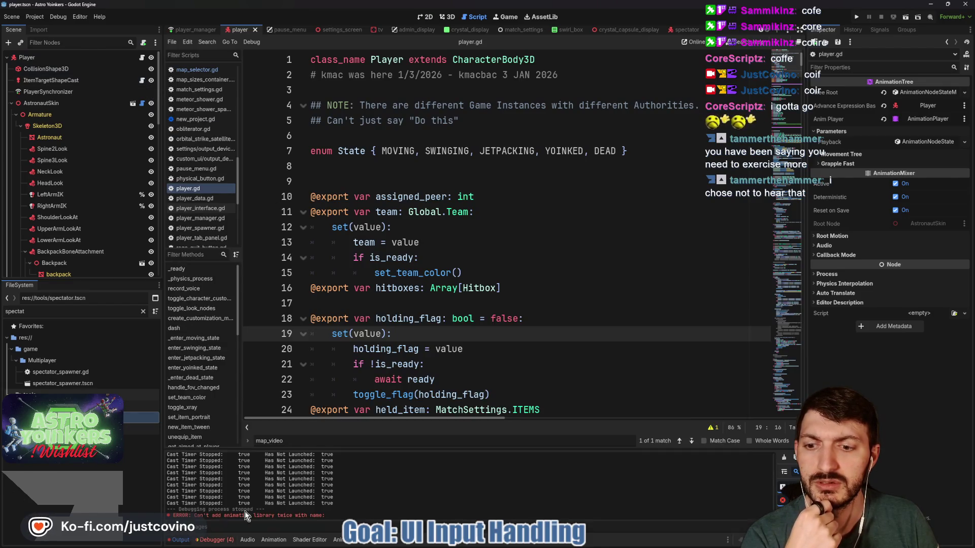
left_click(182, 540)
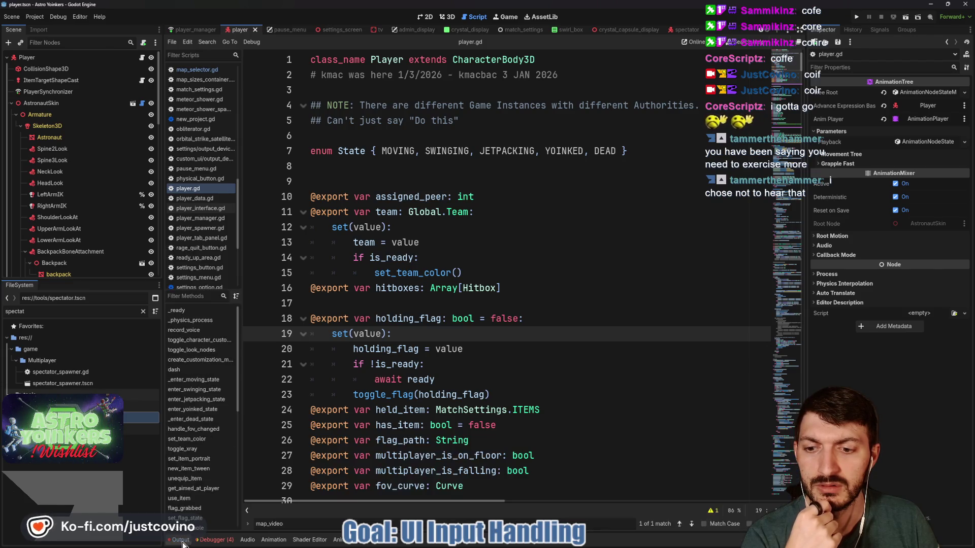
key("Escape")
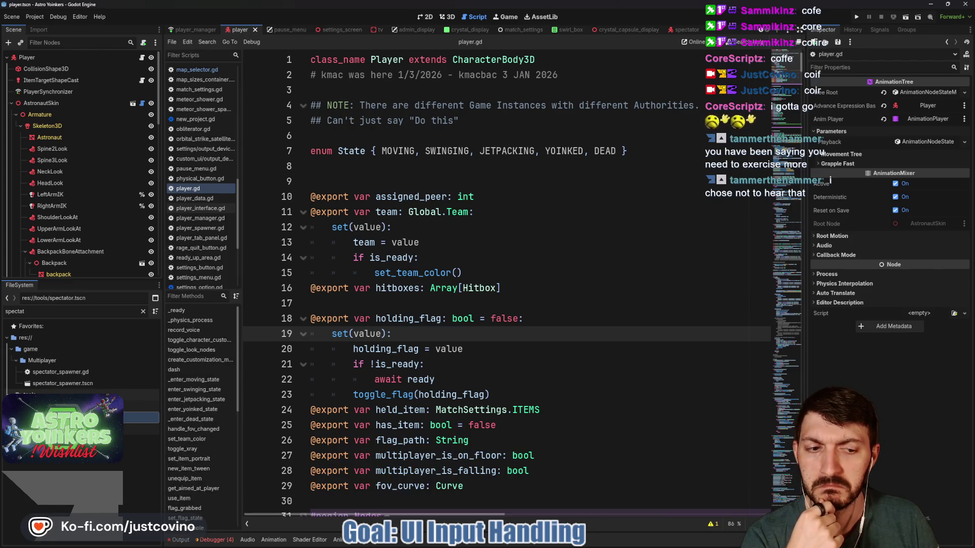
left_click(448, 361)
left_click(512, 349)
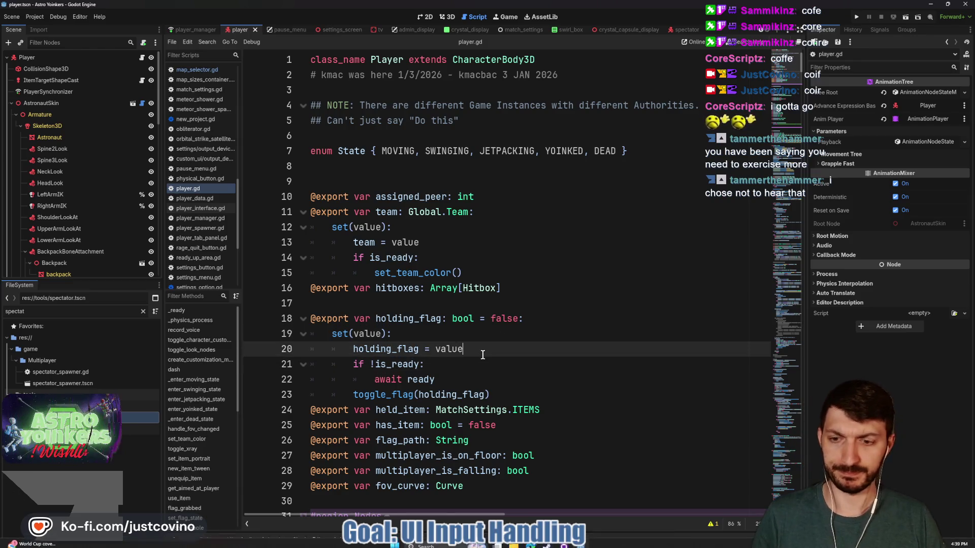
key("ctrl+s")
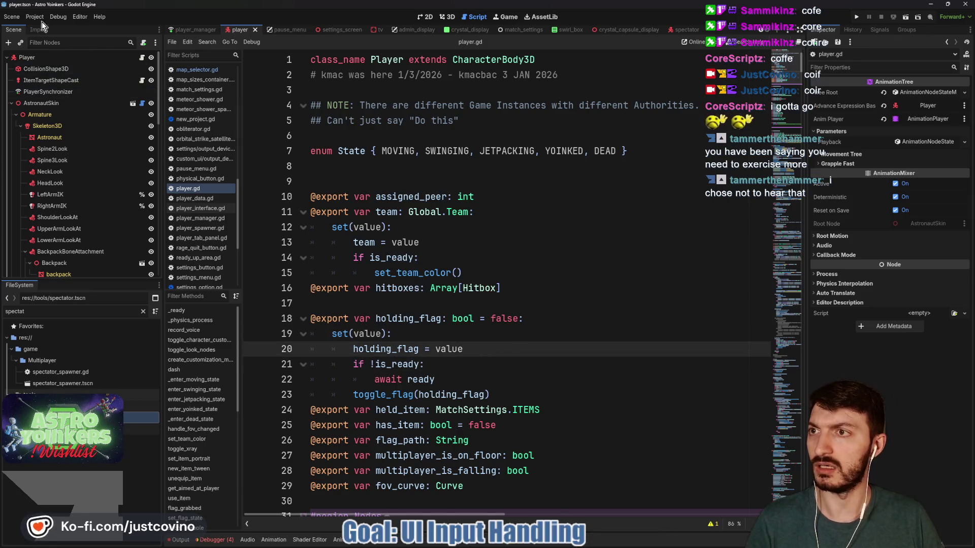
- Set the project version under Application > Config to 0.0.1.5 in Project Settings
left_click(34, 17)
left_click(50, 31)
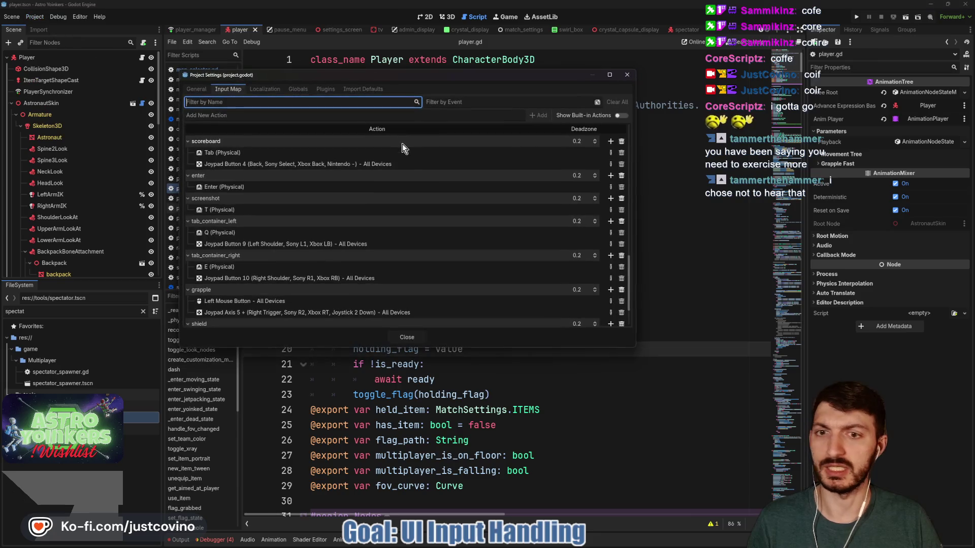
left_click(196, 89)
type("fps")
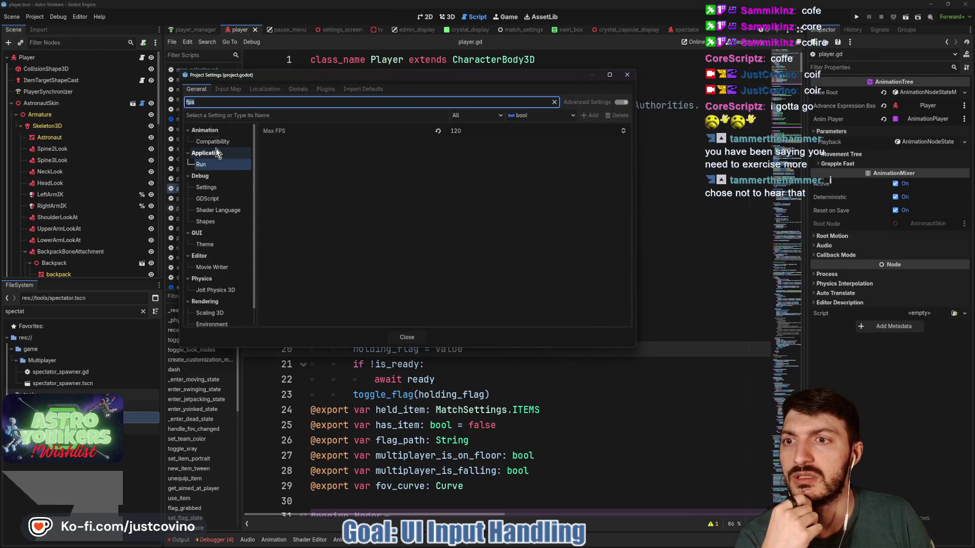
left_click(553, 102)
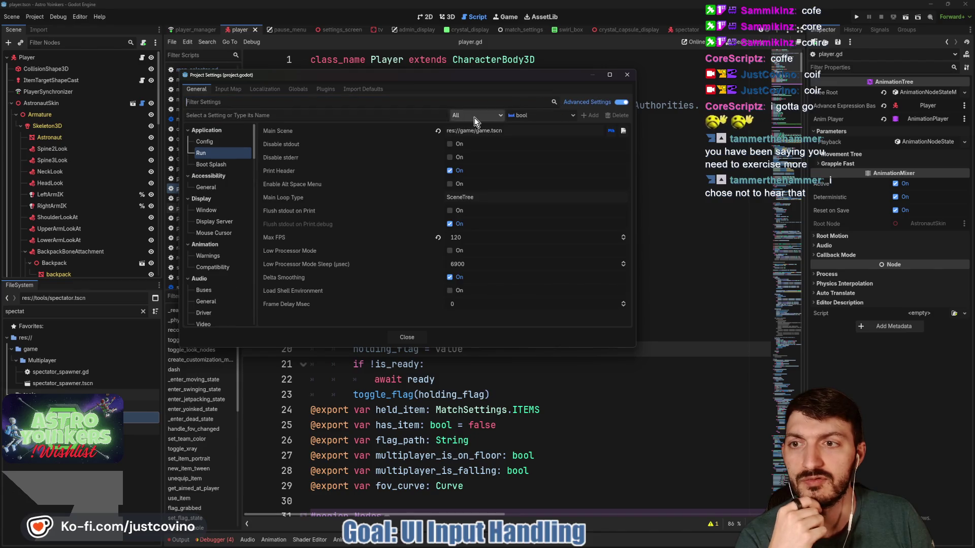
left_click(203, 141)
left_click(479, 219)
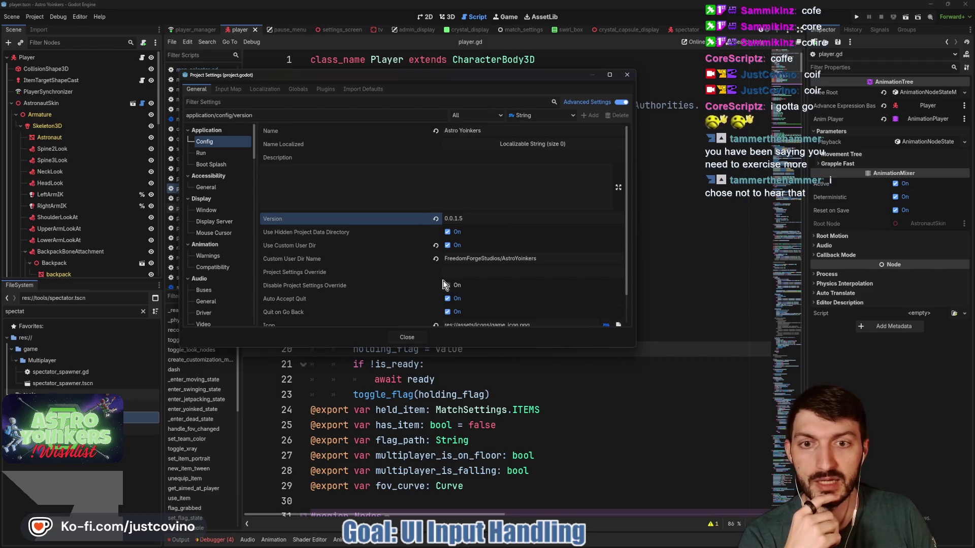
left_click(405, 344)
left_click(442, 240)
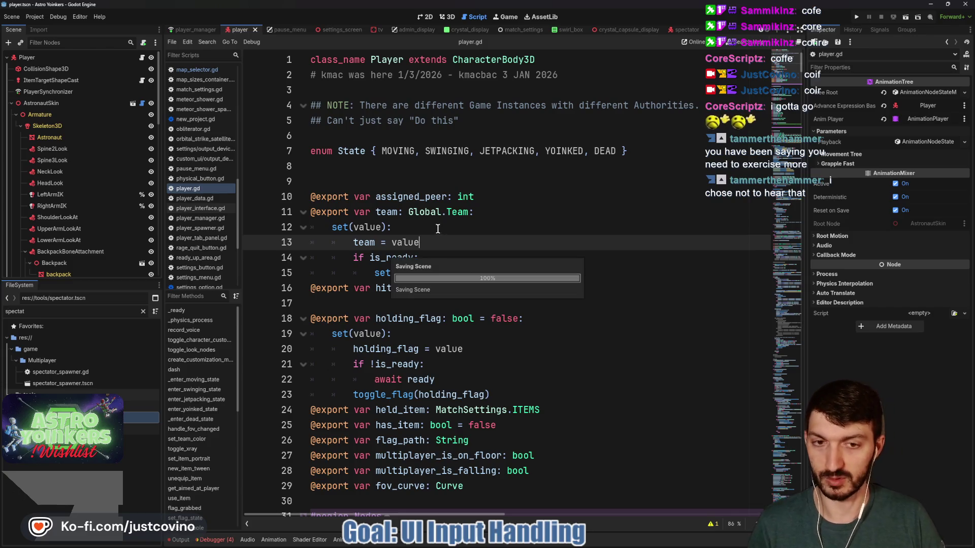
key("alt+Tab")
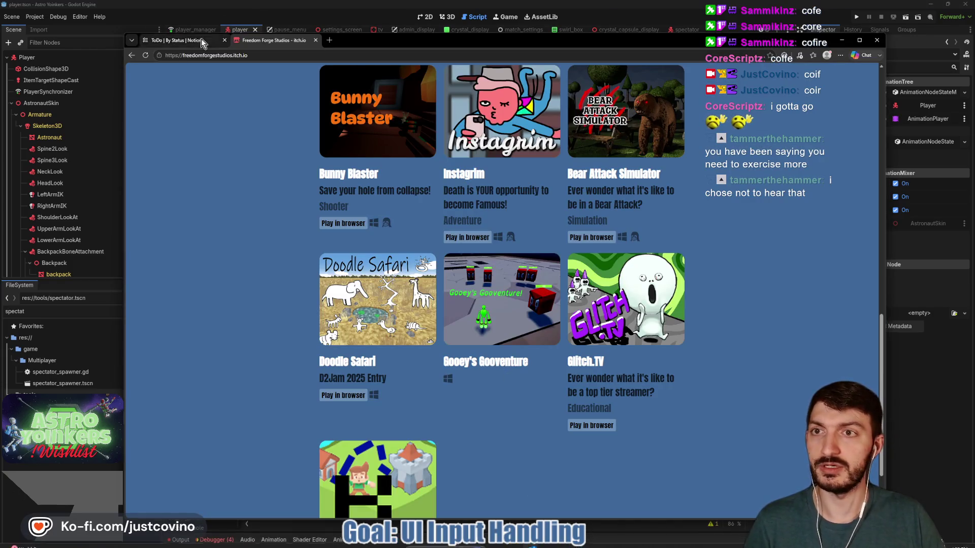
- Go from the Notion ToDo board to the Astro Yoinkers Bug Tracker page
left_click(176, 41)
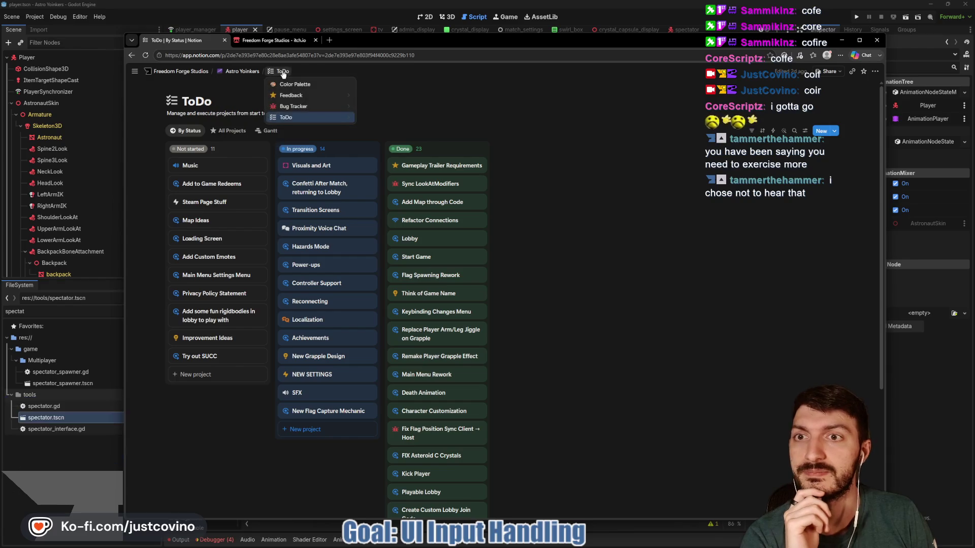
left_click(309, 112)
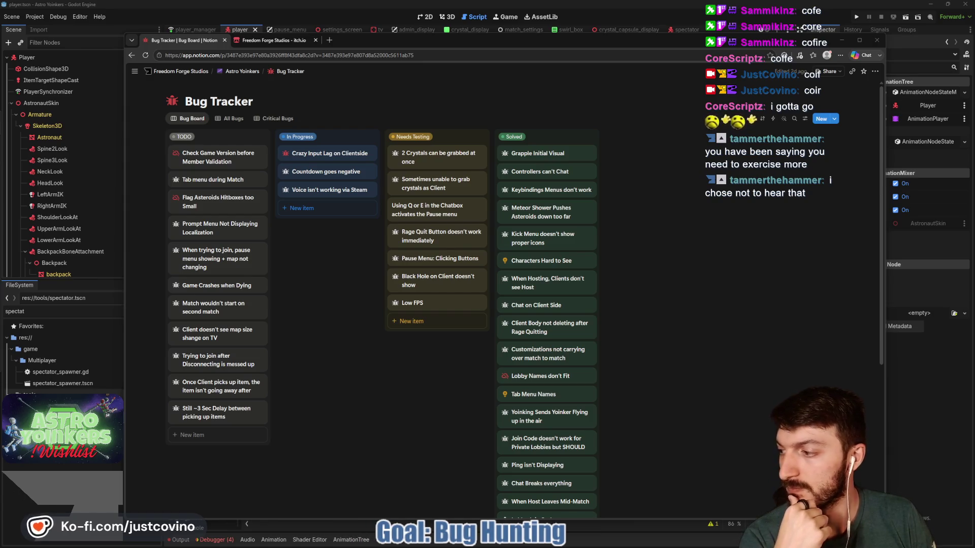
left_click(355, 286)
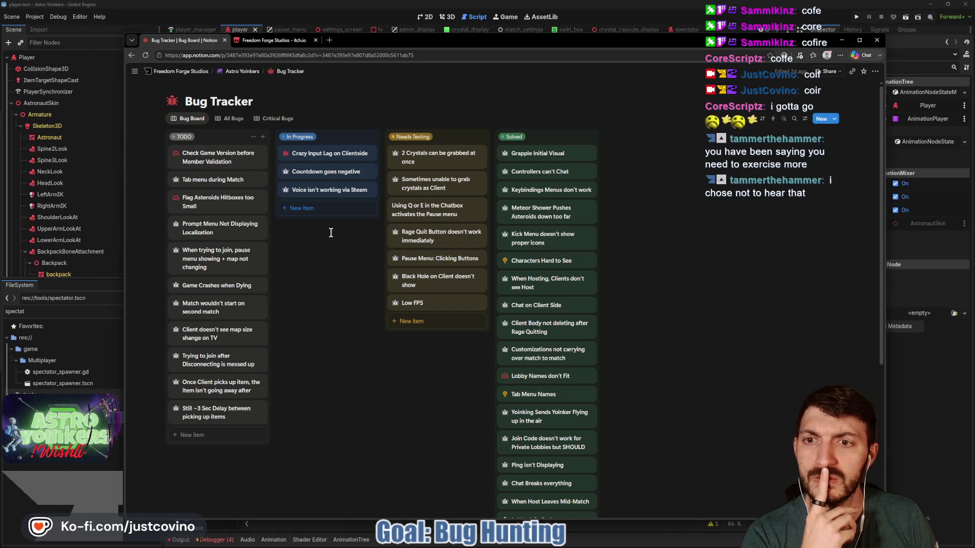
left_click(327, 192)
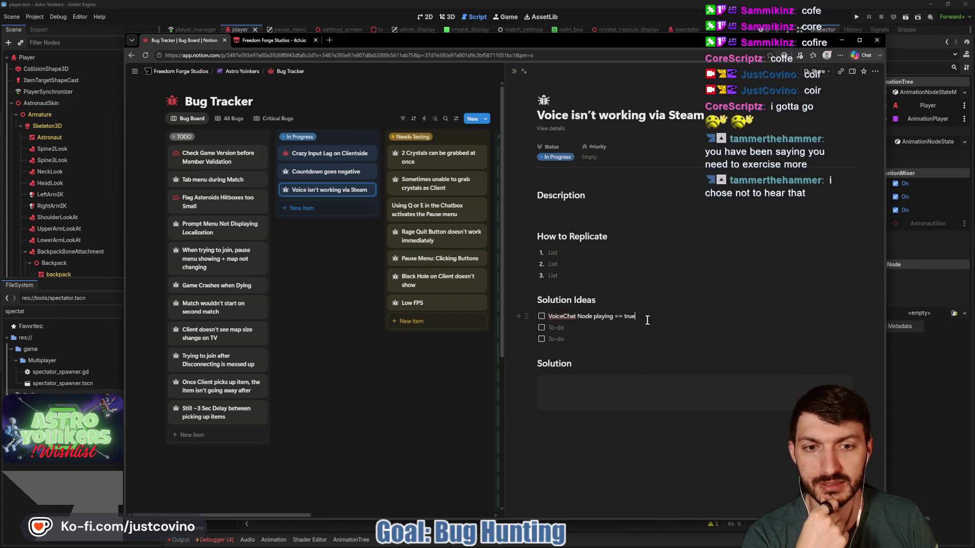
left_click_drag(647, 320, 554, 313)
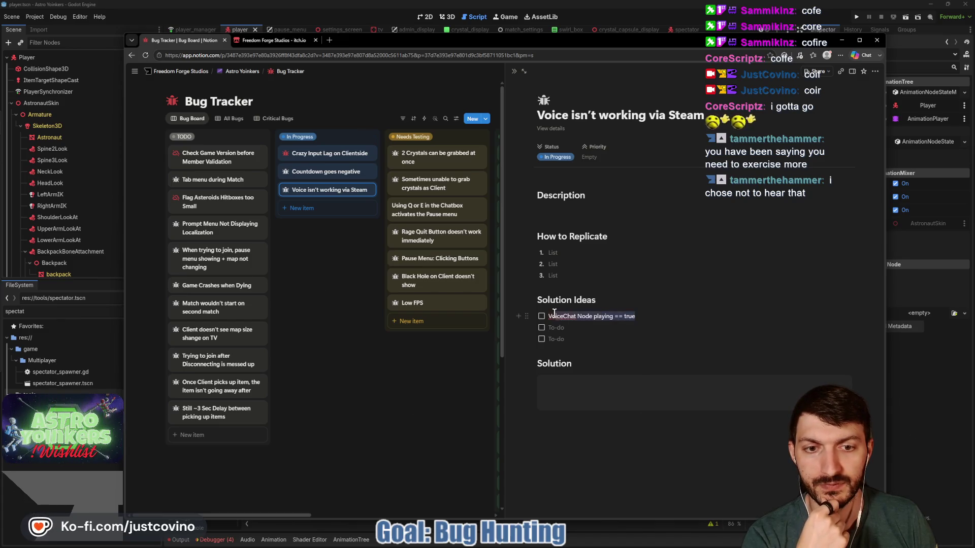
left_click(356, 347)
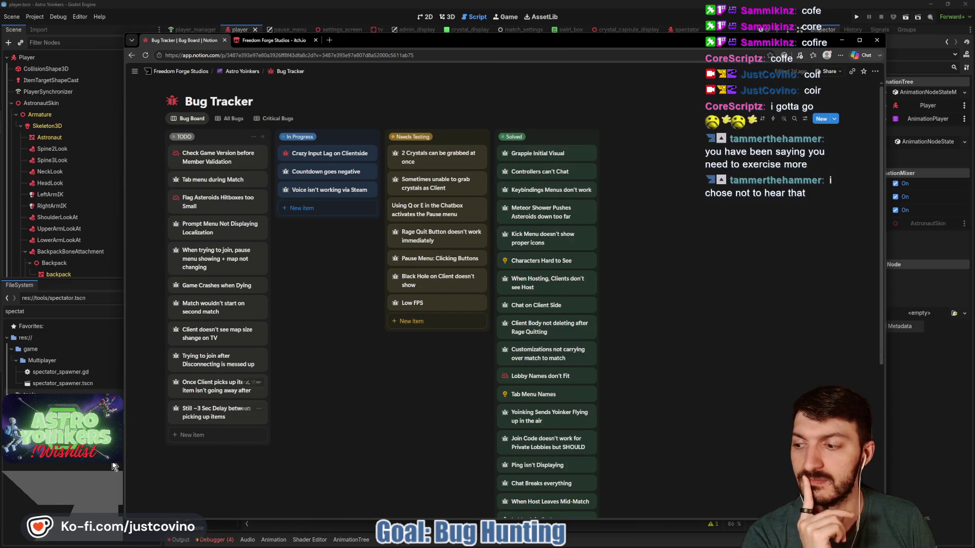
- Open the VoiceChat node's voice_chat.gd script from the Scene dock
left_click(63, 503)
scroll(112, 173, "down", 10)
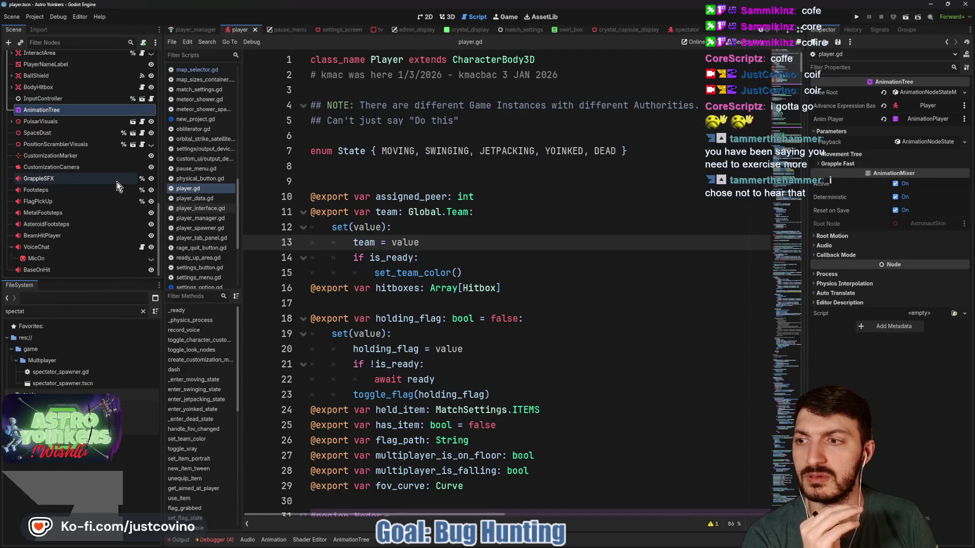
left_click(60, 248)
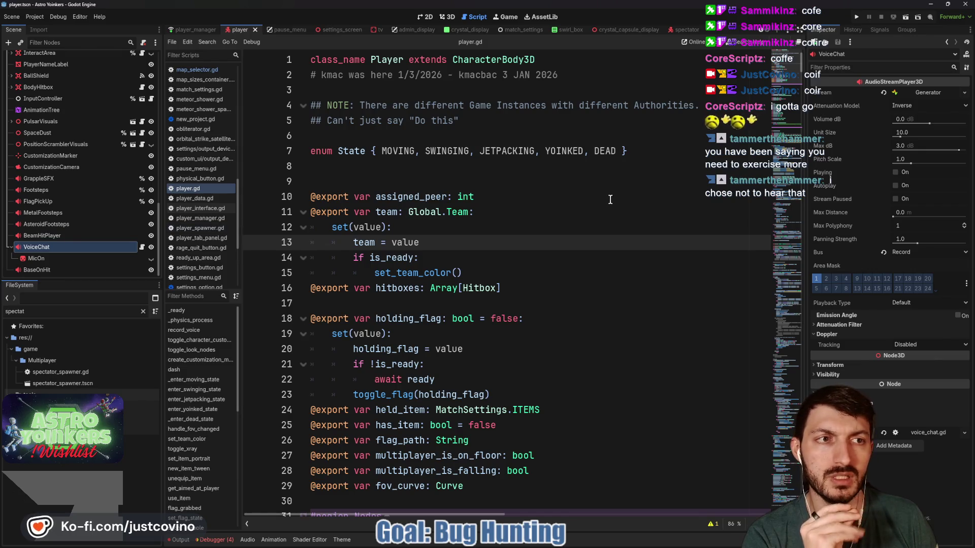
left_click(141, 246)
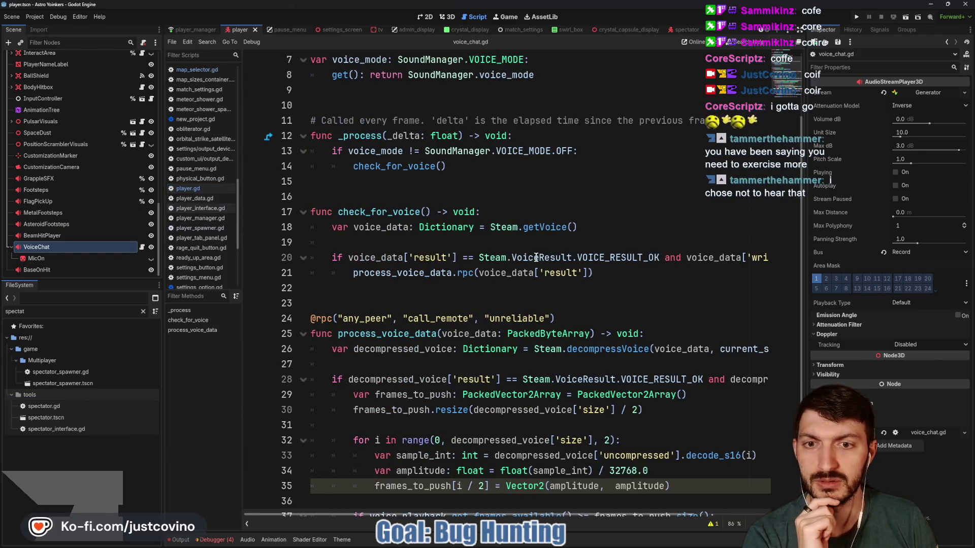
- Read through process_voice_data's Steam voice decompression and playback, placing the caret before the play call
mouse_move(405, 173)
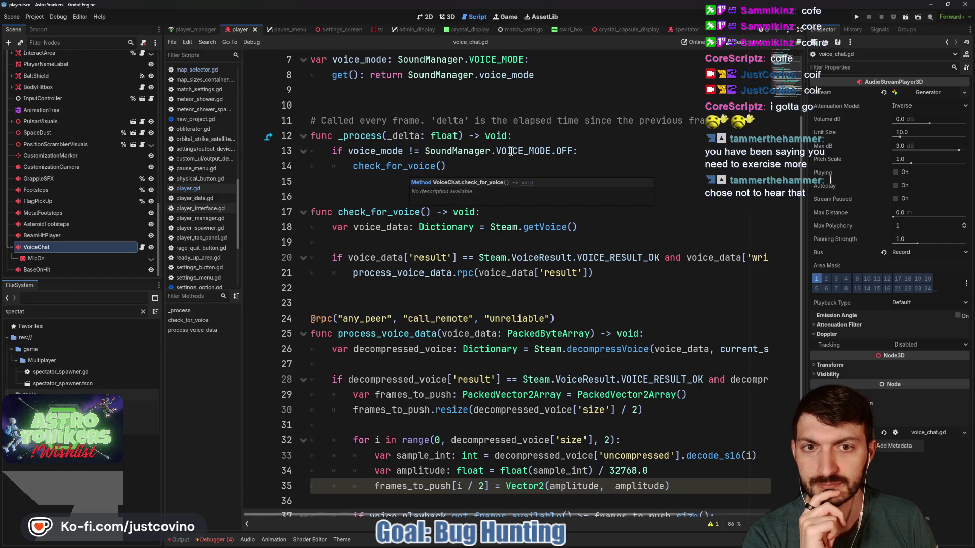
scroll(464, 193, "up", 2)
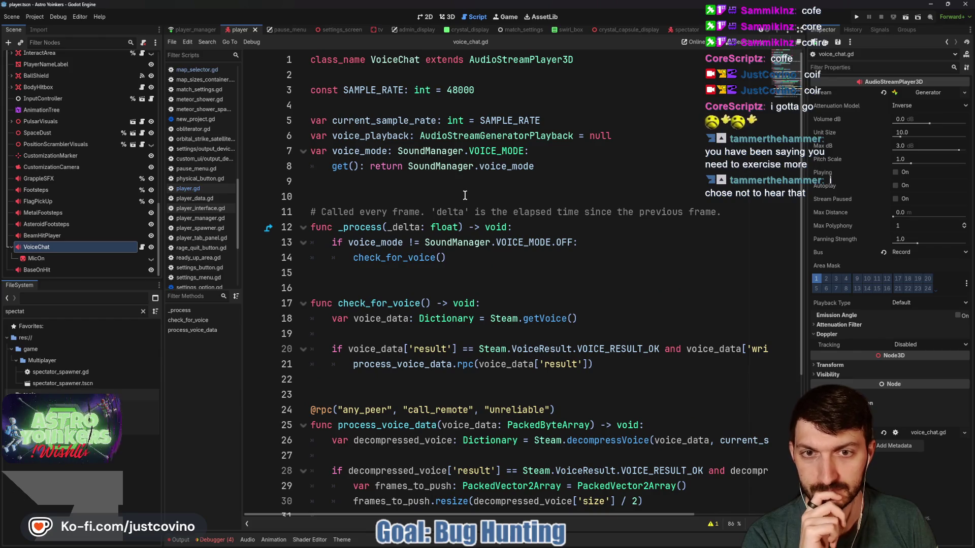
mouse_move(516, 174)
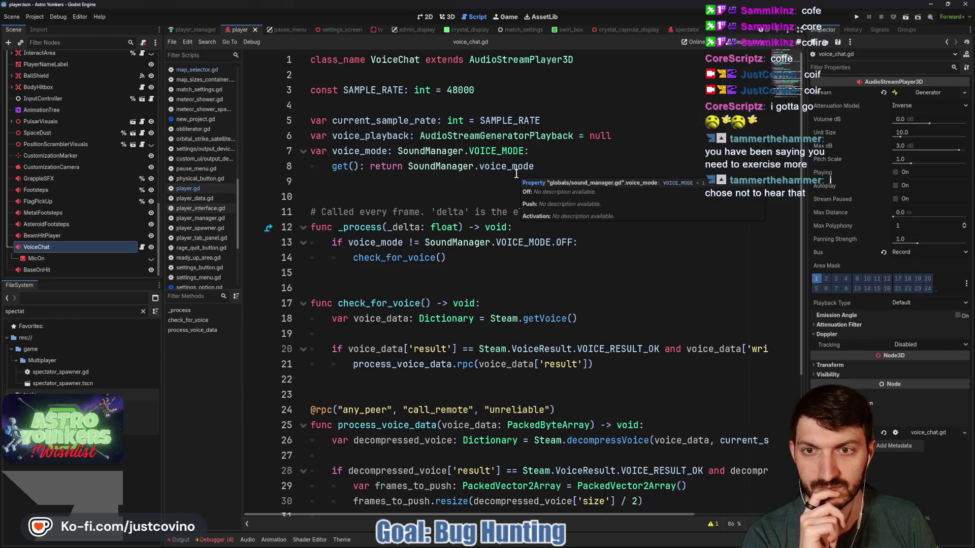
scroll(516, 174, "down", 1)
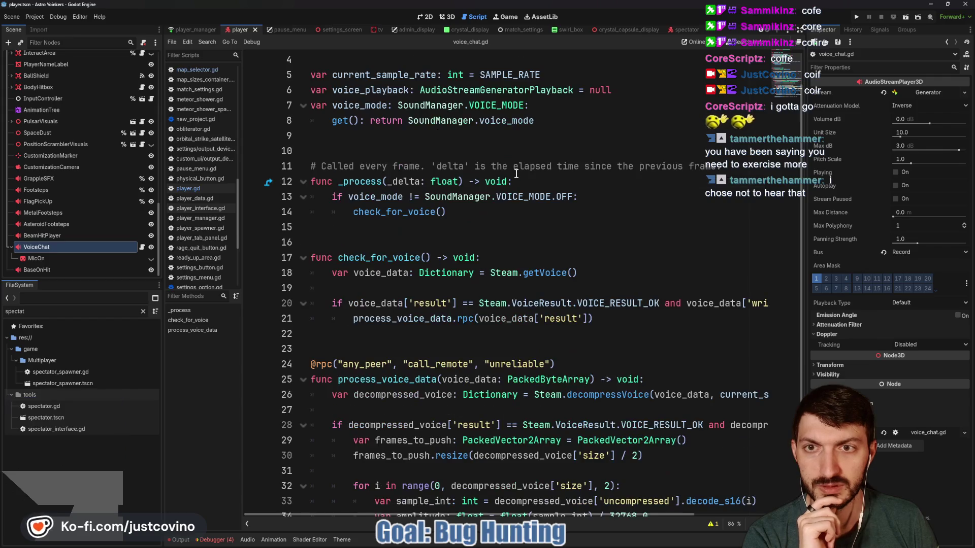
scroll(516, 173, "down", 3)
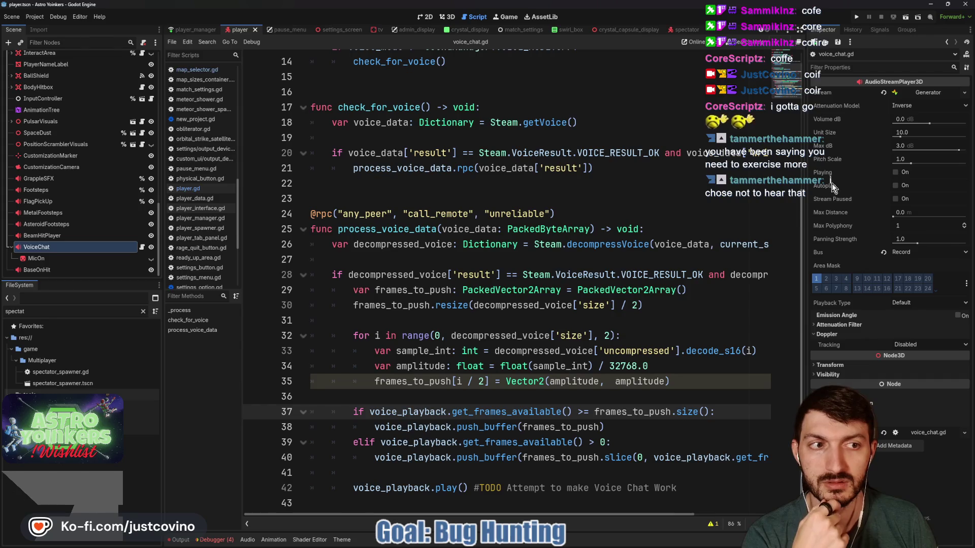
mouse_move(831, 189)
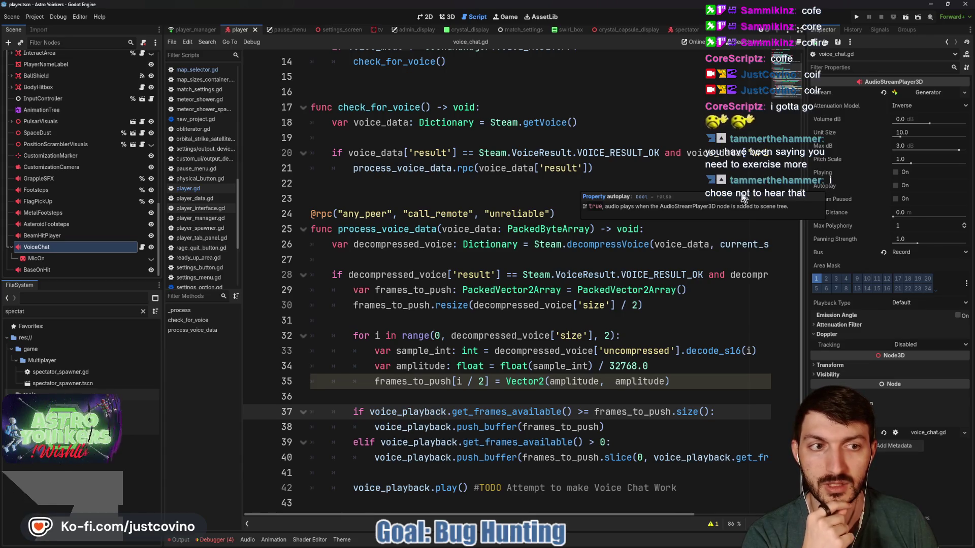
scroll(541, 307, "up", 2)
scroll(539, 315, "up", 3)
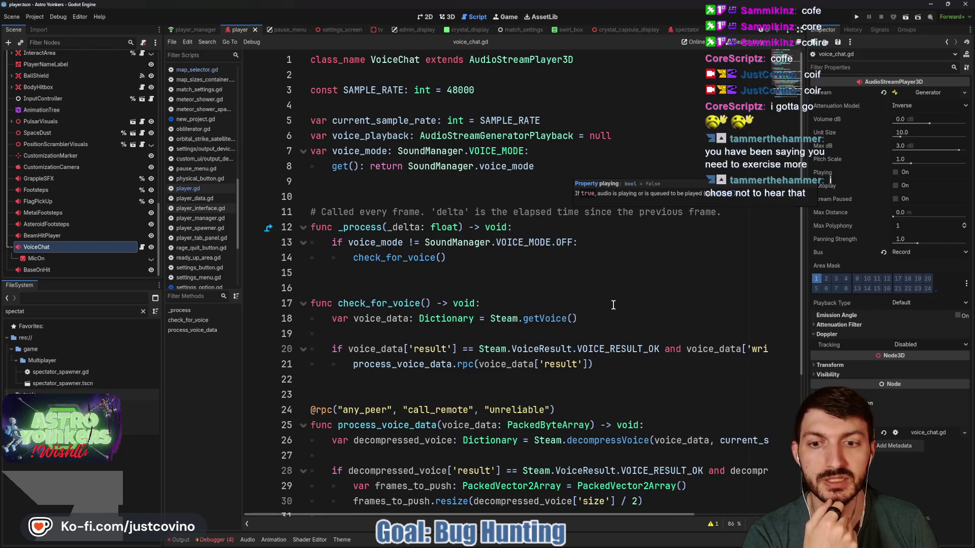
scroll(612, 304, "down", 4)
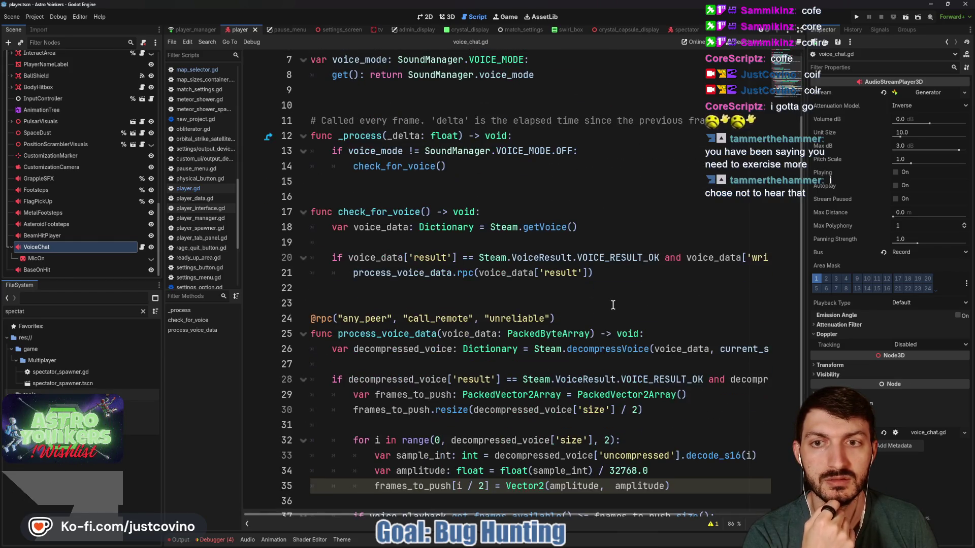
scroll(613, 305, "down", 1)
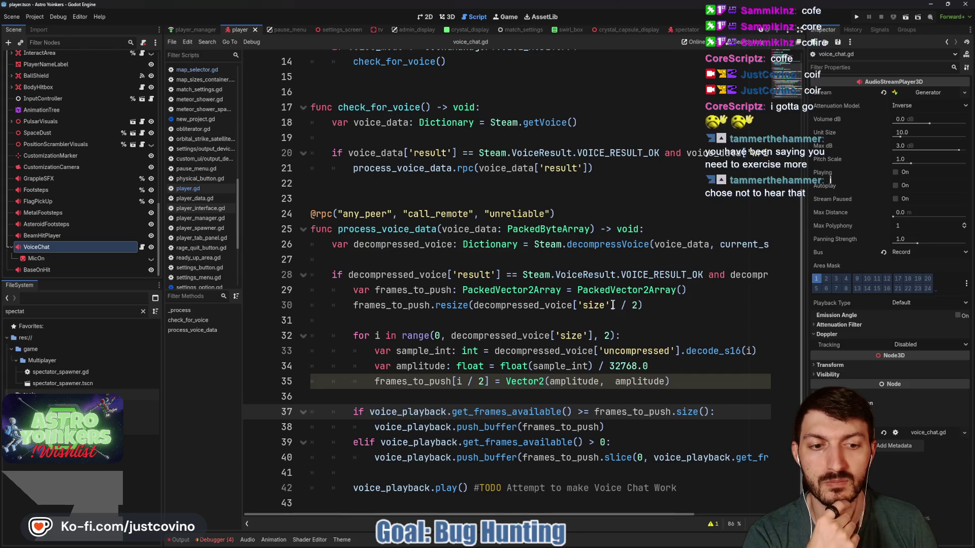
left_click(386, 475)
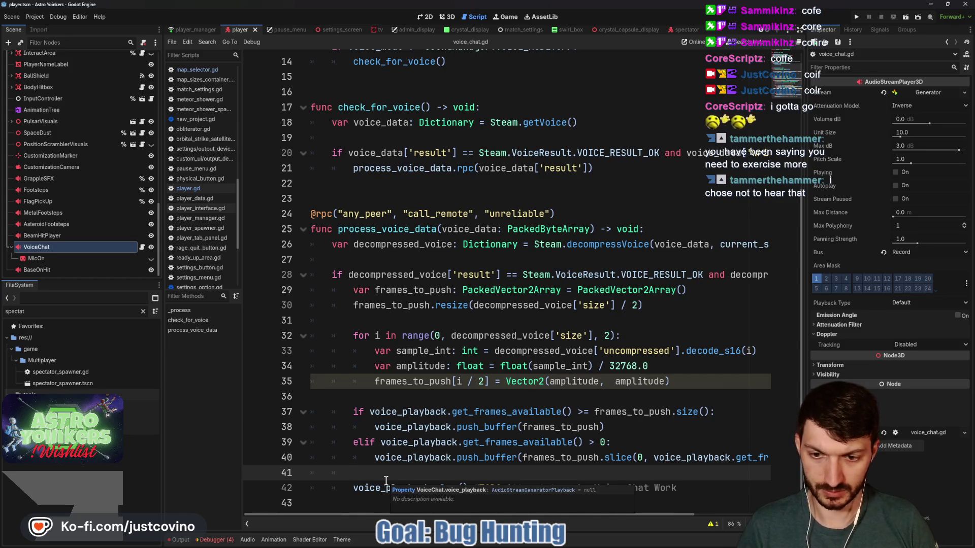
- Add an 'if not playing:' condition and indent the play line beneath it
key("Return")
type("if ")
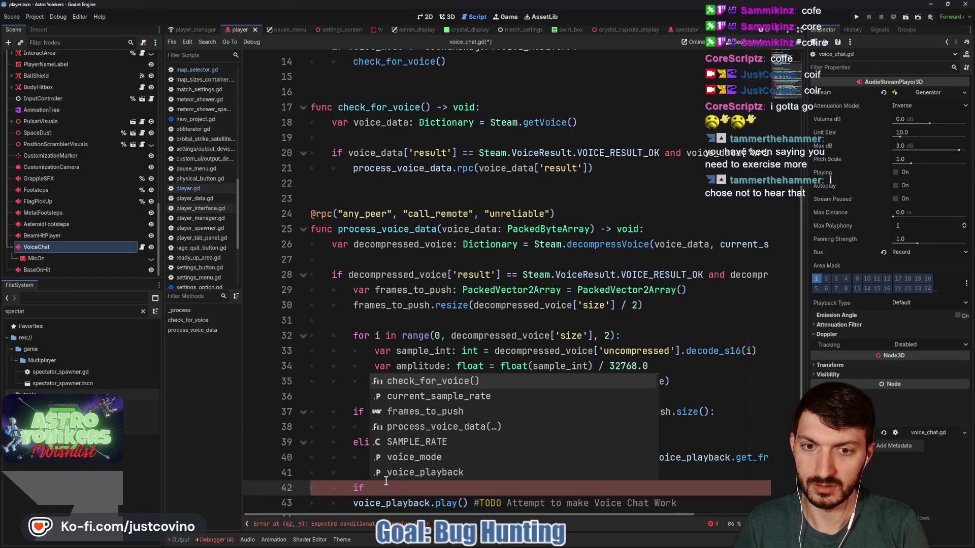
type("not ")
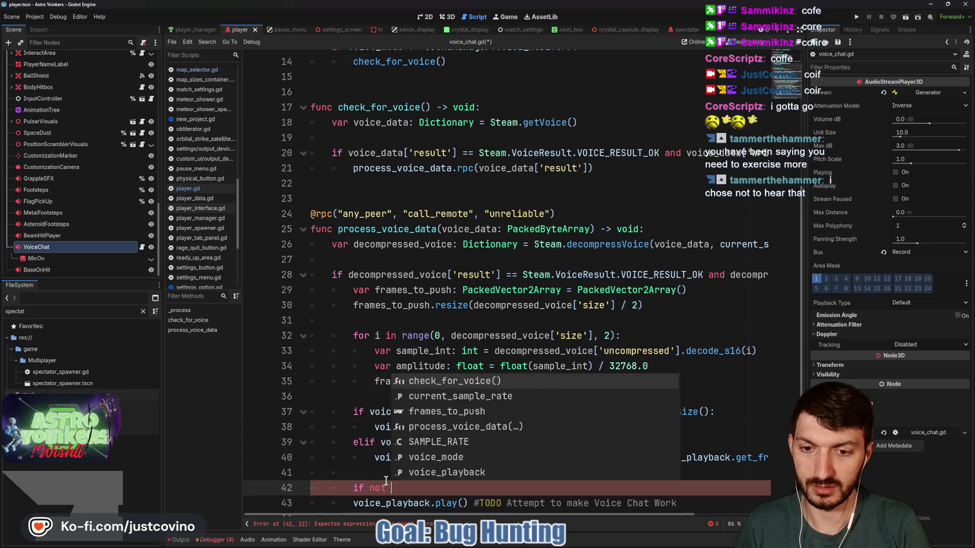
type("playing:")
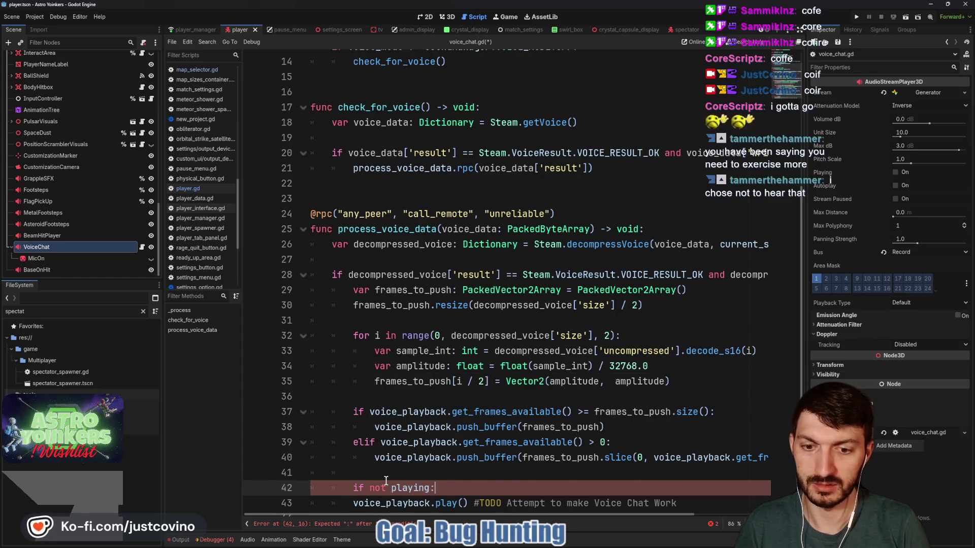
key("Down")
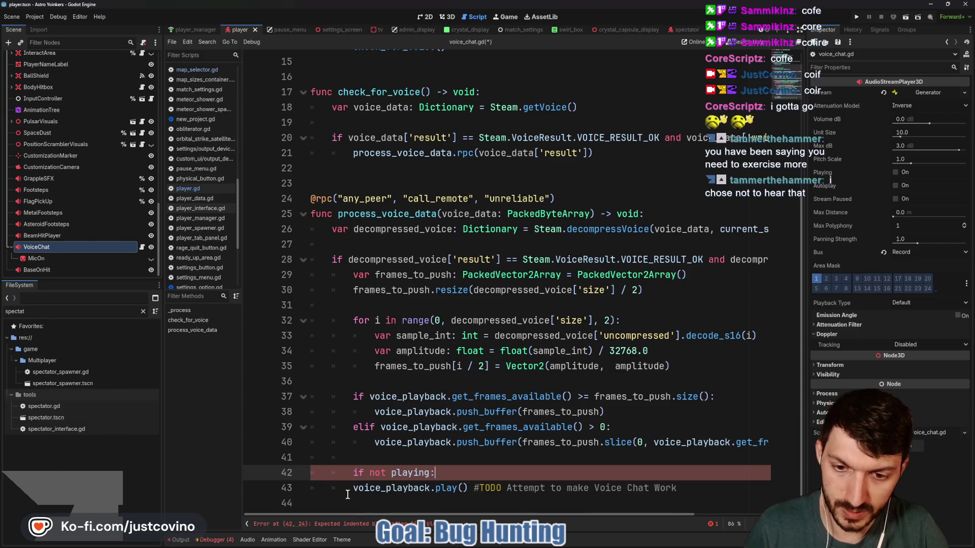
key("Home")
key("Tab")
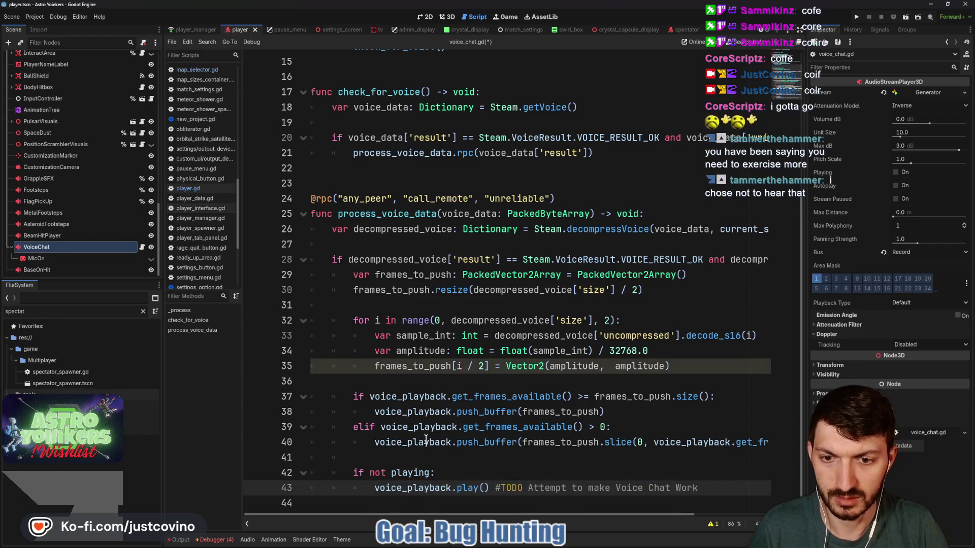
- Replace voice_playback.play() with play() and save voice_chat.gd
double_click(424, 442)
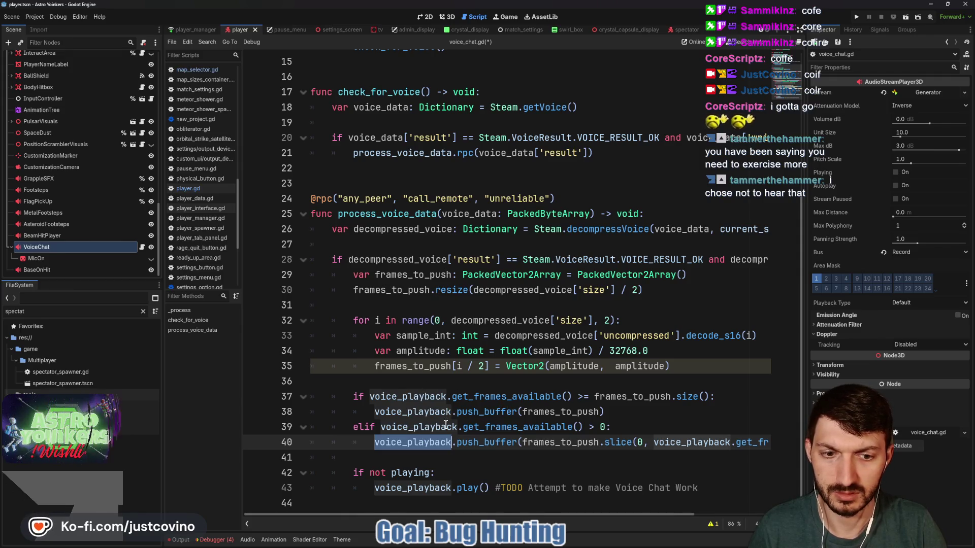
scroll(445, 424, "up", 4)
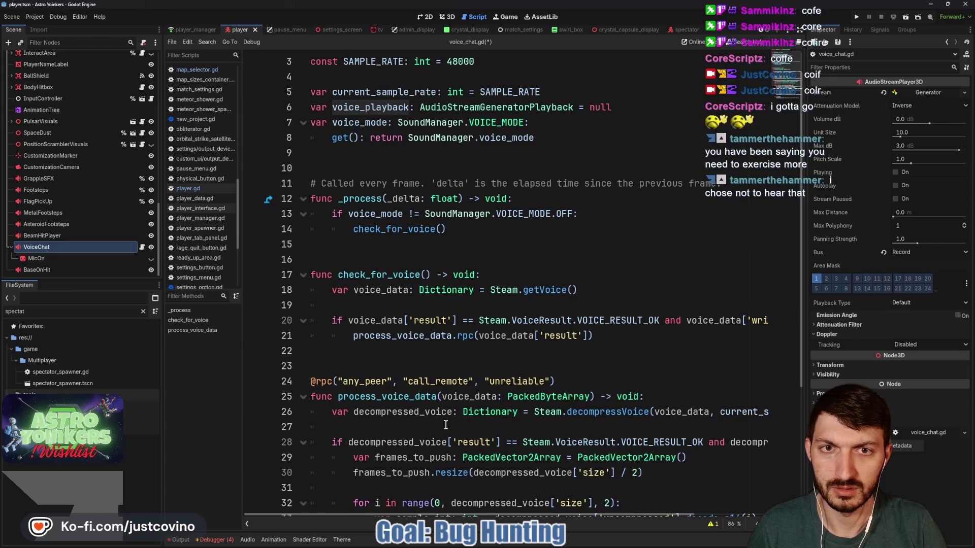
scroll(445, 424, "down", 4)
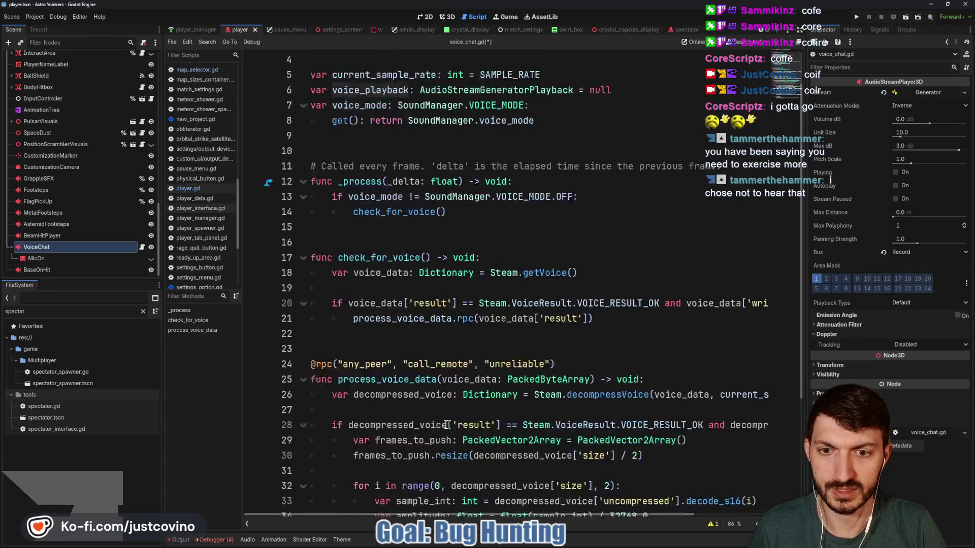
left_click(493, 488)
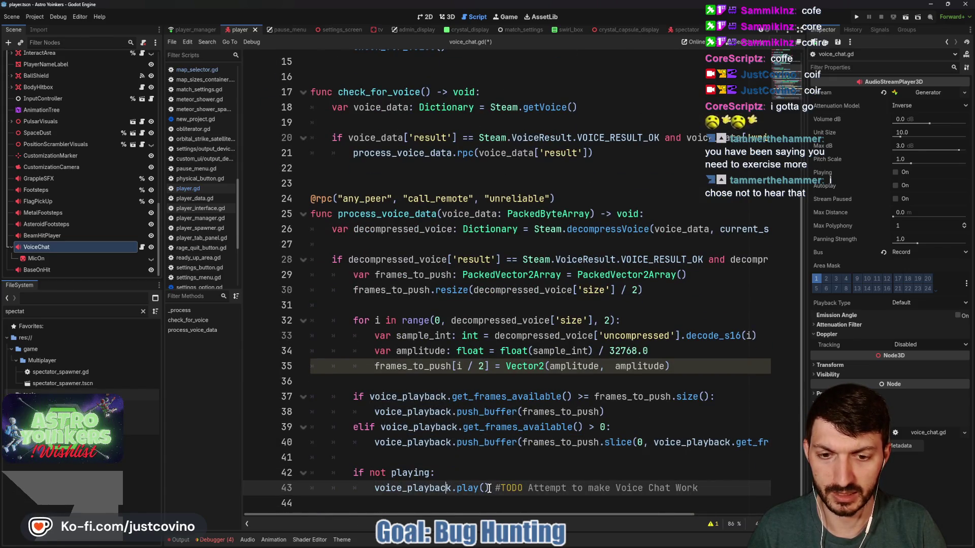
left_click_drag(489, 488, 374, 489)
type("pla")
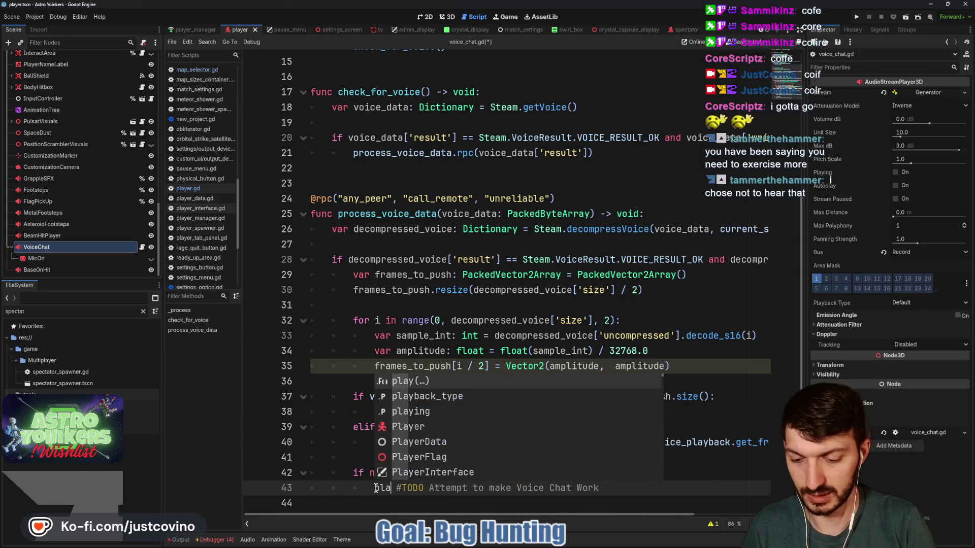
key("Return")
left_click(464, 476)
key("ctrl+s")
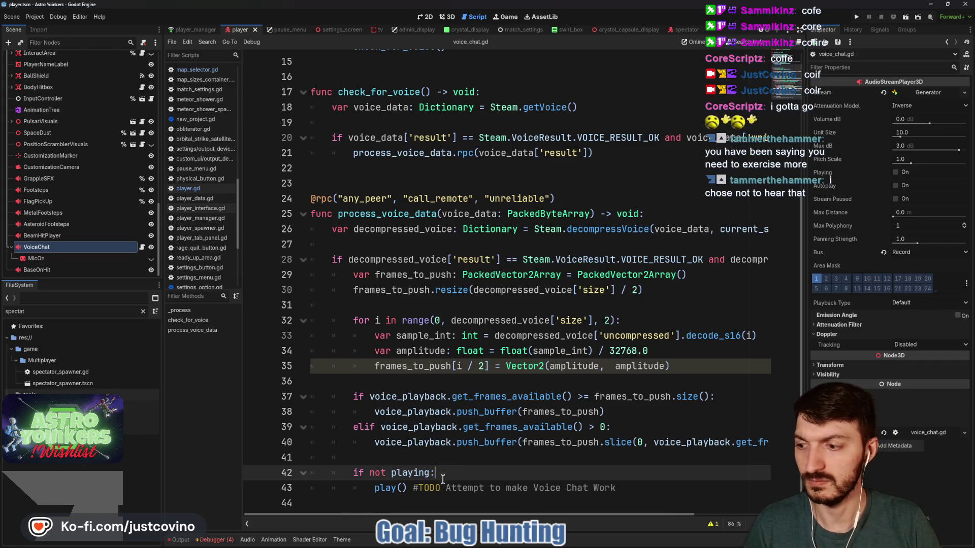
key("alt+Tab")
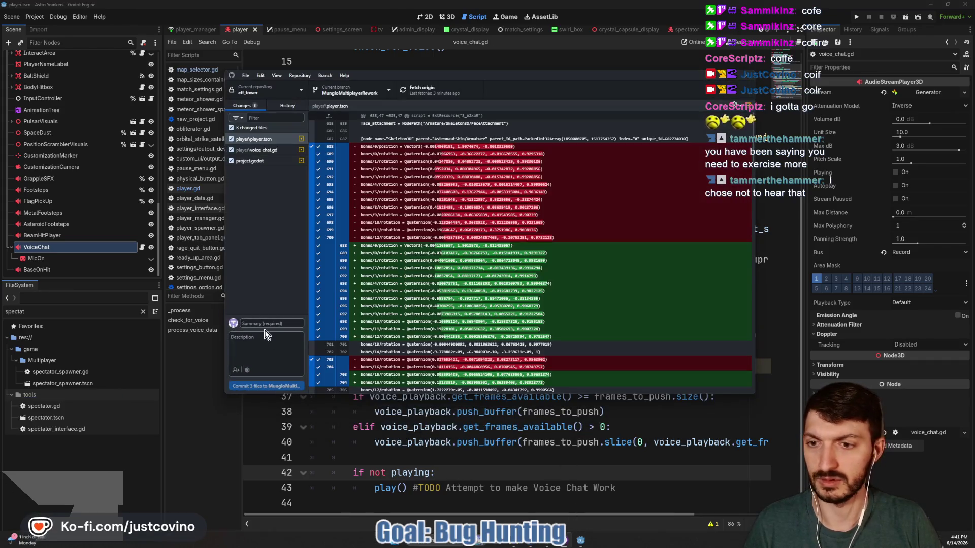
- Commit the three changed files as 'potential voice fix' and push the commit to origin
left_click(264, 324)
type("potential t")
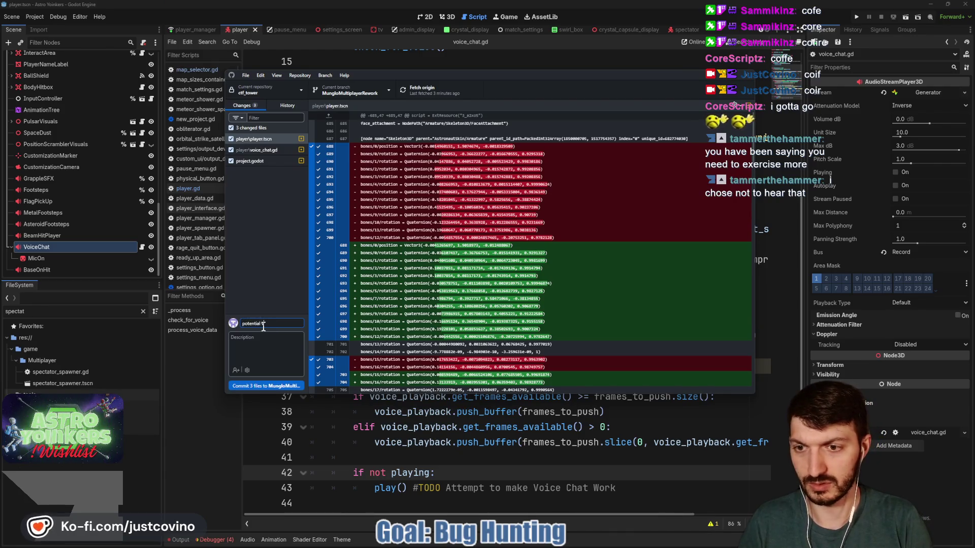
left_click(288, 381)
left_click(622, 178)
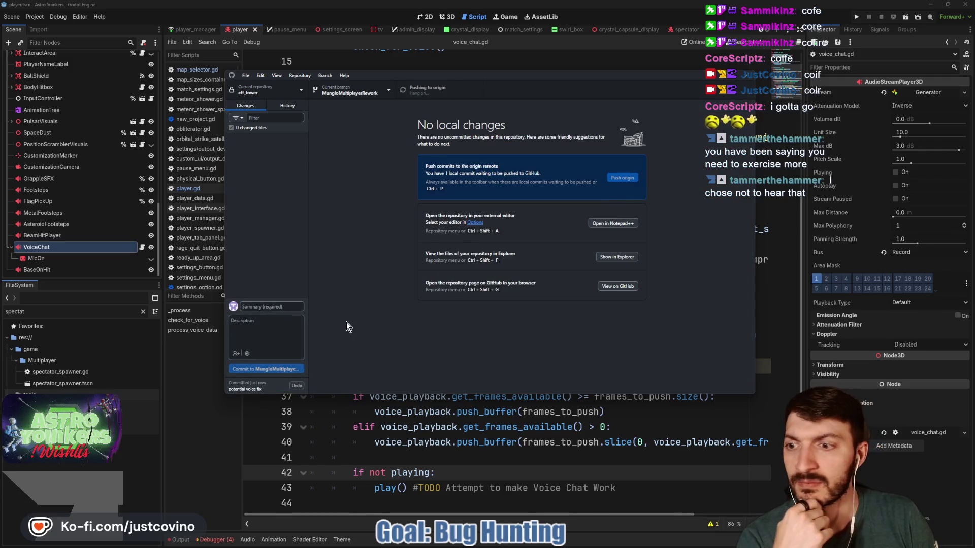
key("alt+Tab")
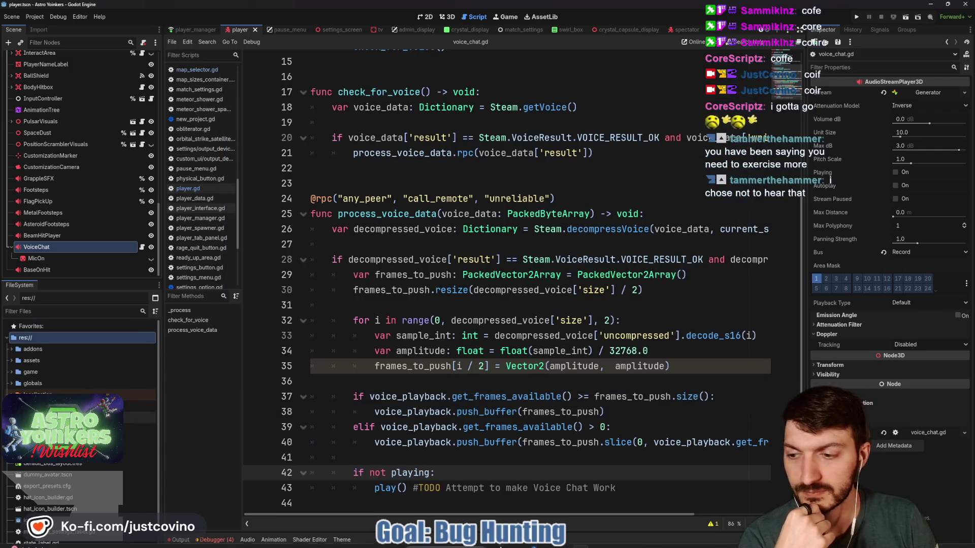
mouse_move(500, 547)
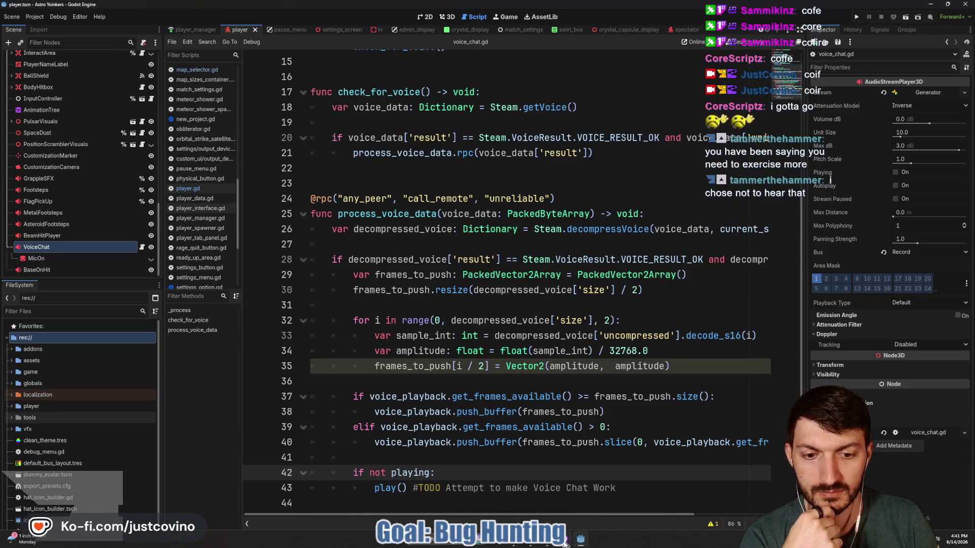
left_click(565, 544)
- Read the 'Voice isn't working via Steam' card's solution ideas on the Bug Tracker, then close it
left_click(548, 542)
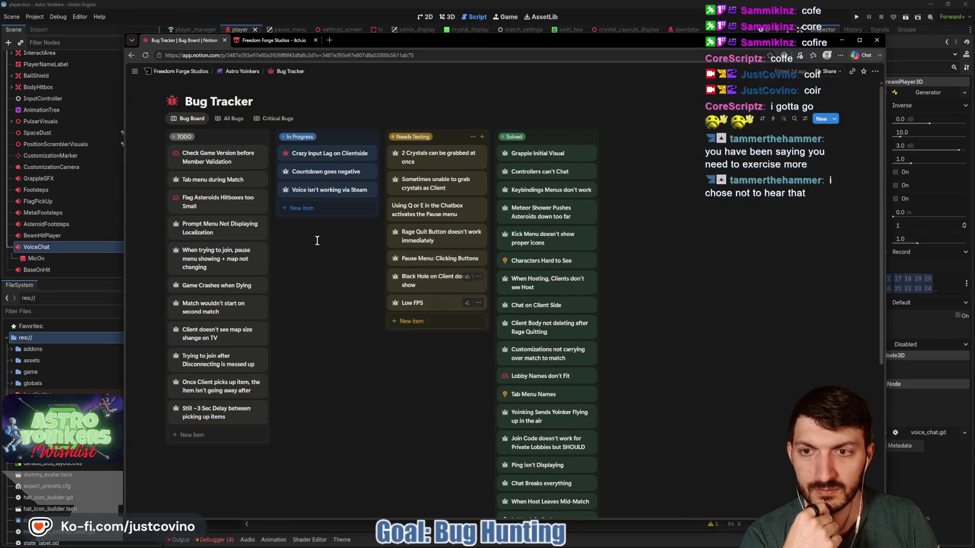
left_click(327, 191)
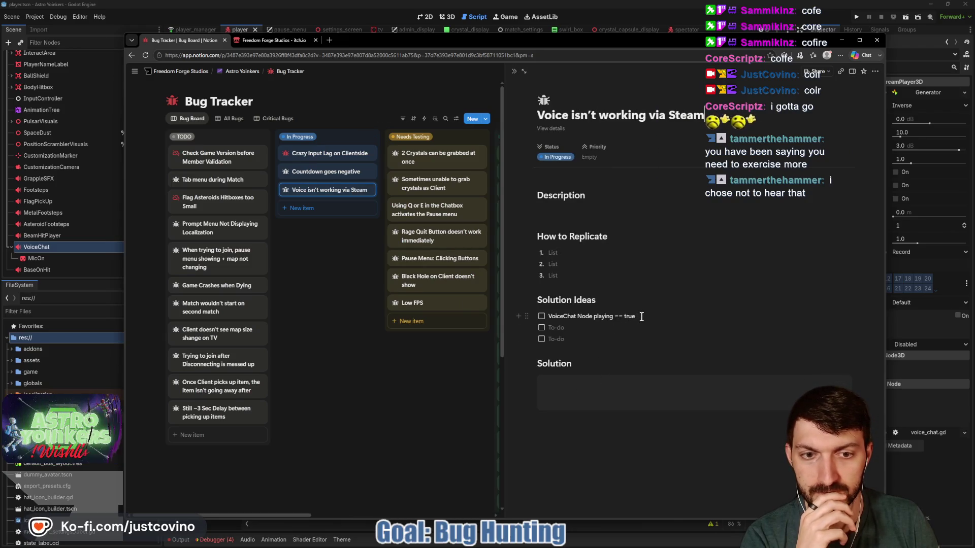
left_click(314, 249)
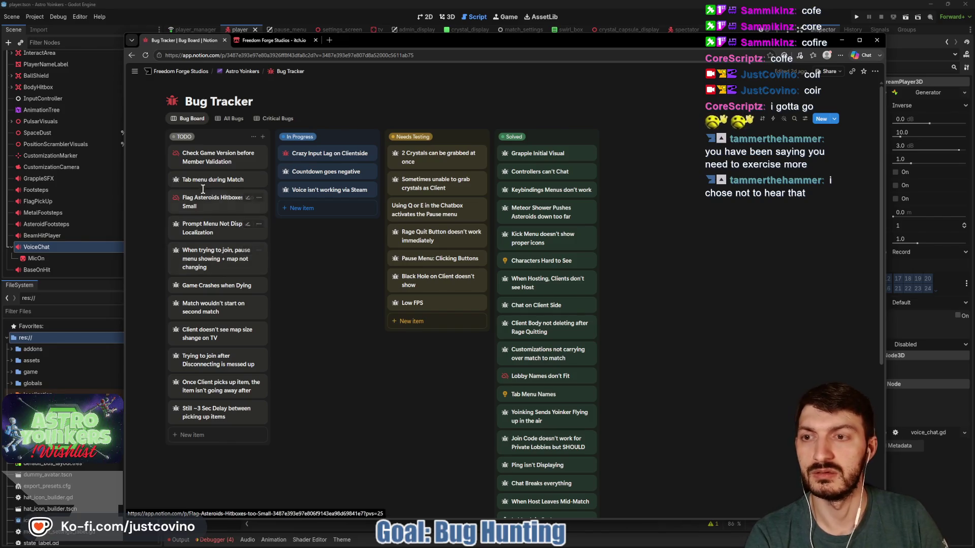
left_click(843, 40)
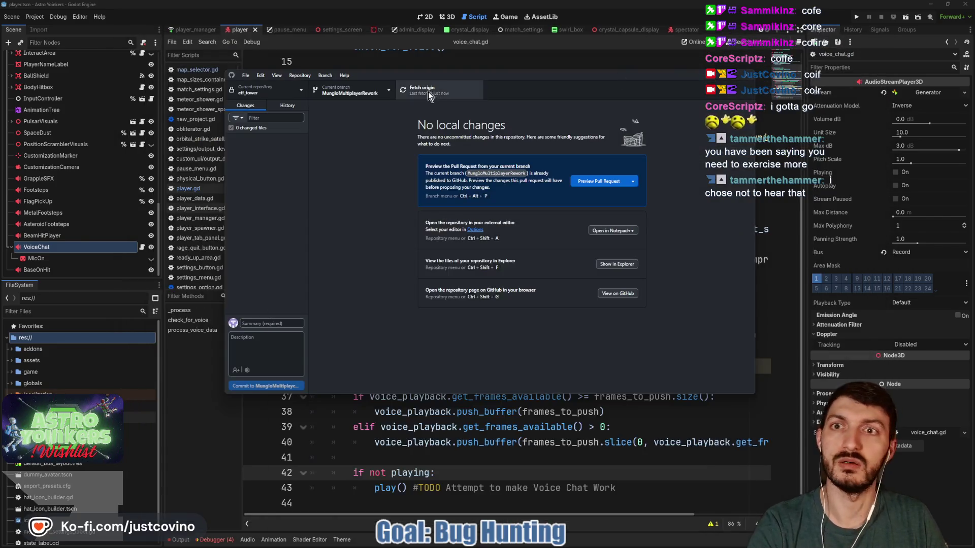
- Expand UserInterface, open TabMenu's tab_menu.gd, and locate the PlayerManager.request_ping() call
left_click(367, 403)
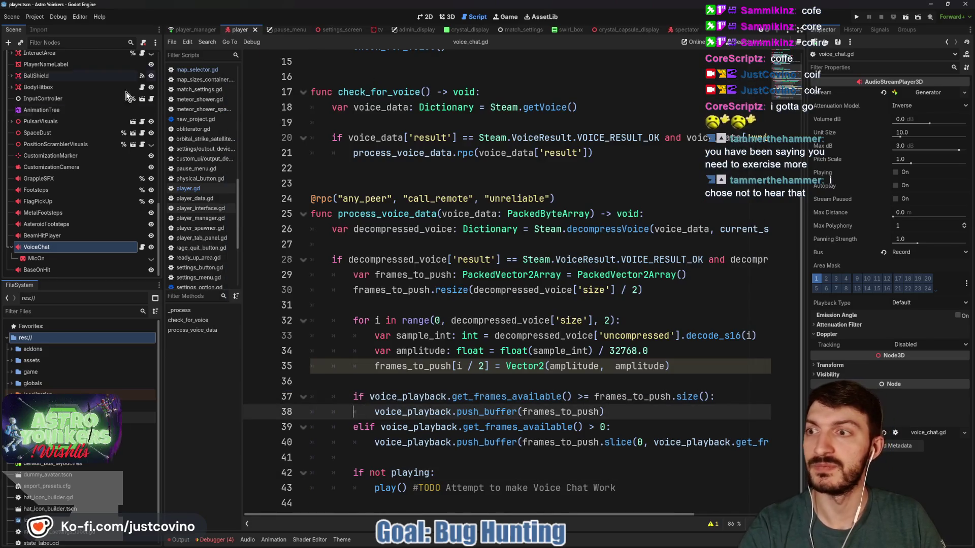
scroll(118, 203, "up", 10)
scroll(118, 204, "up", 3)
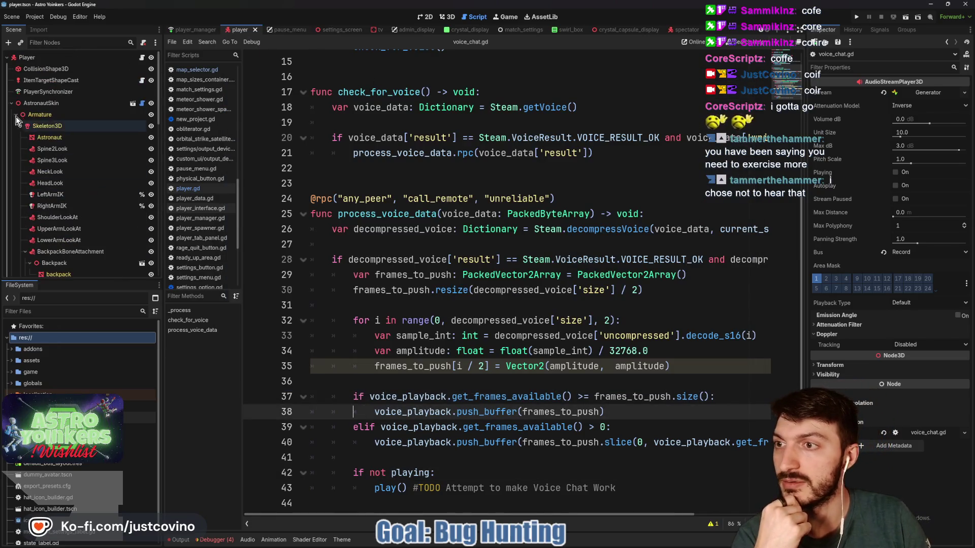
left_click(11, 103)
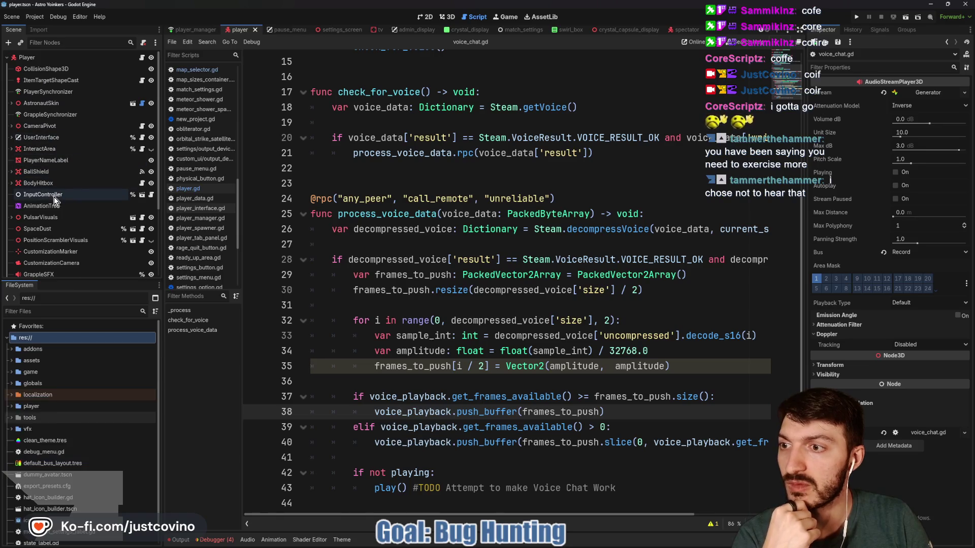
left_click(11, 138)
scroll(72, 213, "down", 1)
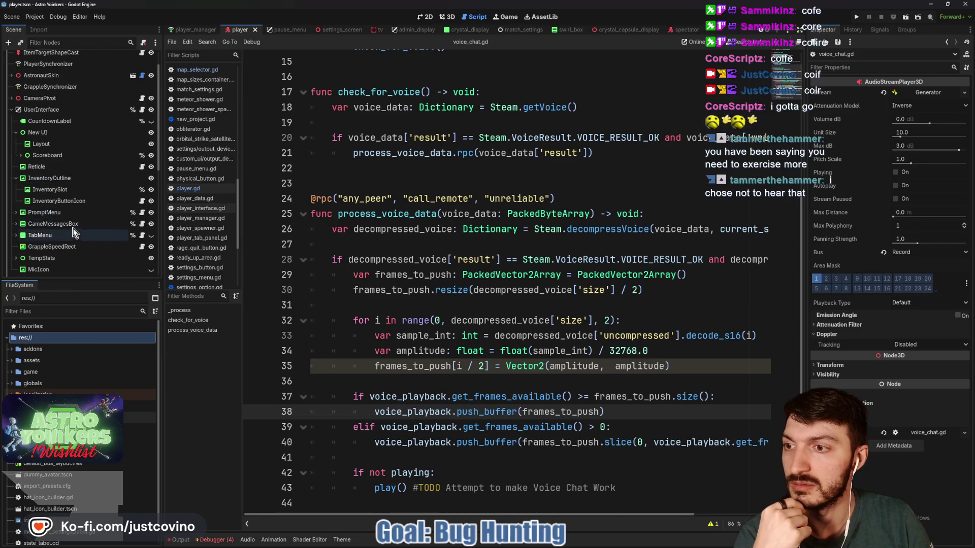
left_click(141, 236)
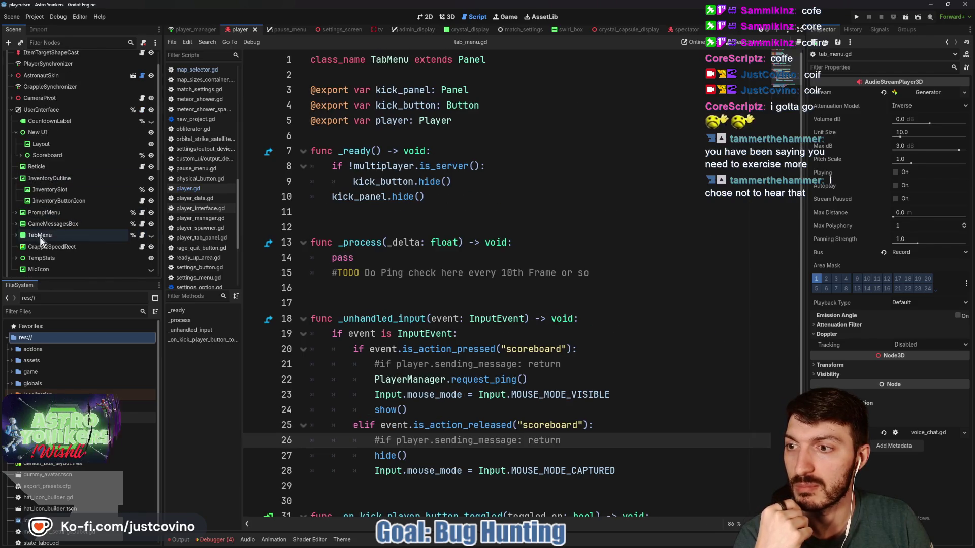
left_click(16, 236)
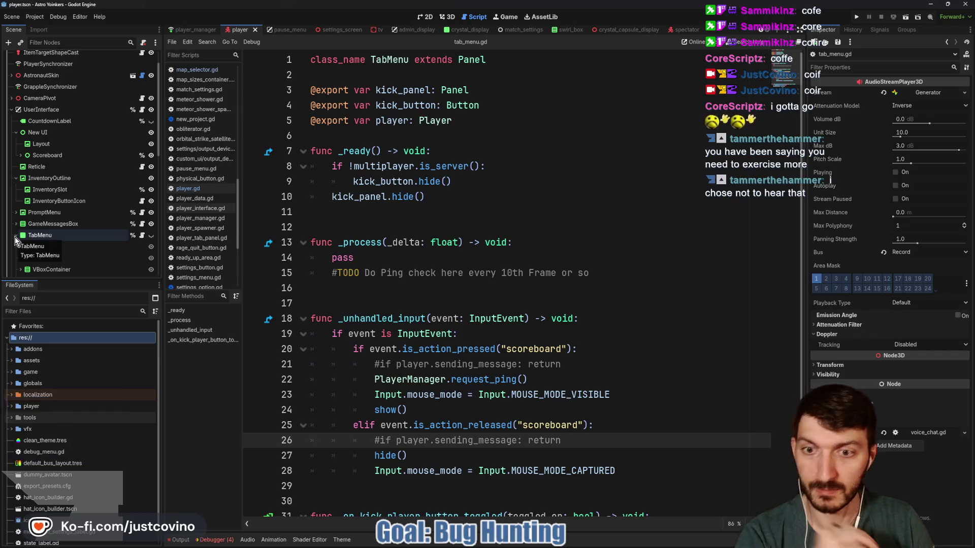
scroll(445, 262, "down", 1)
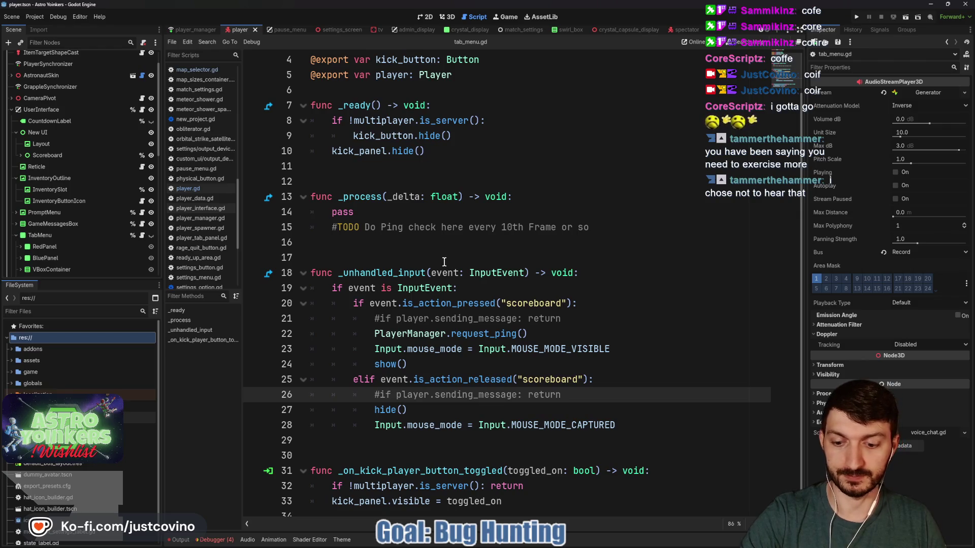
scroll(439, 261, "down", 1)
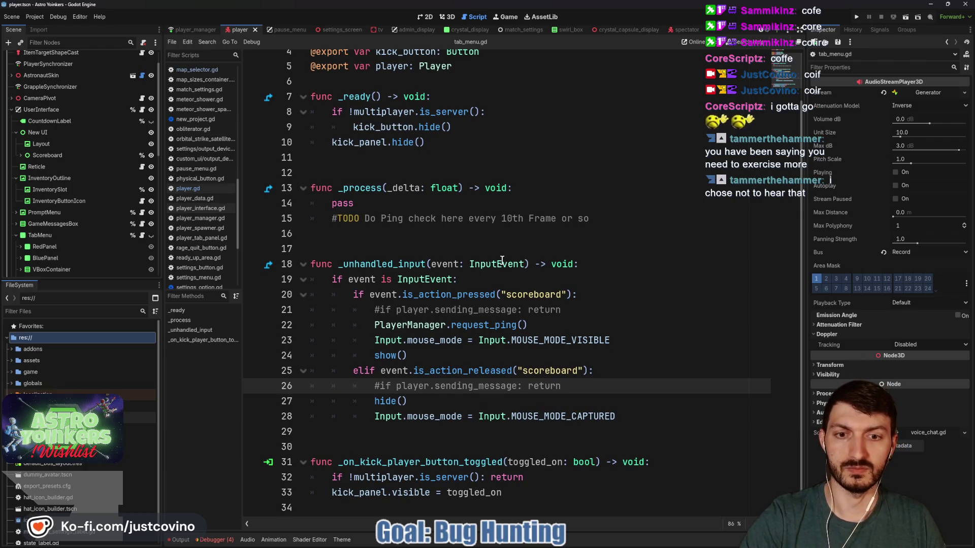
mouse_move(480, 325)
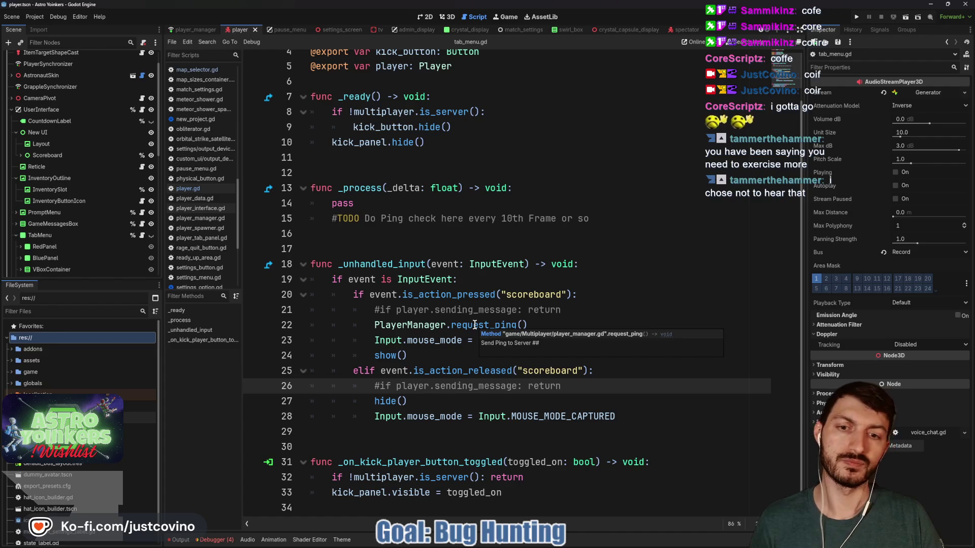
- Jump to request_ping in player_manager.gd and read handle_ping_request and recieve_ping
left_click(475, 324, "ctrl")
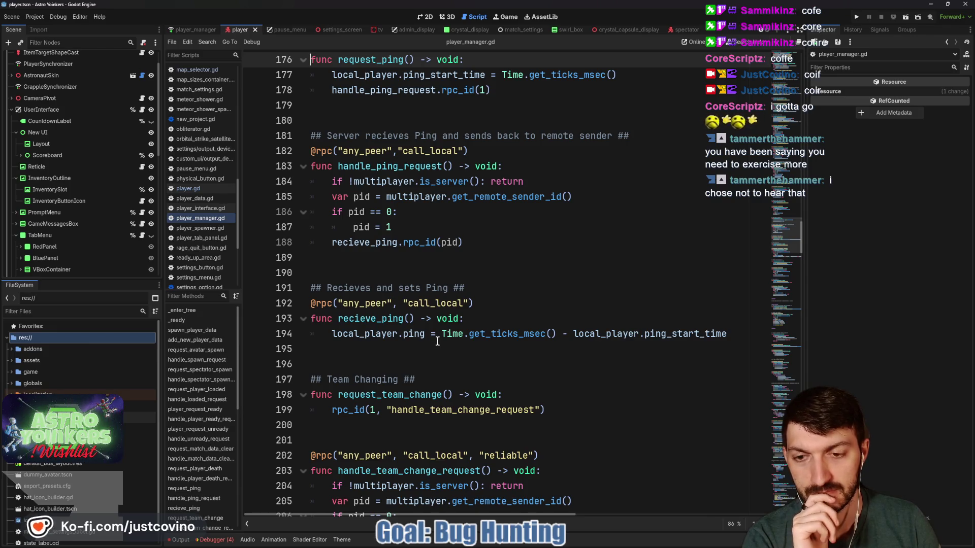
scroll(437, 341, "down", 2)
scroll(437, 341, "down", 1)
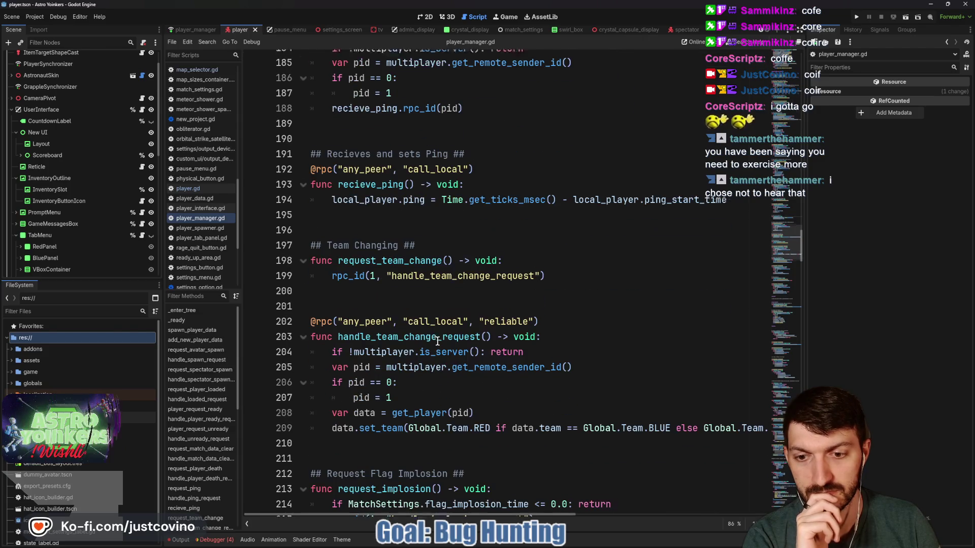
scroll(437, 341, "up", 3)
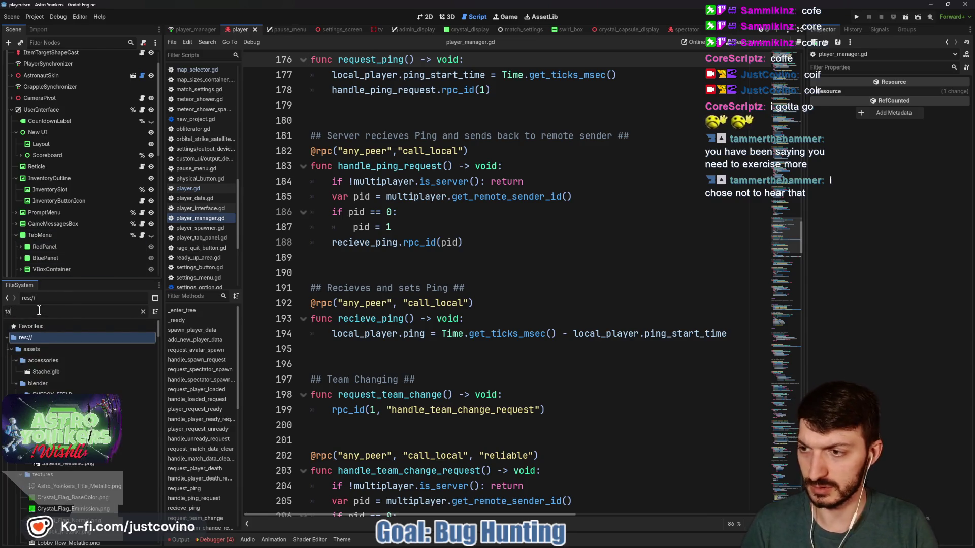
- Filter the FileSystem for player_tab and open player_tab_panel.tscn
type("player_tab")
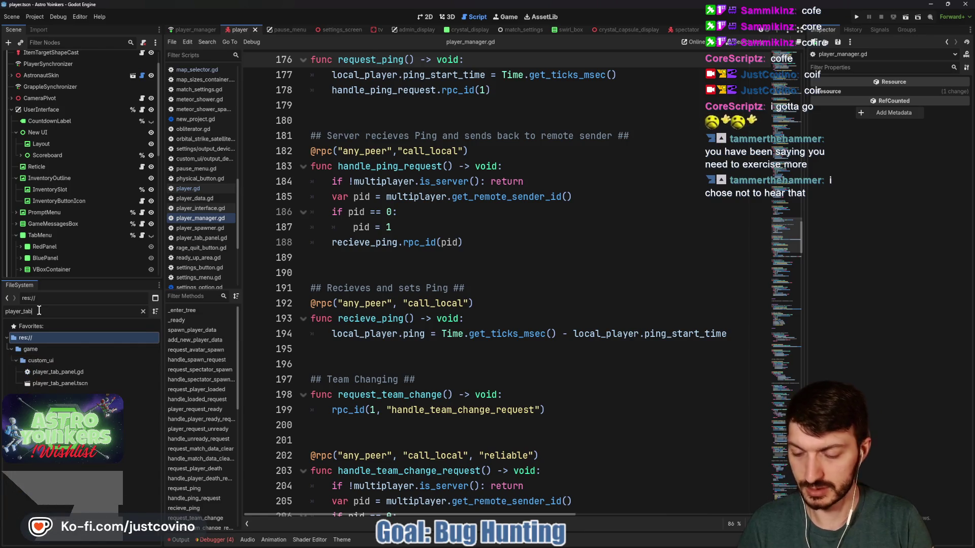
left_click(64, 383)
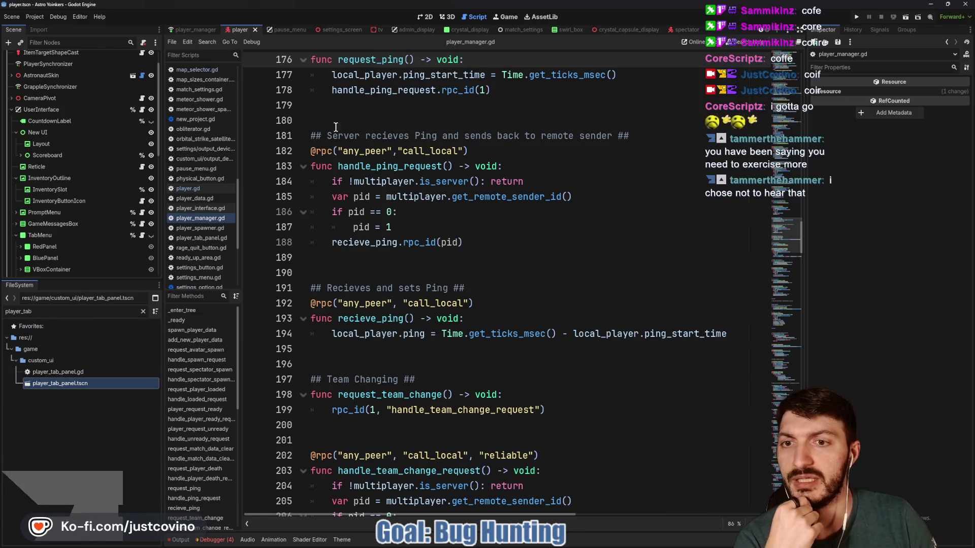
double_click(86, 387)
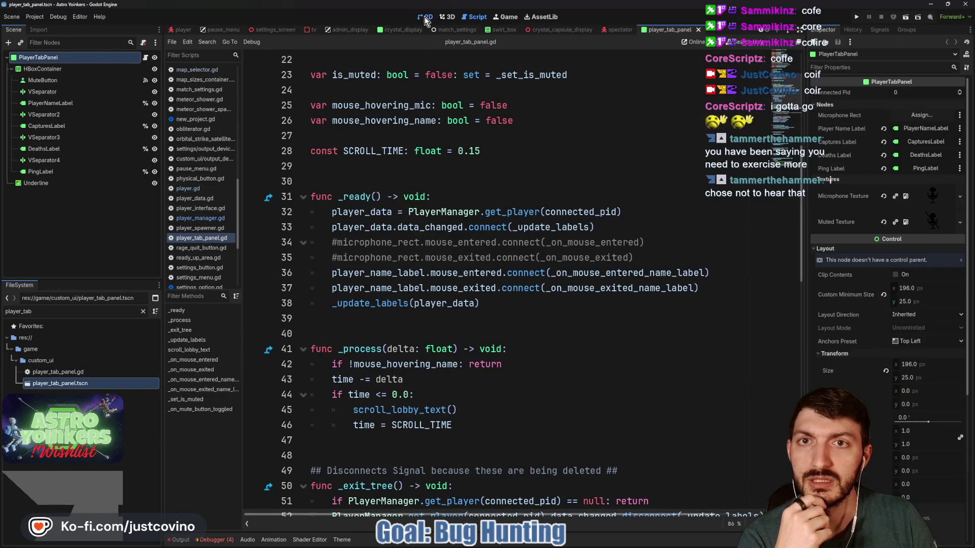
- Check the panel's 2D layout, read player_tab_panel.gd's label and mute-toggle code, then switch to Notion
left_click(426, 18)
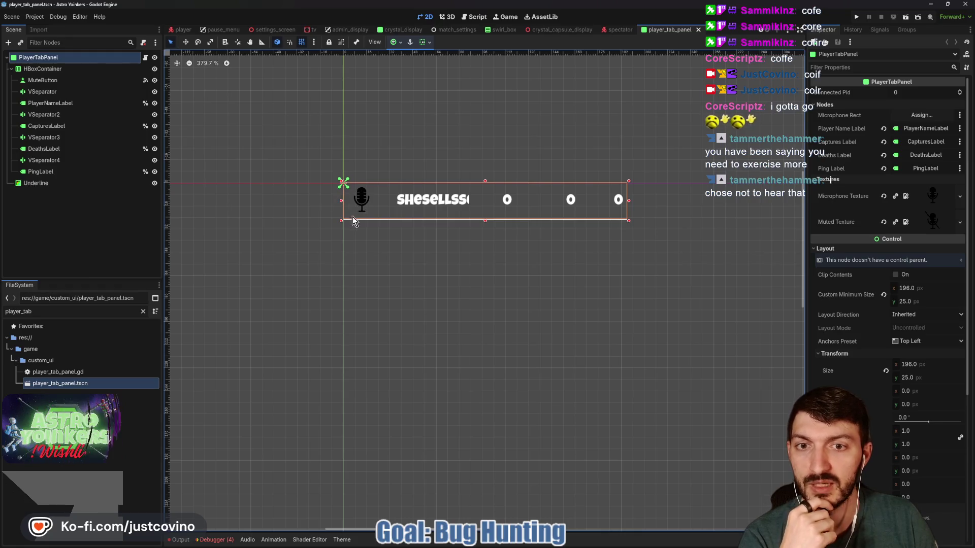
left_click(472, 21)
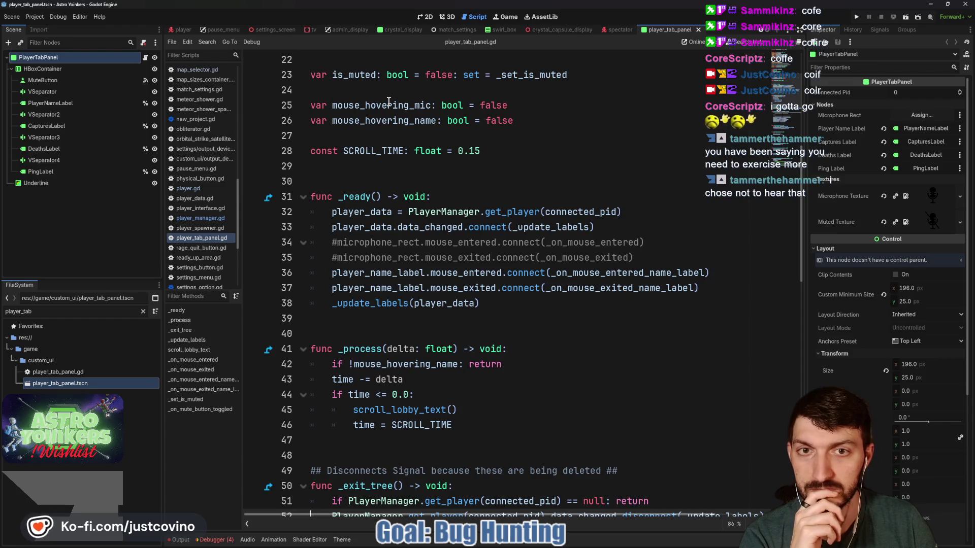
scroll(360, 173, "up", 2)
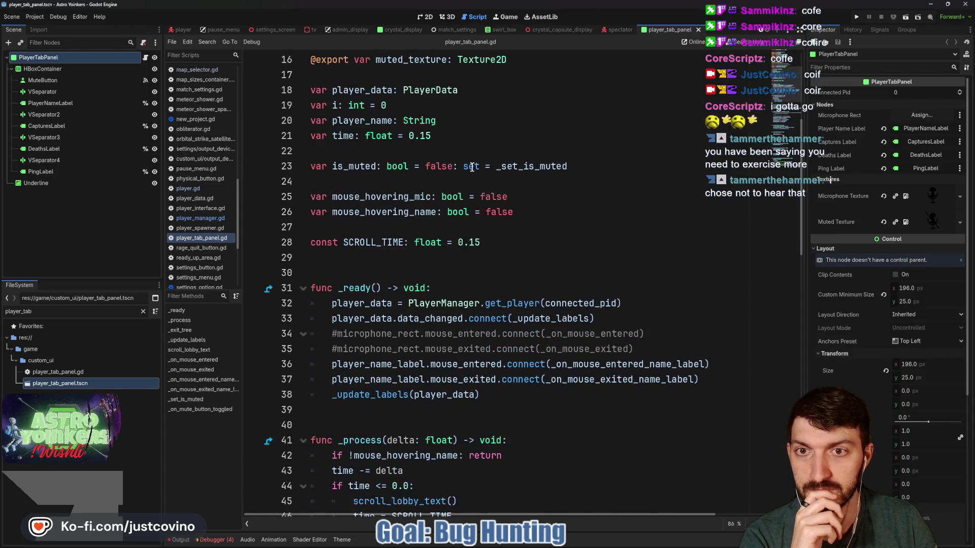
scroll(360, 173, "down", 8)
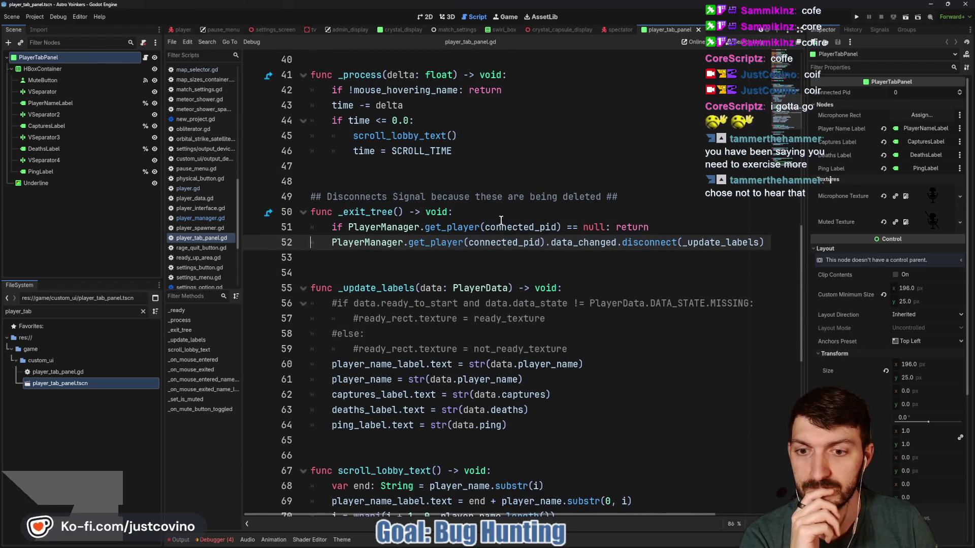
scroll(496, 248, "down", 4)
scroll(496, 249, "down", 5)
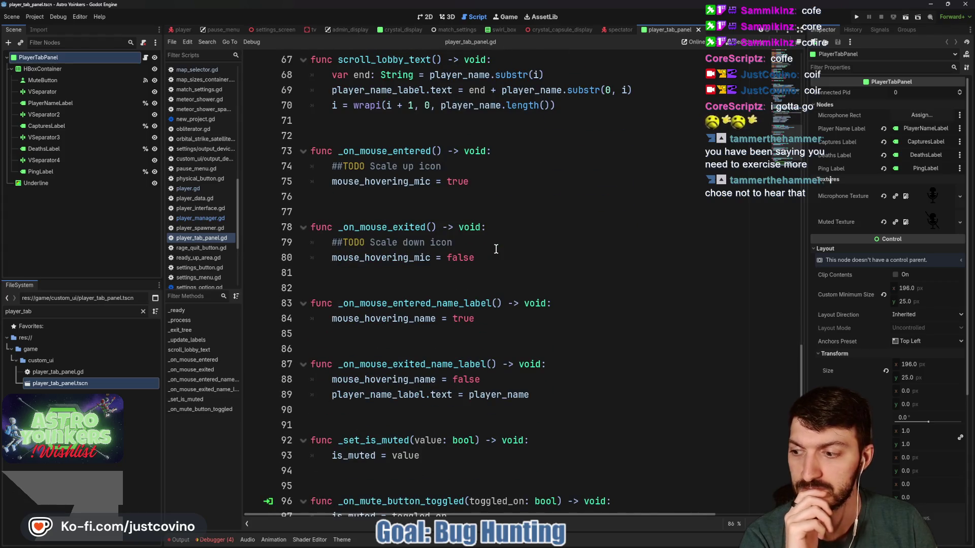
scroll(496, 249, "down", 2)
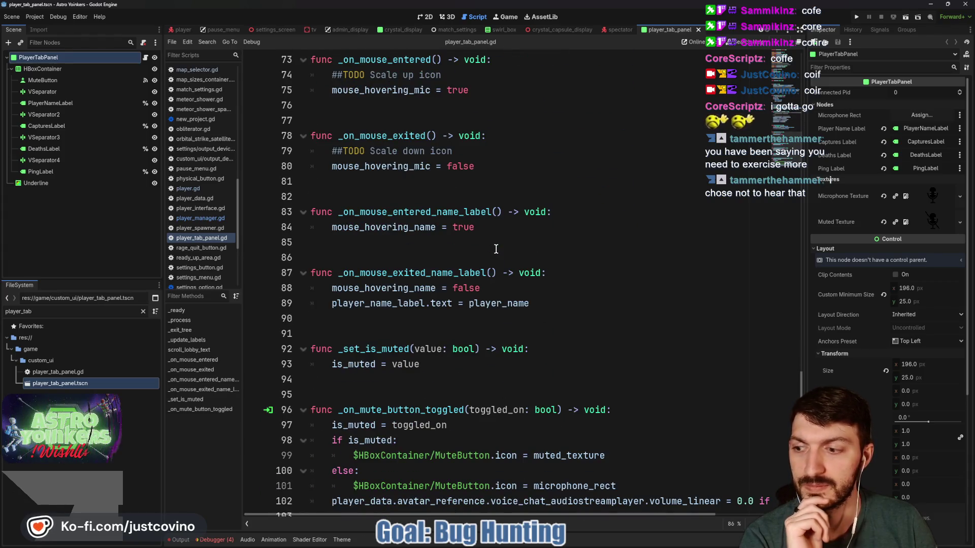
scroll(496, 249, "down", 1)
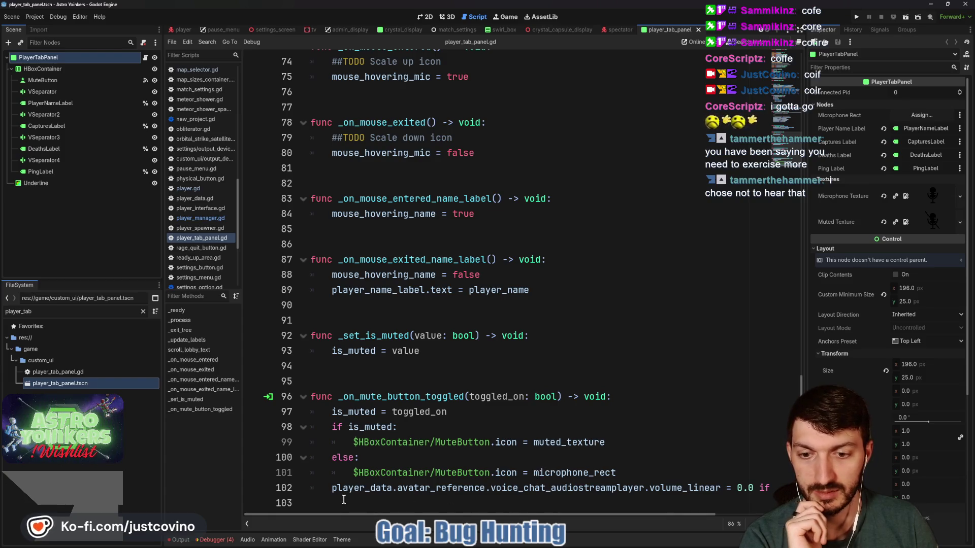
scroll(582, 492, "right", 5)
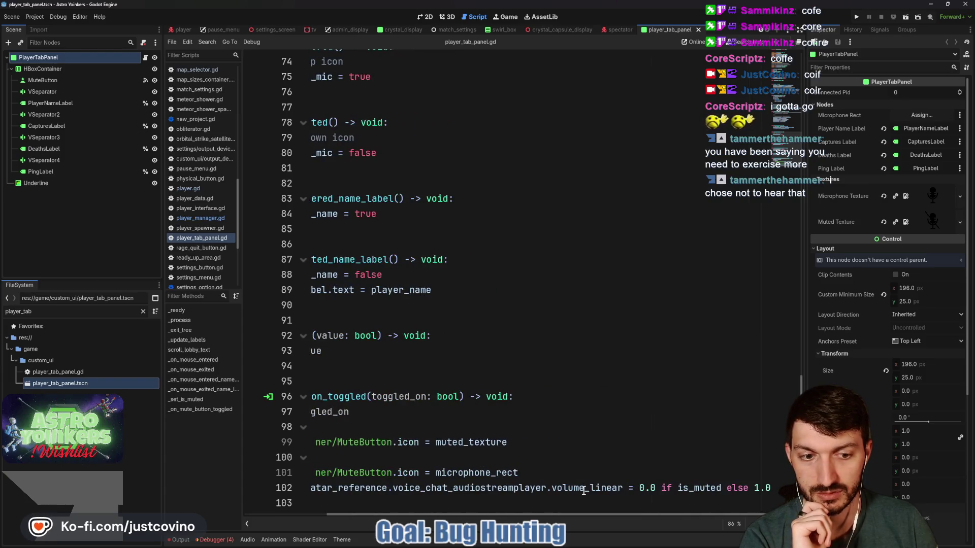
scroll(586, 468, "left", 5)
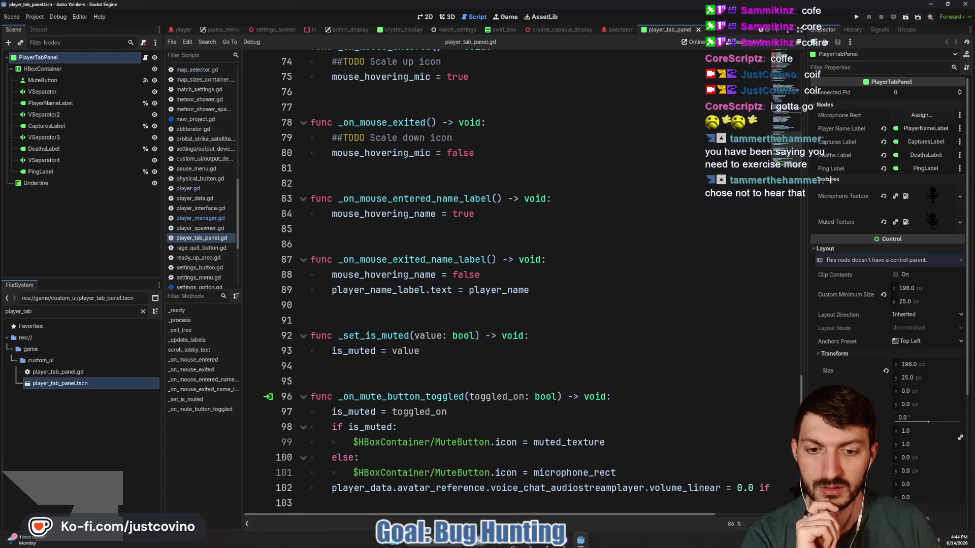
key("alt+Tab")
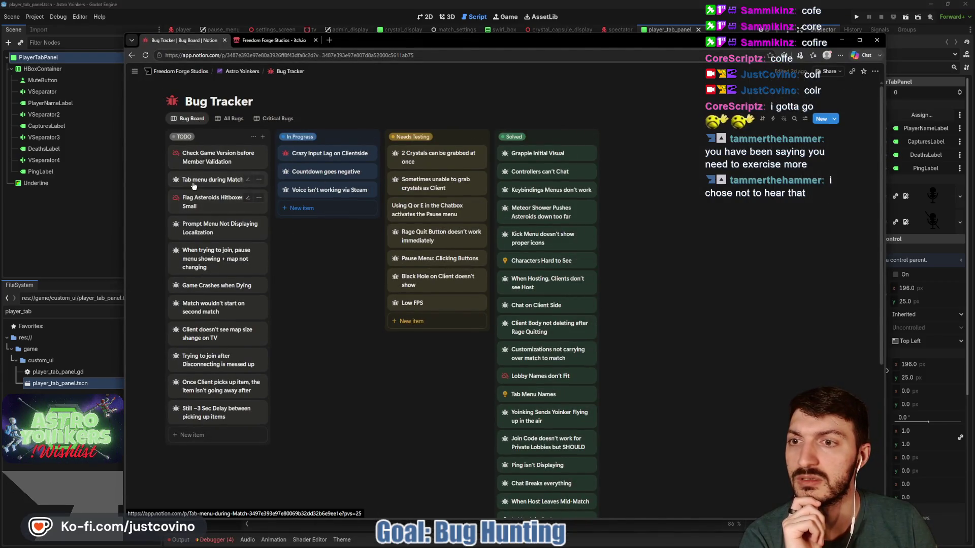
- Peek at the Tab menu during Match bug card, then move to the Feedback board
left_click(194, 185)
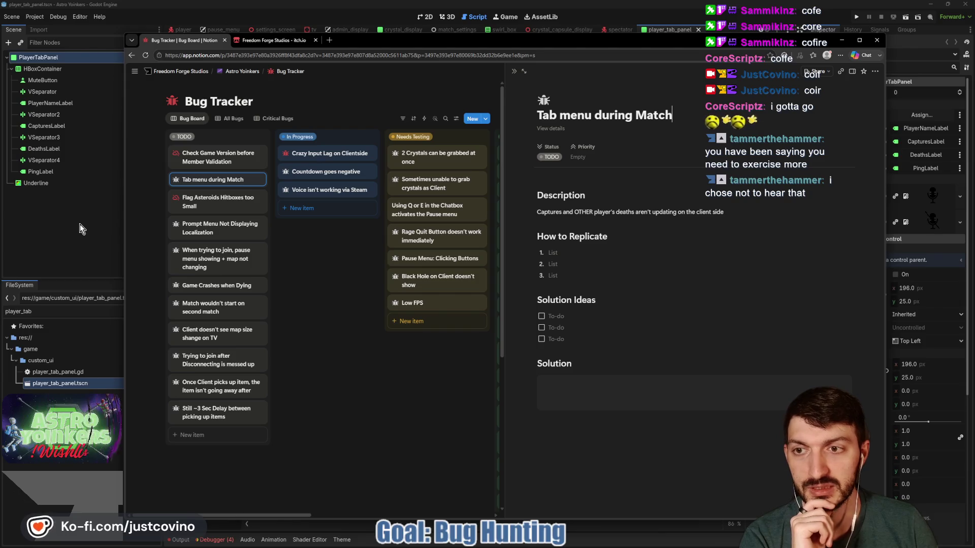
mouse_move(242, 71)
left_click(314, 94)
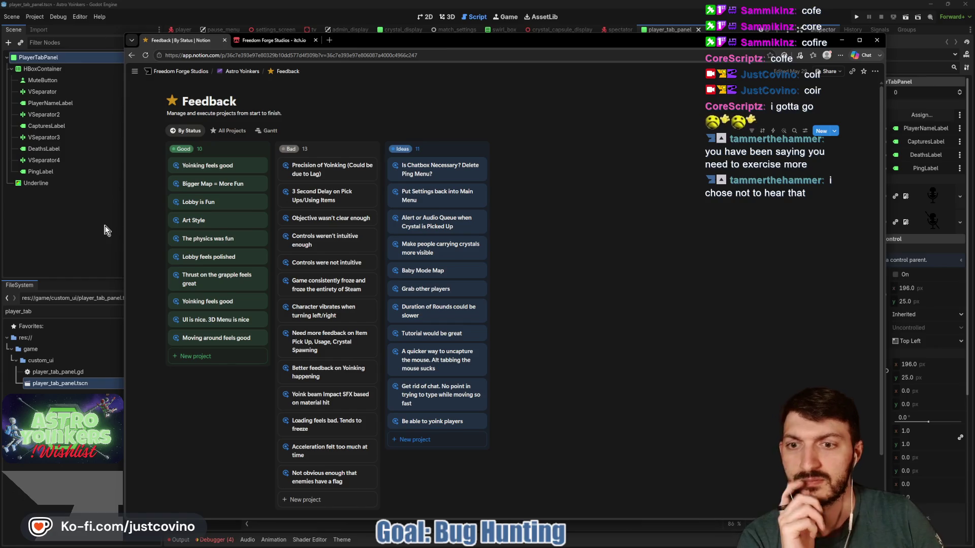
scroll(331, 289, "down", 1)
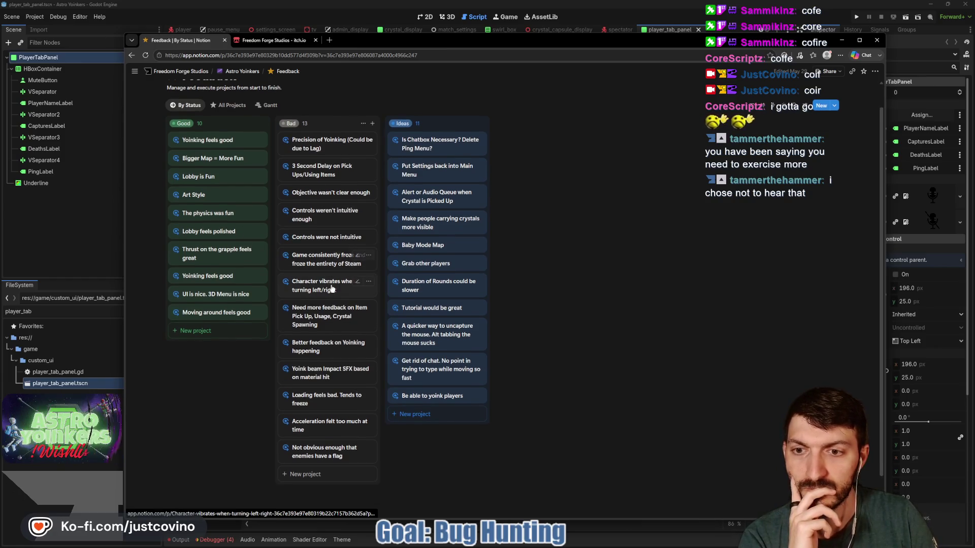
scroll(332, 288, "down", 1)
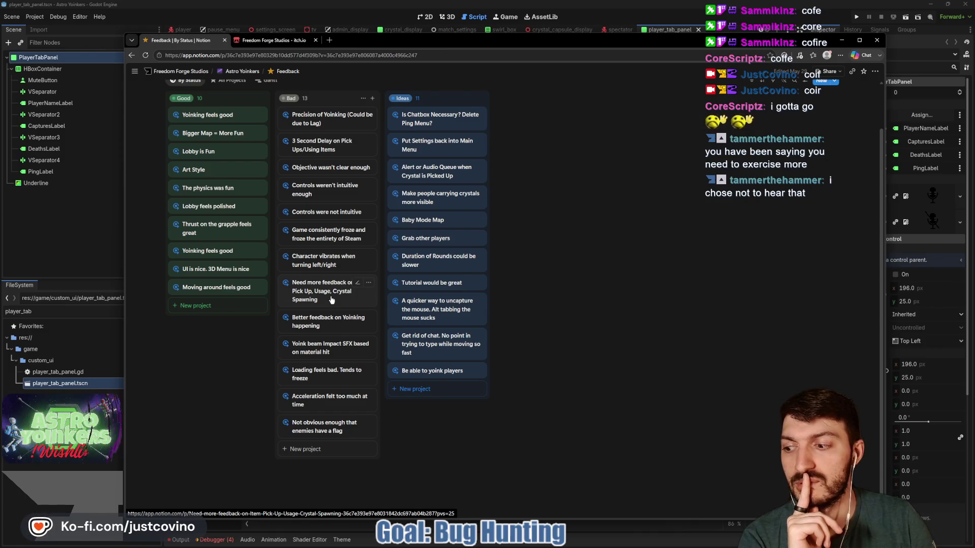
- Read the item pick-up feedback card, then return to player_tab_panel.gd in Godot
left_click(330, 298)
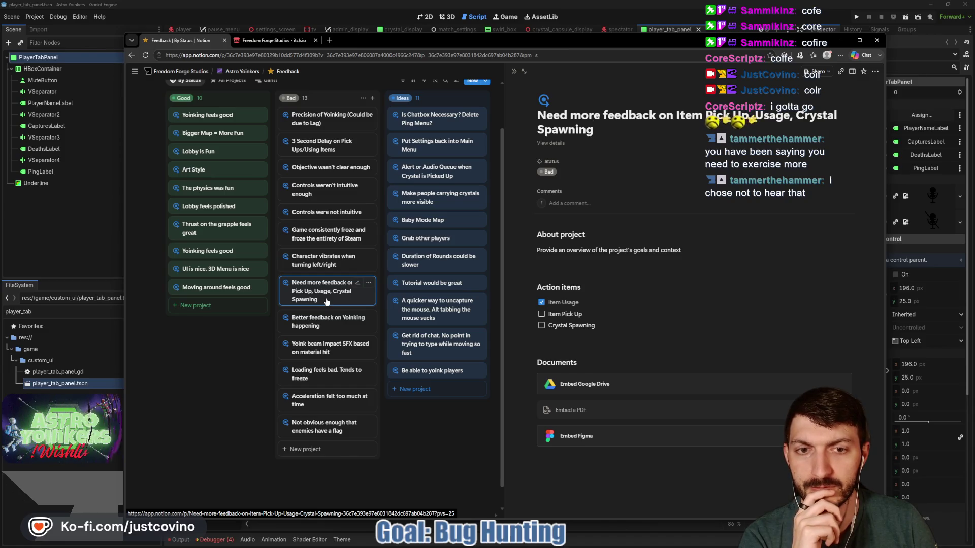
left_click(69, 239)
left_click(437, 189)
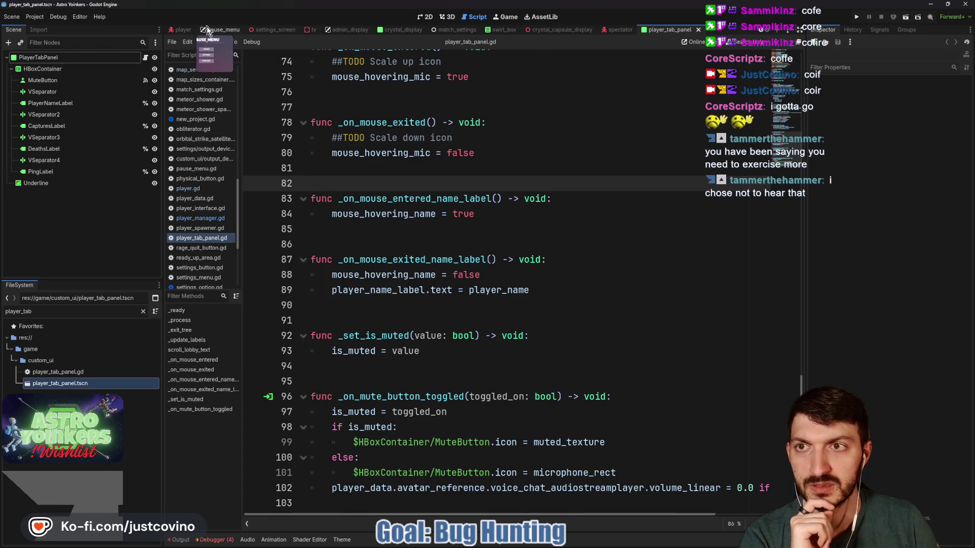
- Close the crystal_capsule_display, match_settings, swirl_box, crystal_display, tv and spectator scene tabs
left_click(563, 29)
left_click(599, 30)
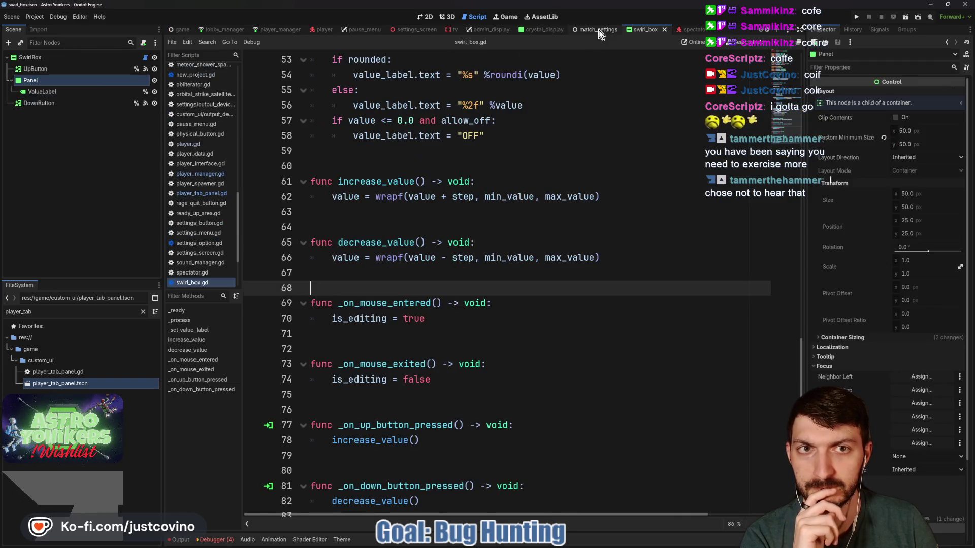
left_click(622, 30)
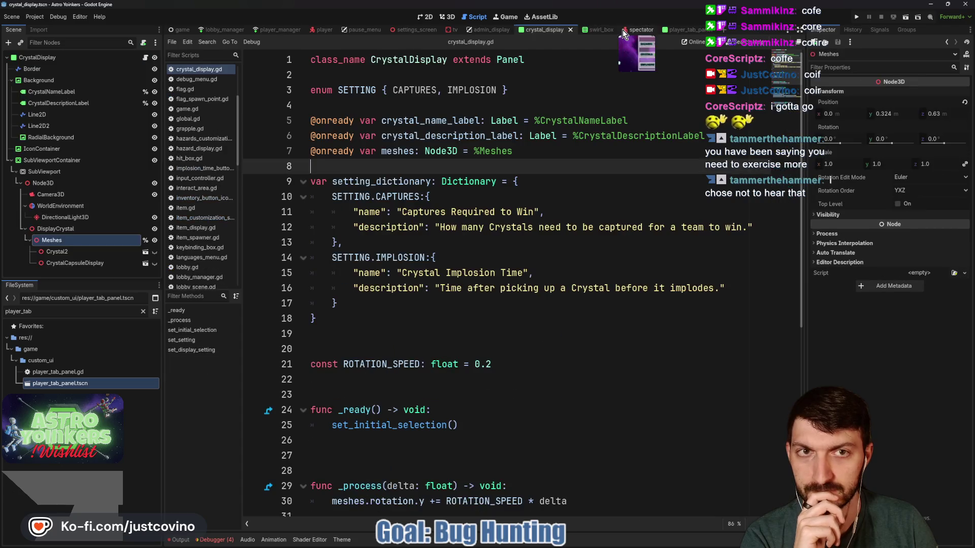
left_click(593, 32)
left_click(609, 29)
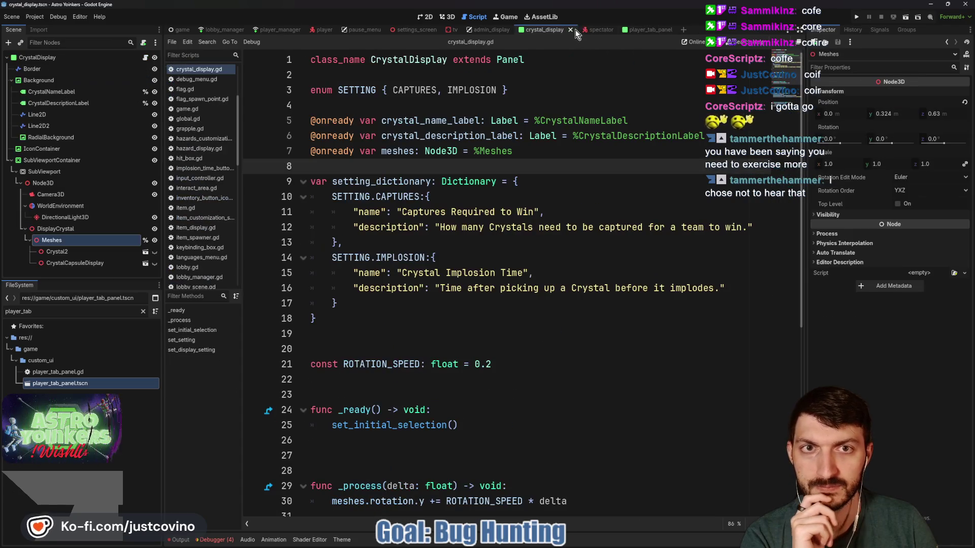
key("ctrl+shift+w")
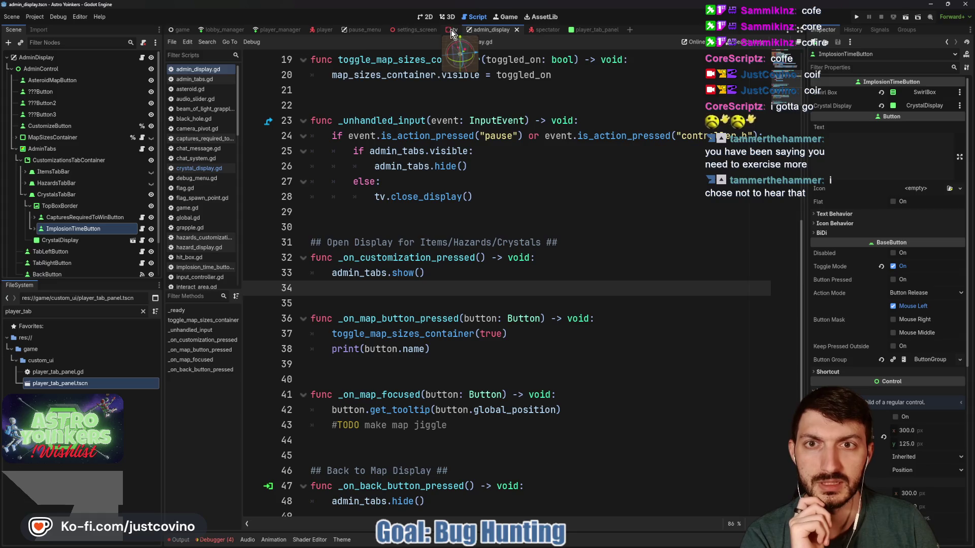
left_click(451, 30)
left_click(464, 30)
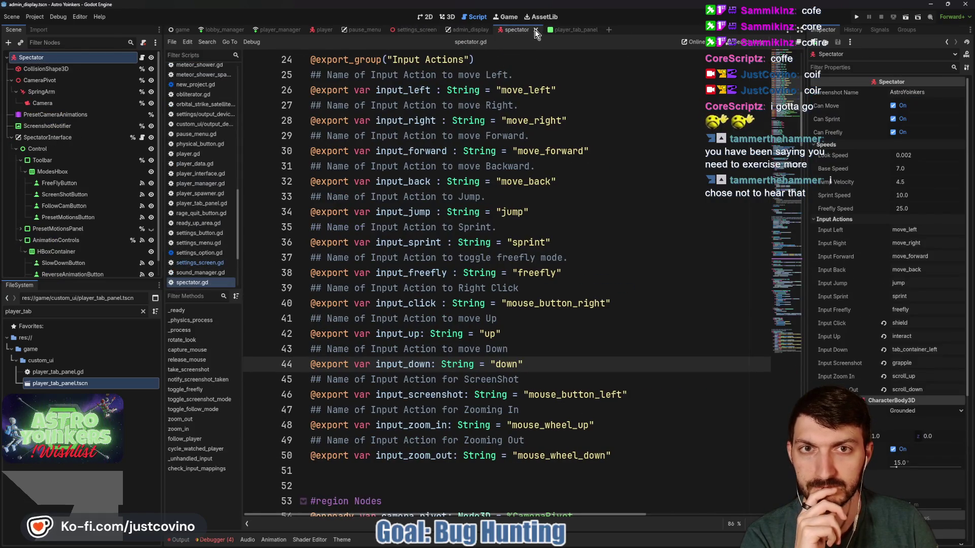
left_click(535, 30)
left_click(536, 31)
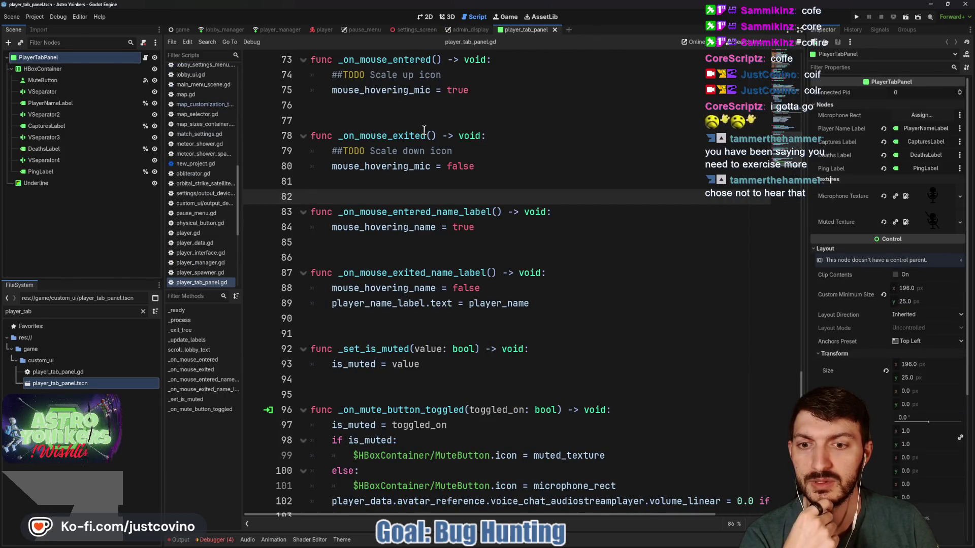
- Change line 64 to show data.ping/10, save the script, and run the game
scroll(423, 131, "up", 4)
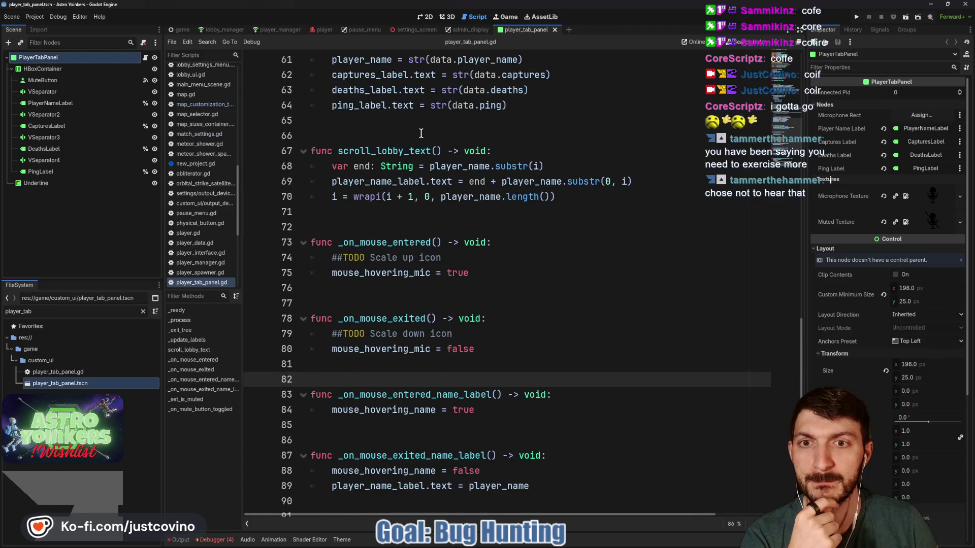
scroll(421, 133, "up", 1)
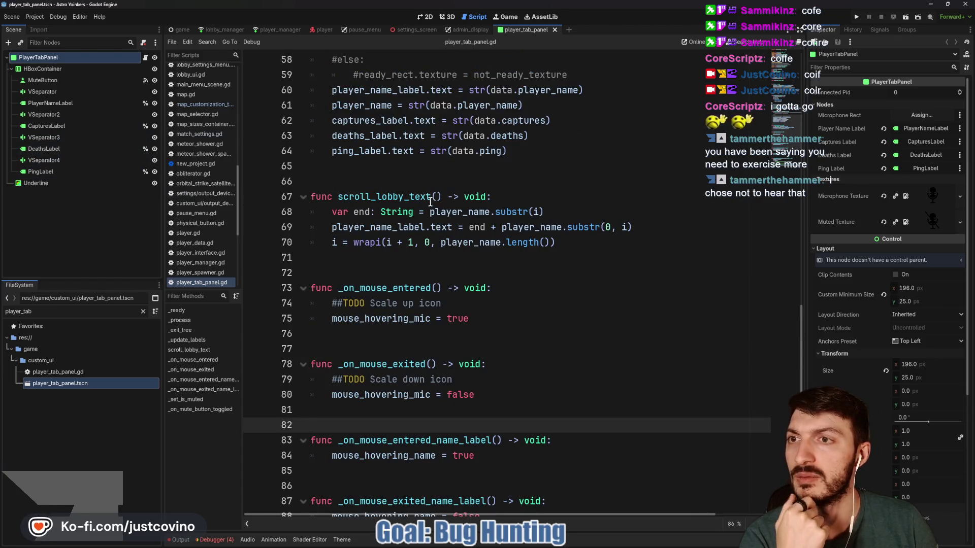
scroll(431, 202, "up", 4)
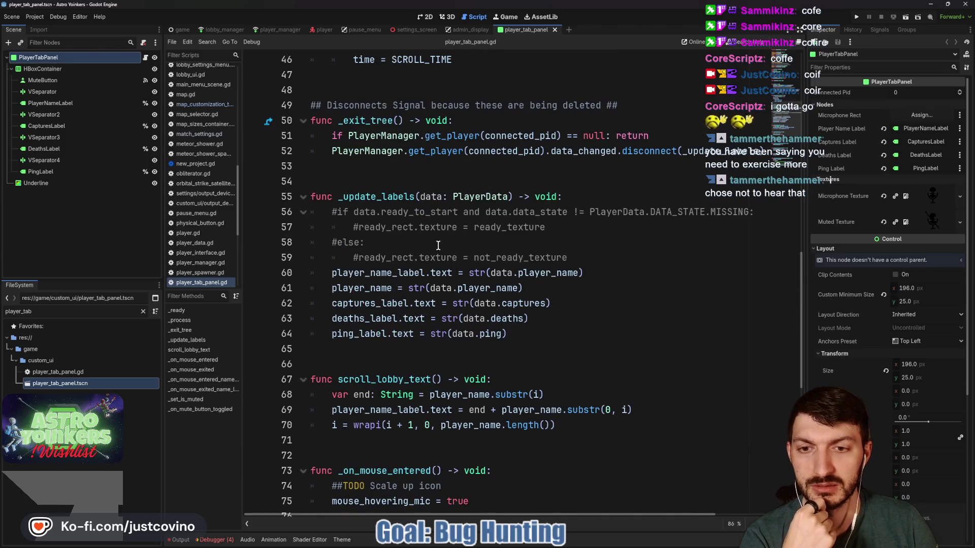
left_click(502, 333)
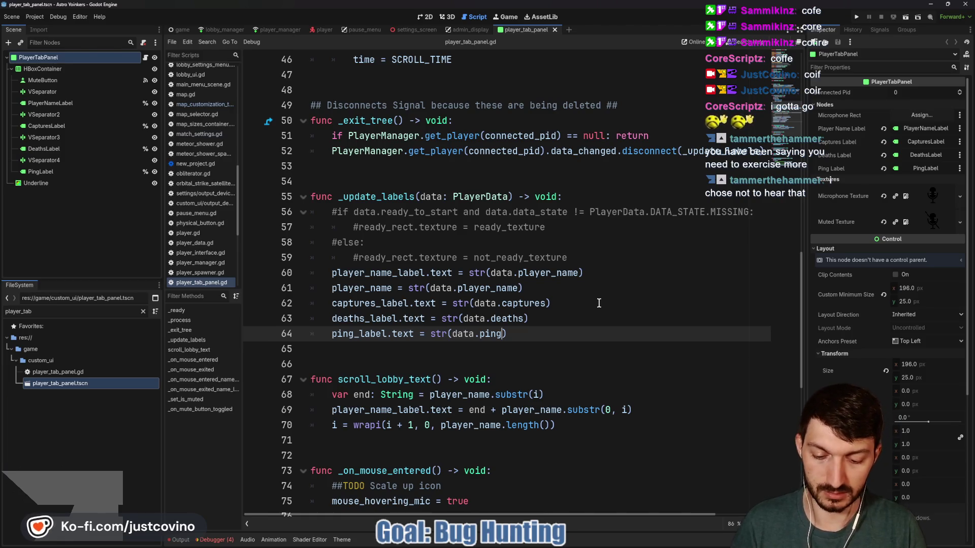
type("/10")
key("ctrl+s")
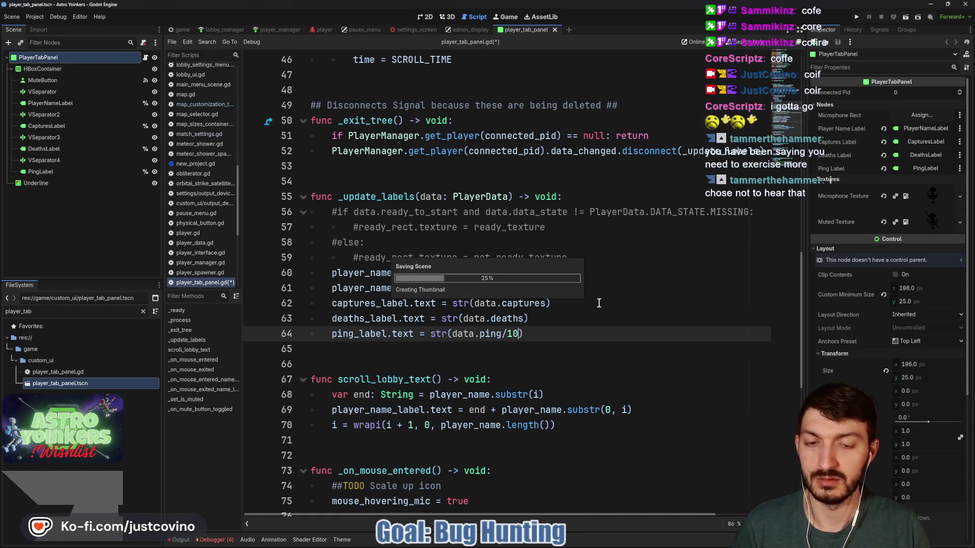
triple_click(525, 334)
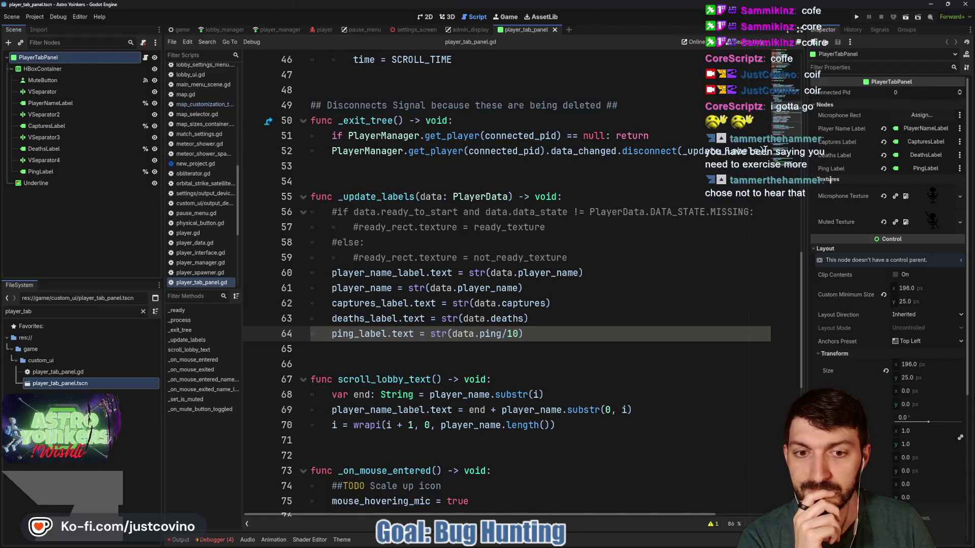
left_click(857, 17)
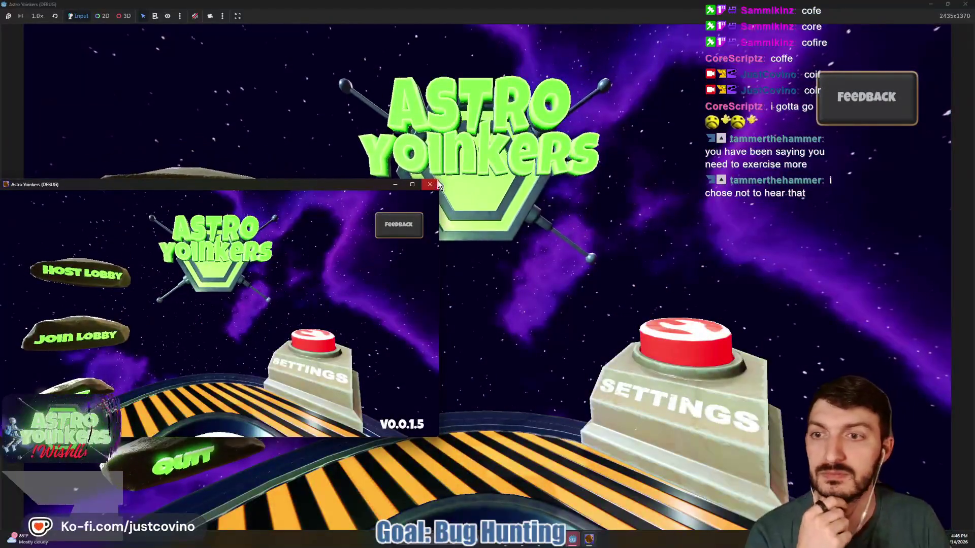
- Host a private lobby, walk around the hangar, and bring up the team scoreboard
left_click(187, 191)
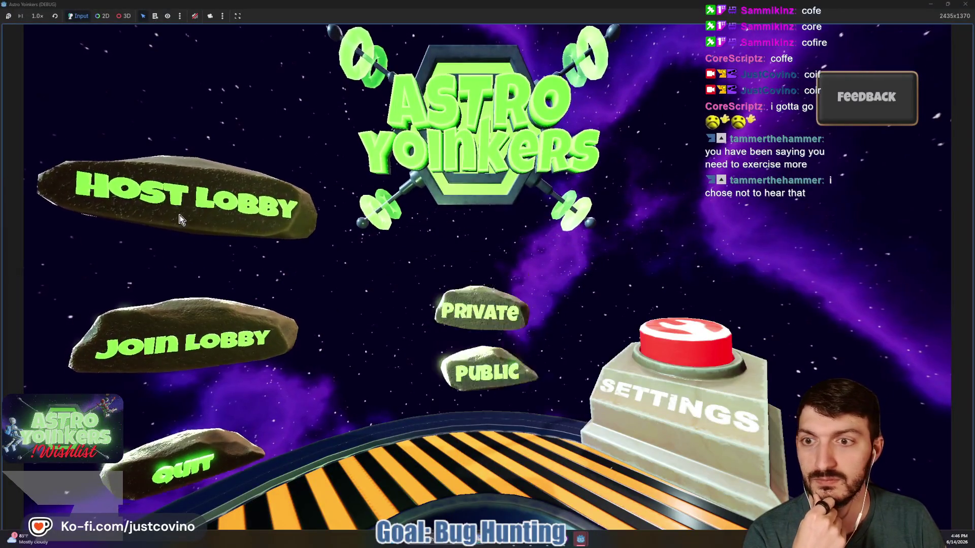
left_click(401, 207)
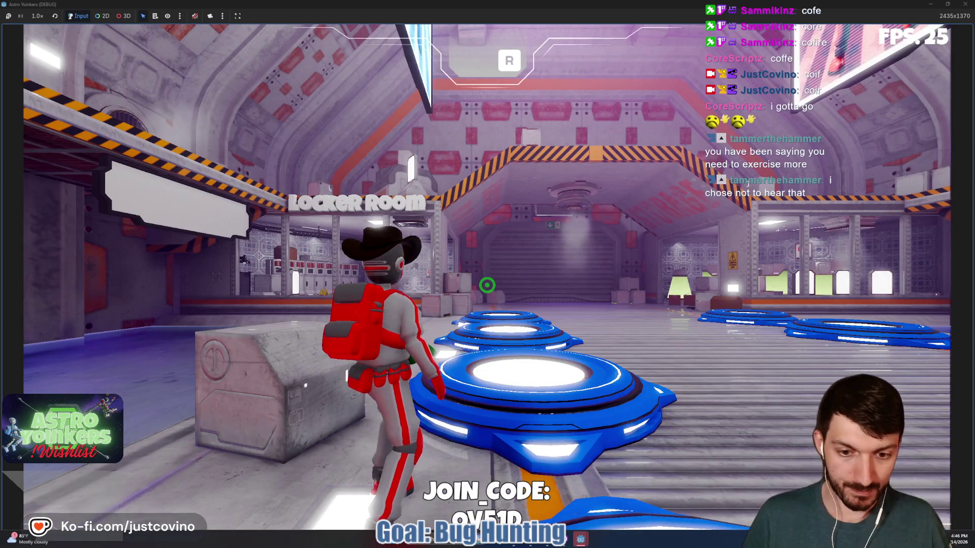
key("w")
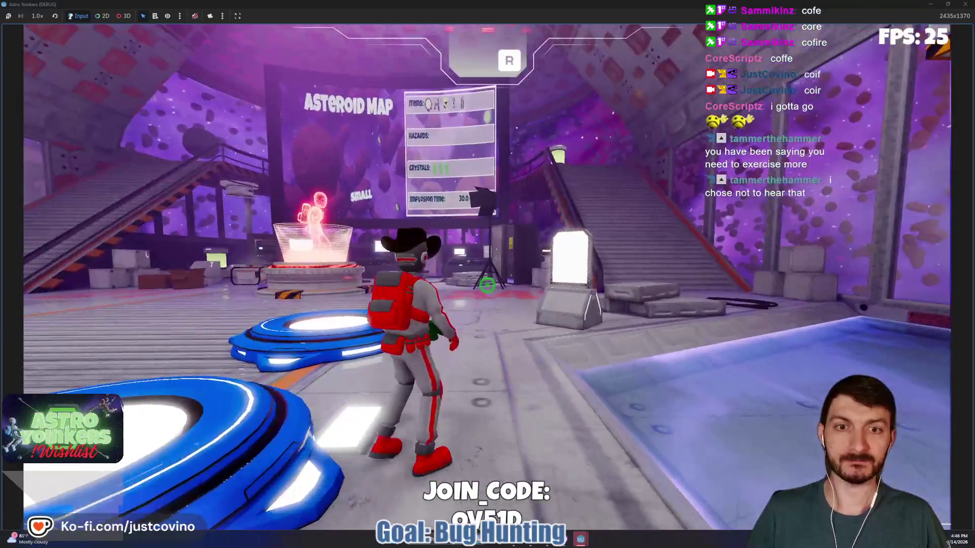
key("Escape")
key("Escape")
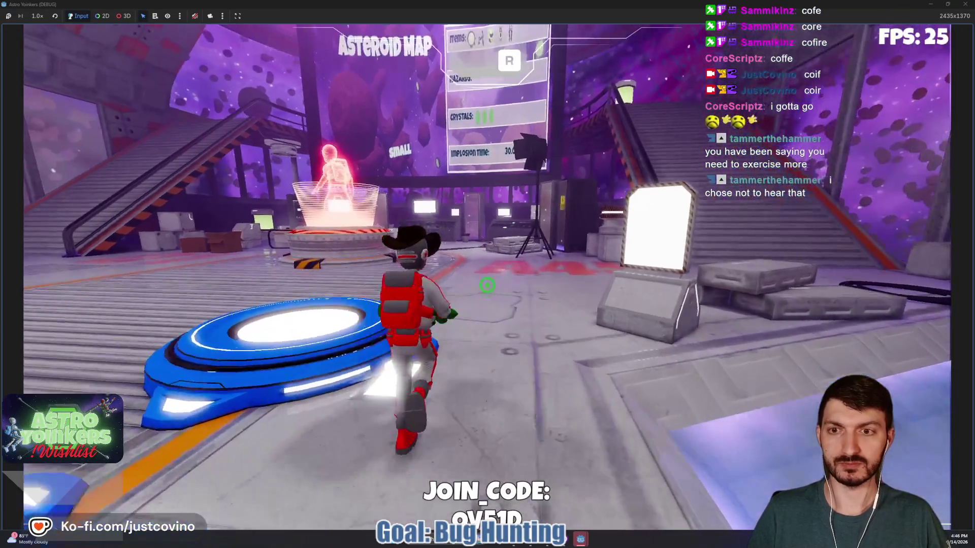
key("Tab")
key("s")
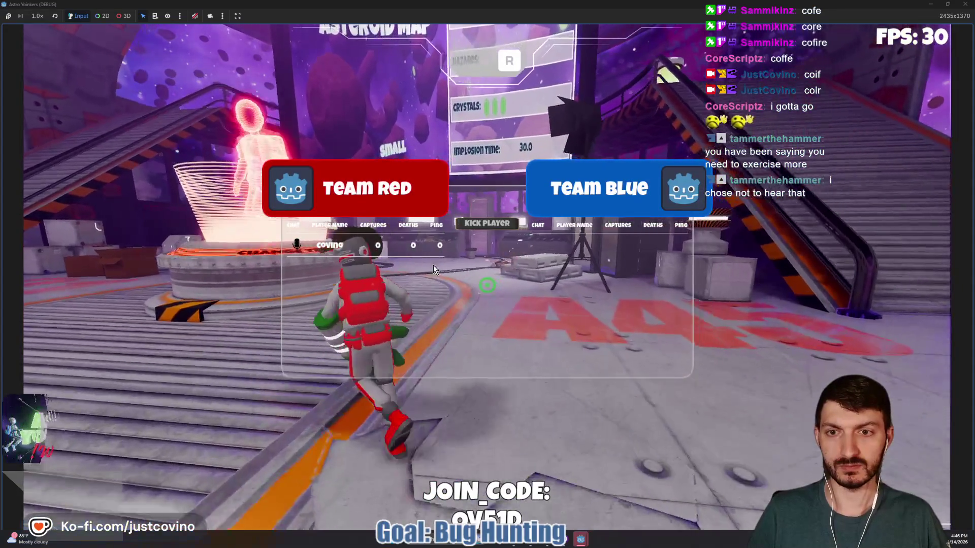
key("w")
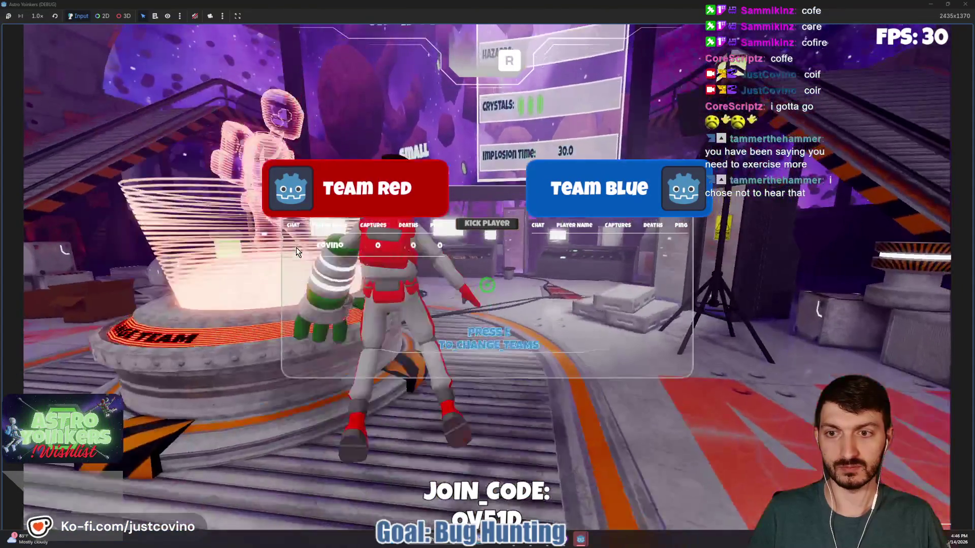
key("a")
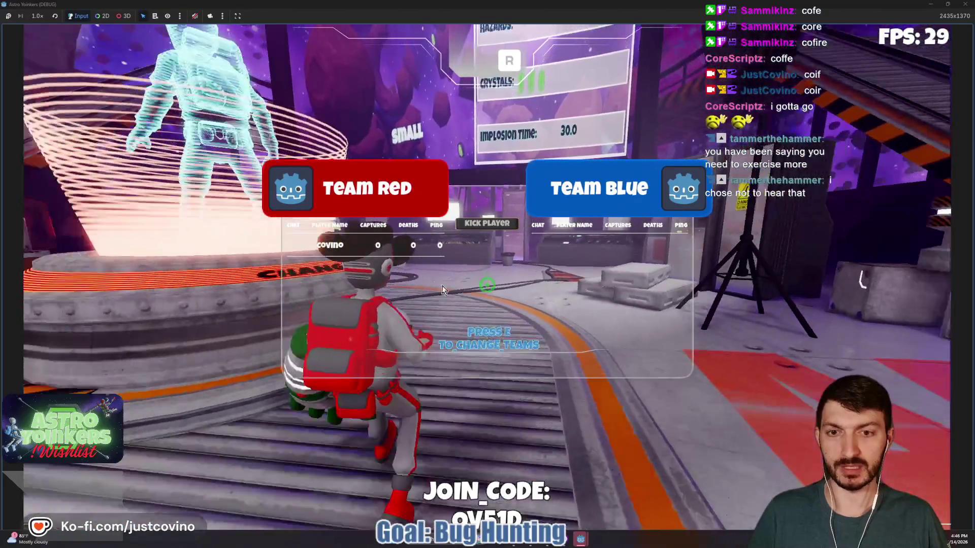
key("s")
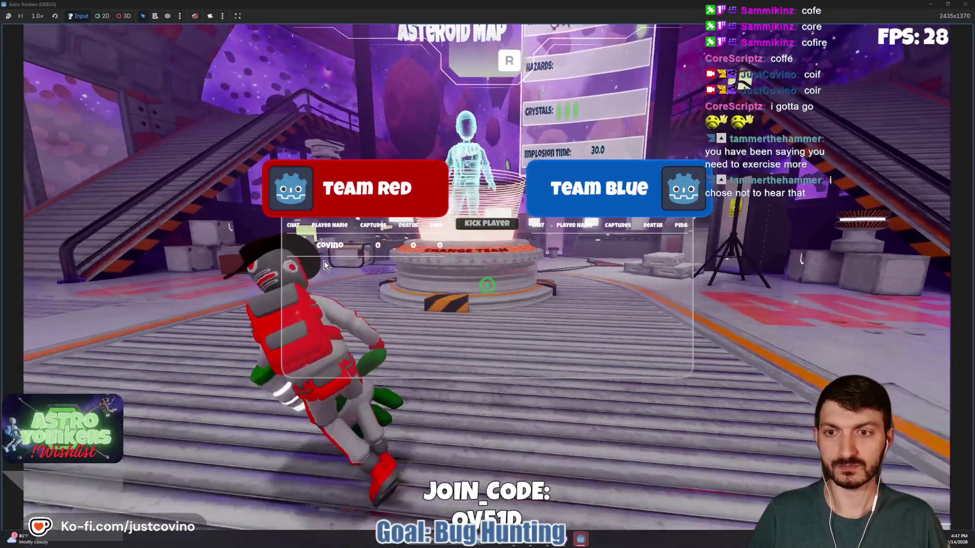
key("w")
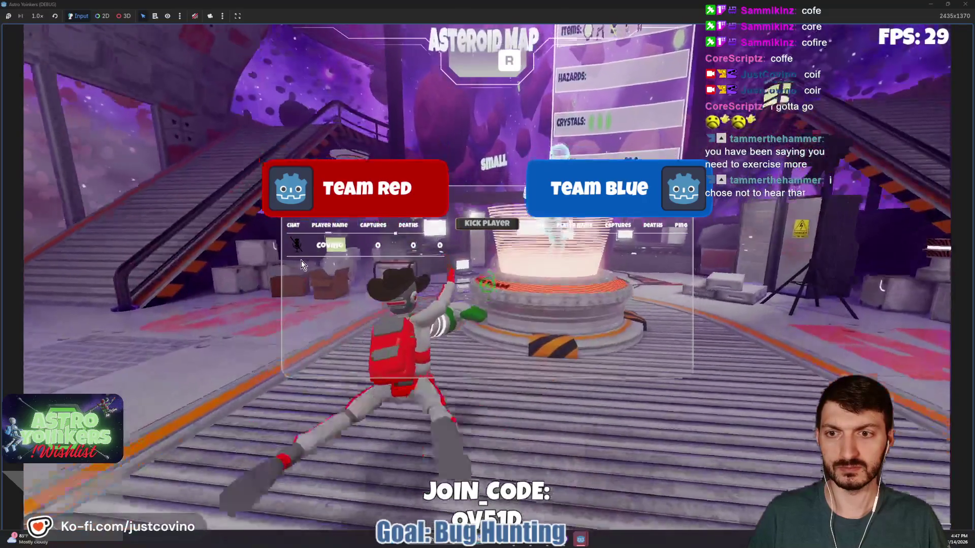
key("s")
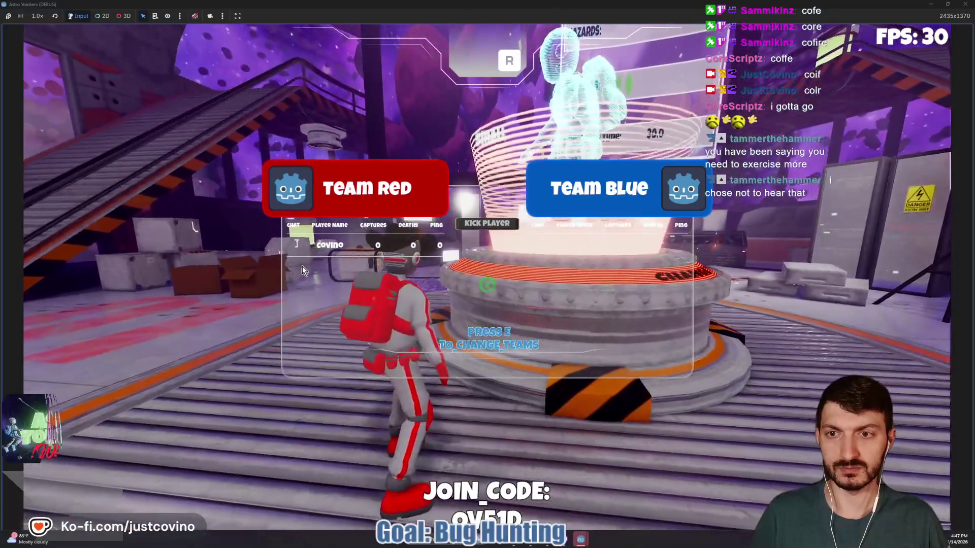
key("d")
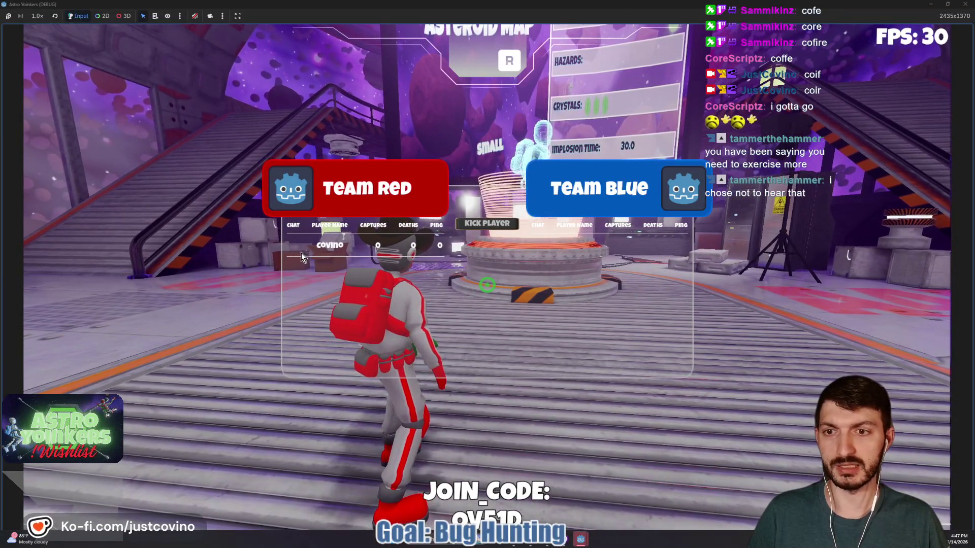
- Open and close the kick-player list, check the scoreboard's ping column, then quit with F8
left_click(487, 224)
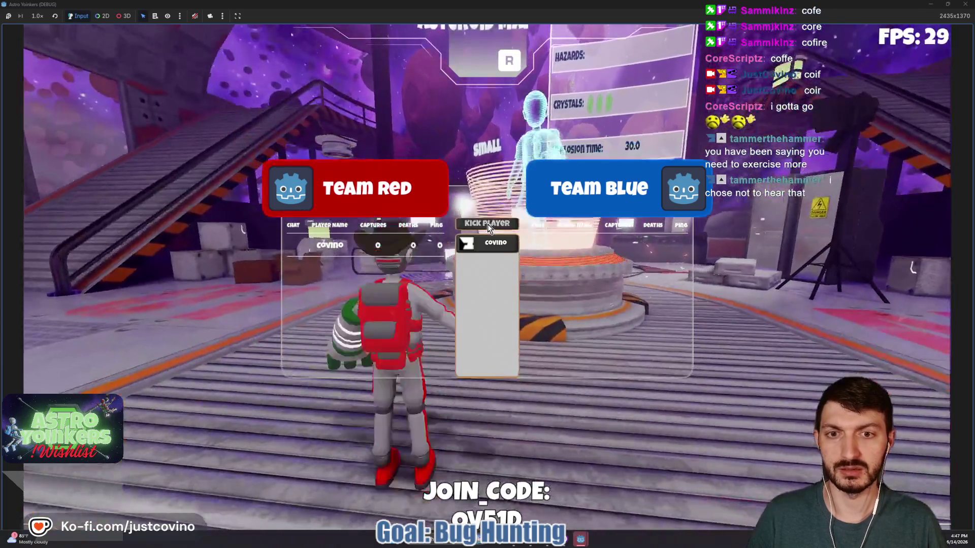
left_click(410, 248)
key("w")
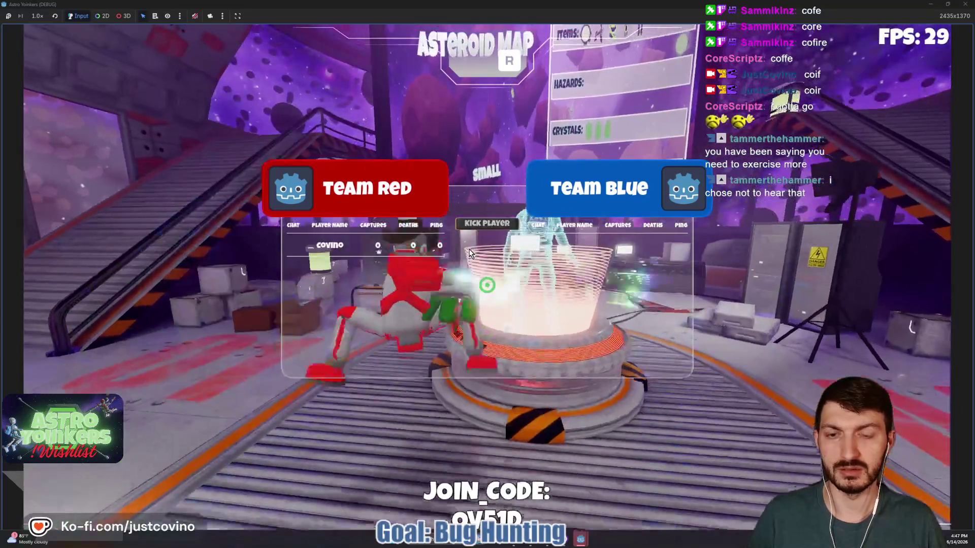
key("w")
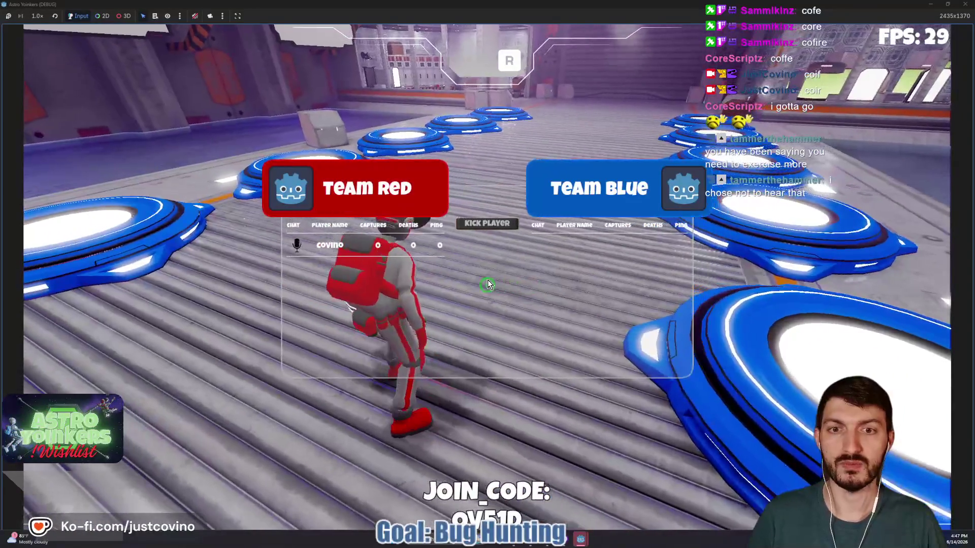
key("Tab")
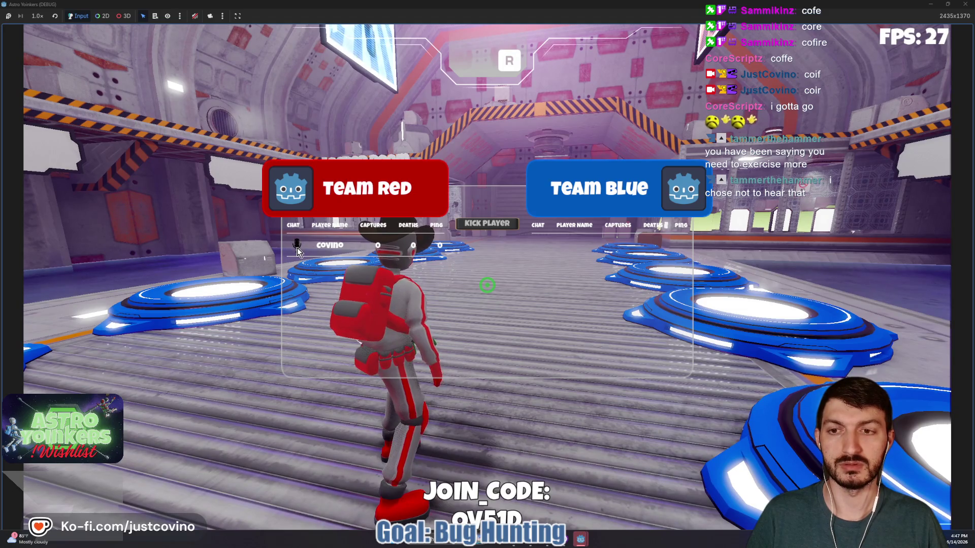
key("a")
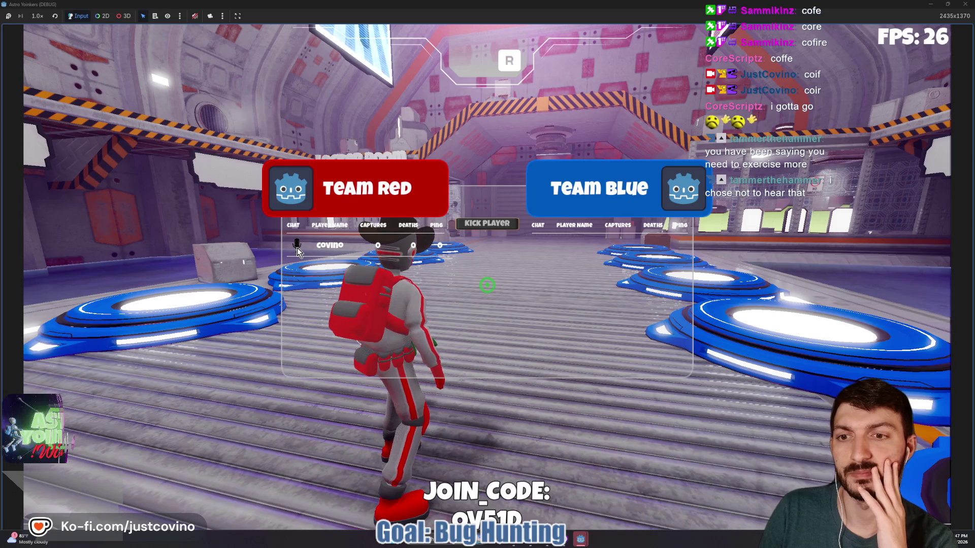
key("Tab")
key("Tab")
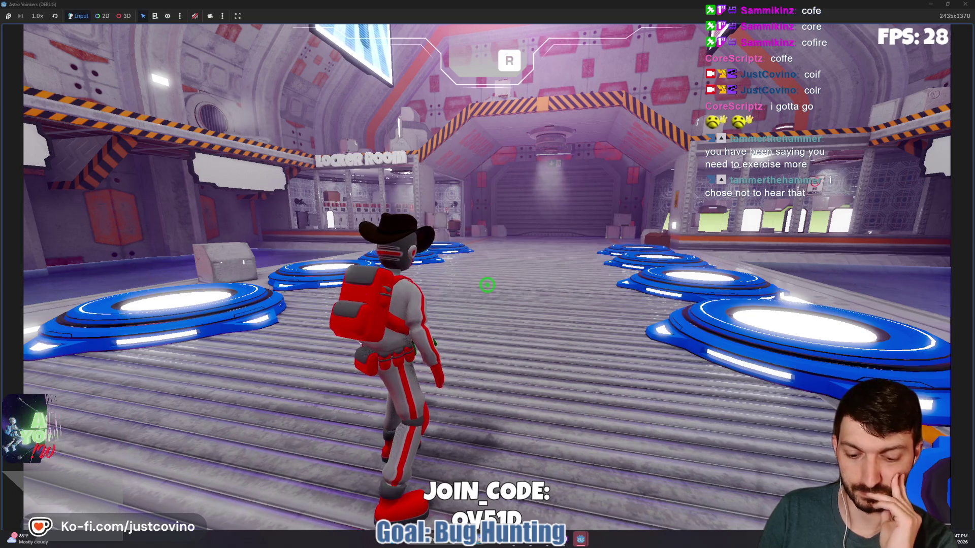
key("F8")
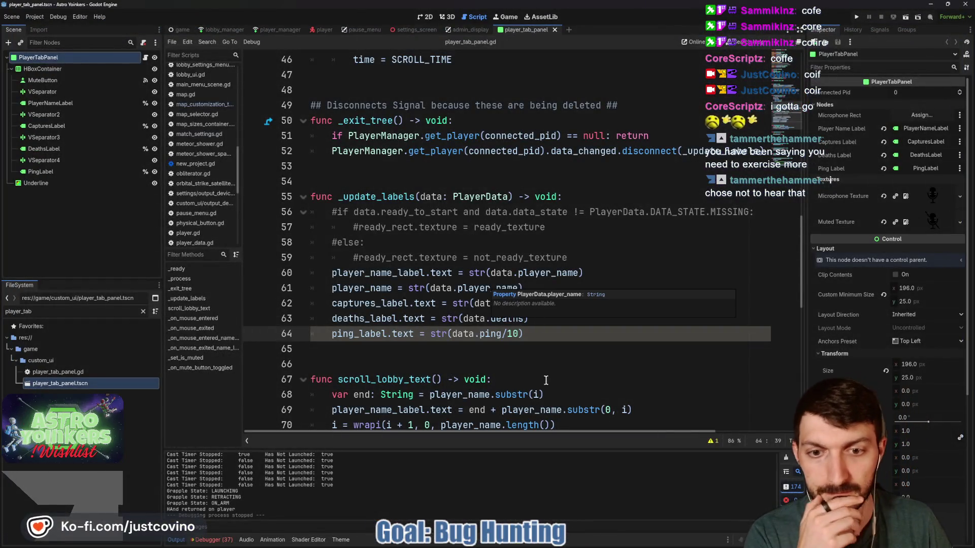
- Return from the Notion feedback board to Godot's player_tab_panel.gd showing data.ping/10
left_click(533, 545)
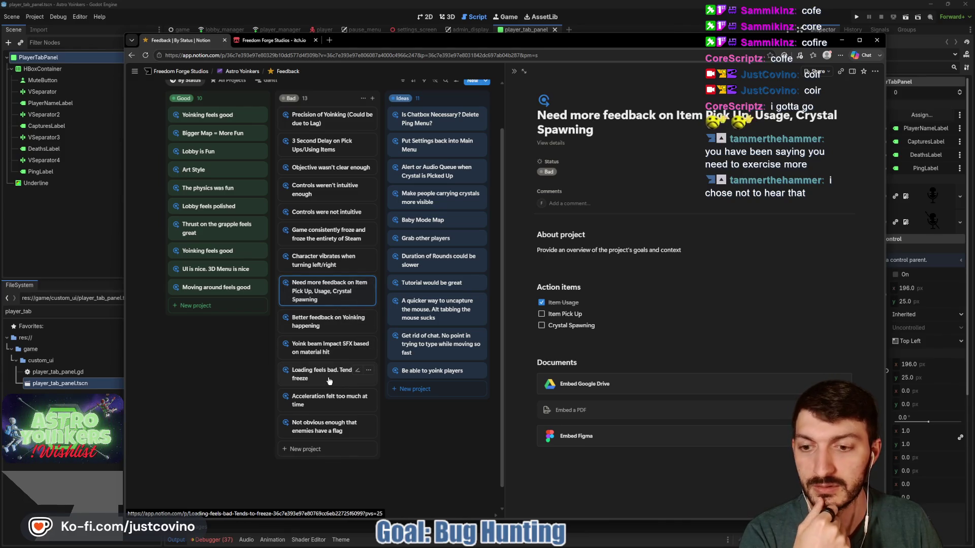
left_click(71, 239)
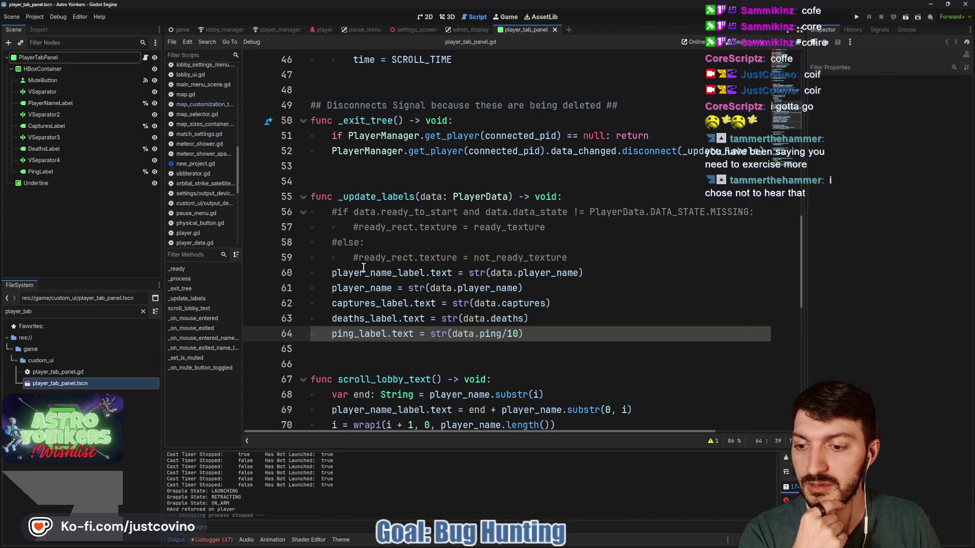
- From the game scene, open the LoadingScreen script and scene, glancing at its 2D layout
left_click(182, 30)
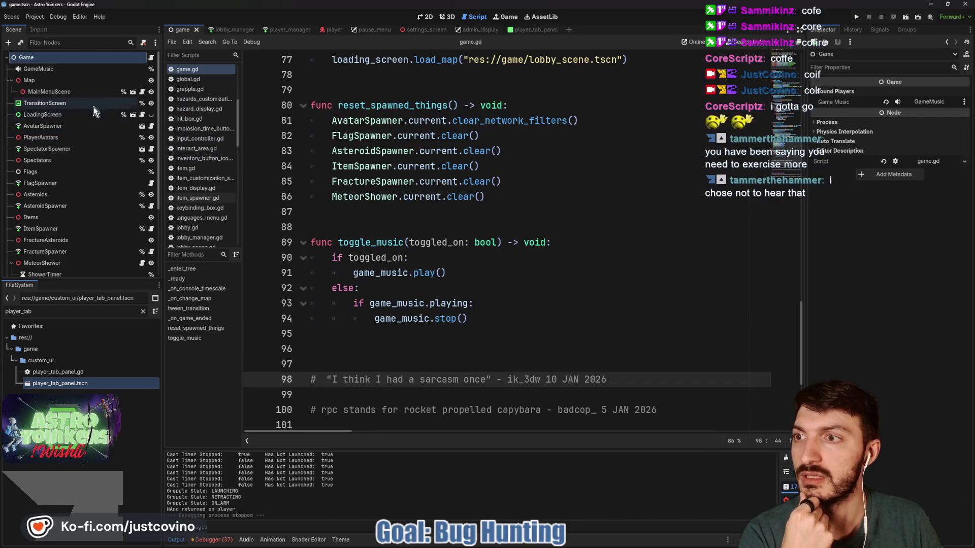
left_click(141, 115)
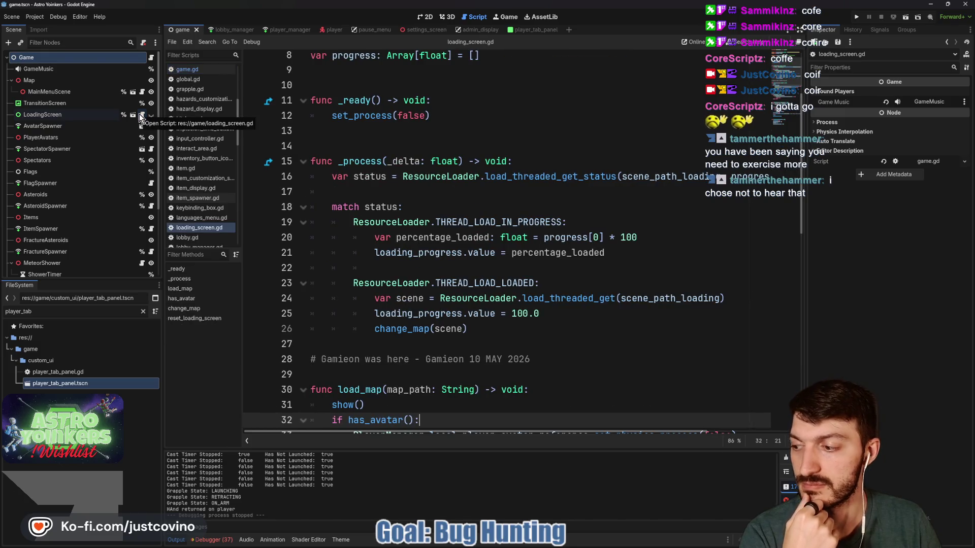
left_click(133, 115)
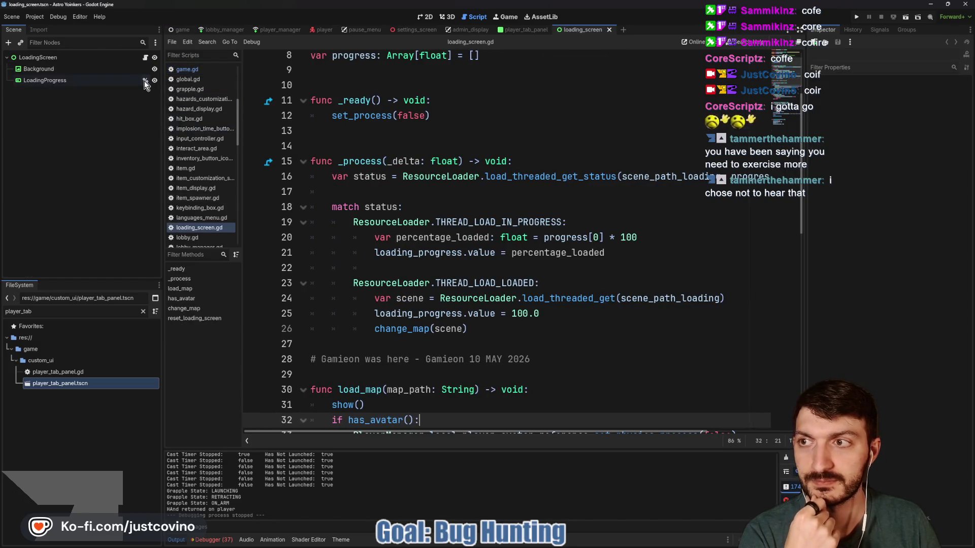
left_click(424, 17)
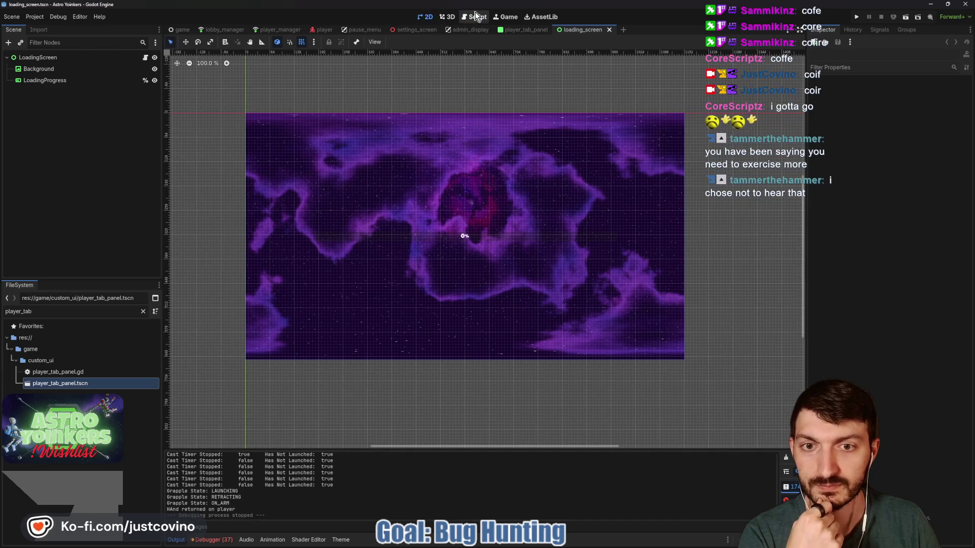
left_click(478, 17)
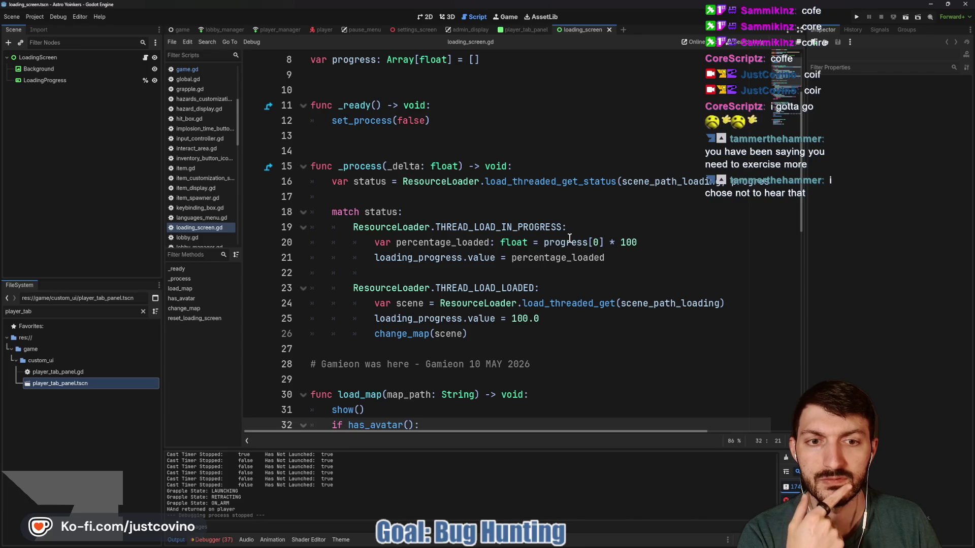
- Read loading_screen.gd's change_map and place the caret after set_process(false)
mouse_move(570, 239)
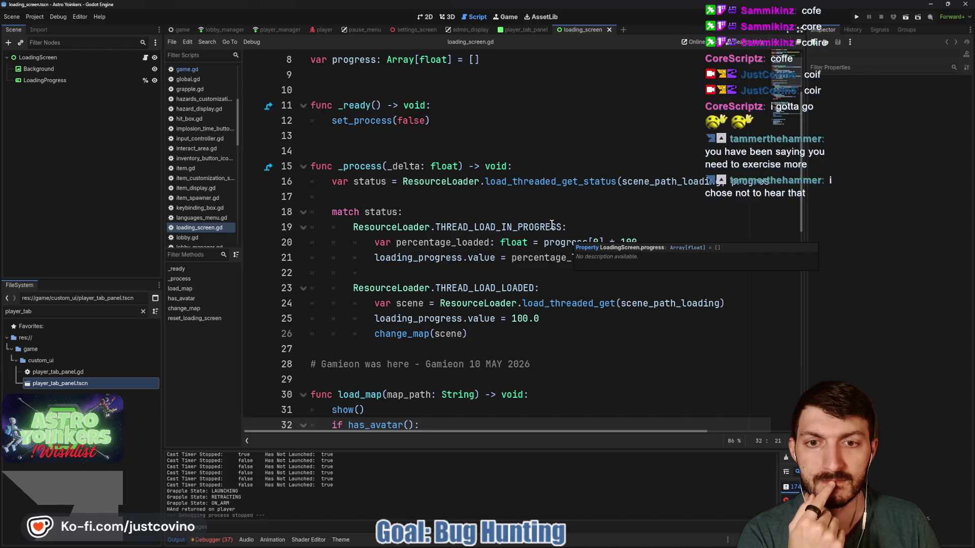
mouse_move(529, 227)
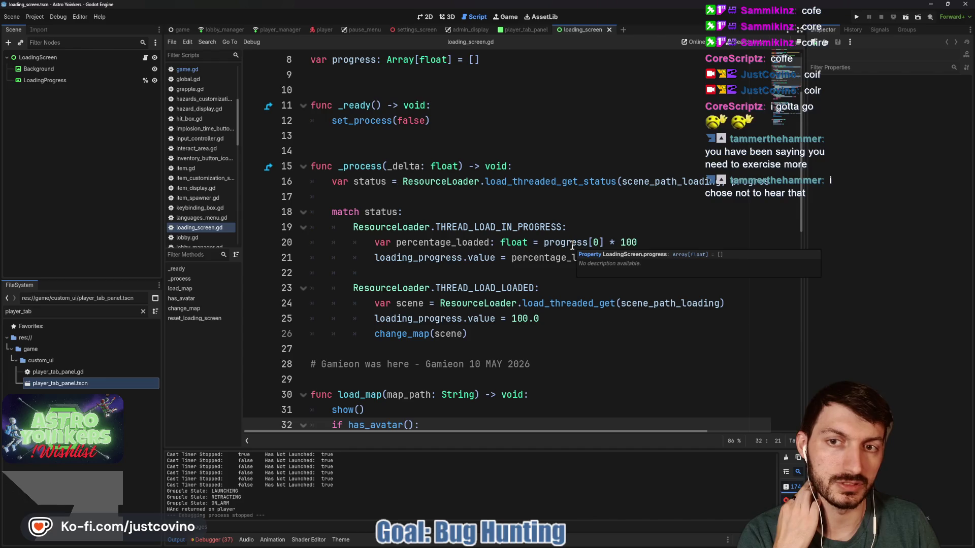
scroll(547, 228, "up", 3)
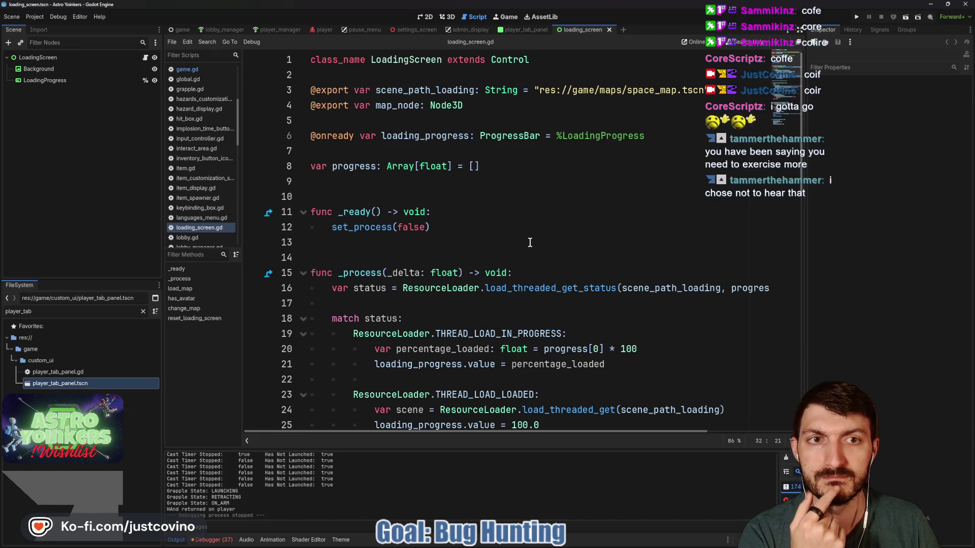
scroll(530, 243, "down", 6)
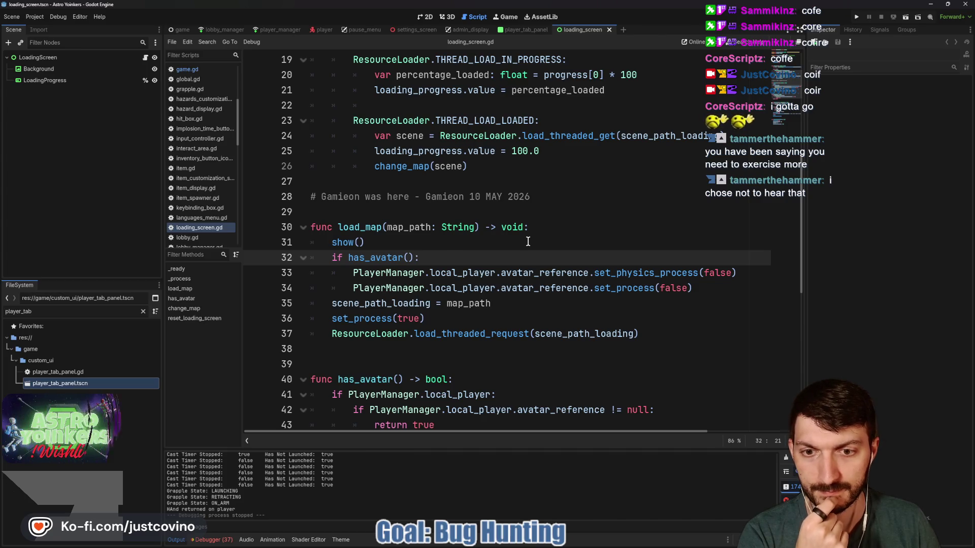
scroll(528, 242, "down", 2)
mouse_move(510, 241)
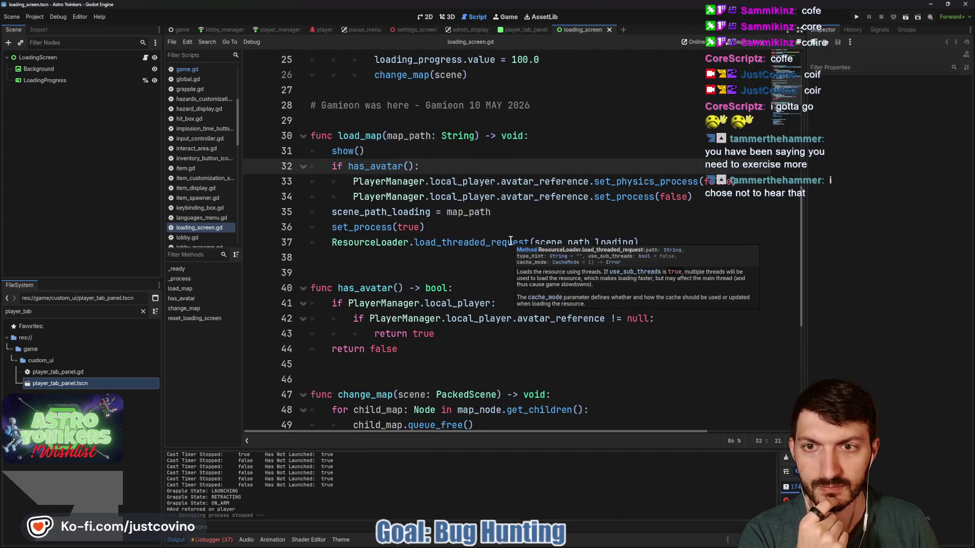
scroll(511, 241, "down", 2)
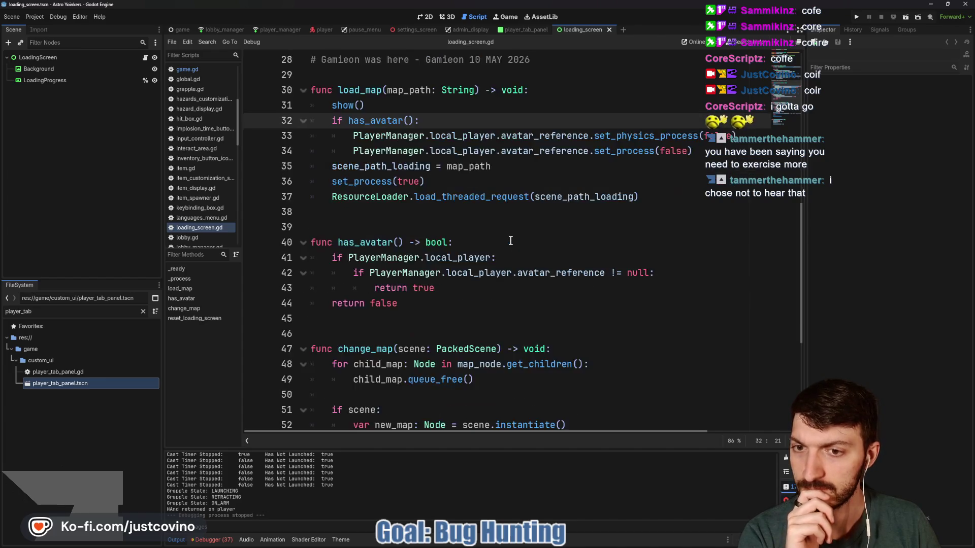
scroll(511, 240, "down", 1)
scroll(511, 240, "down", 1)
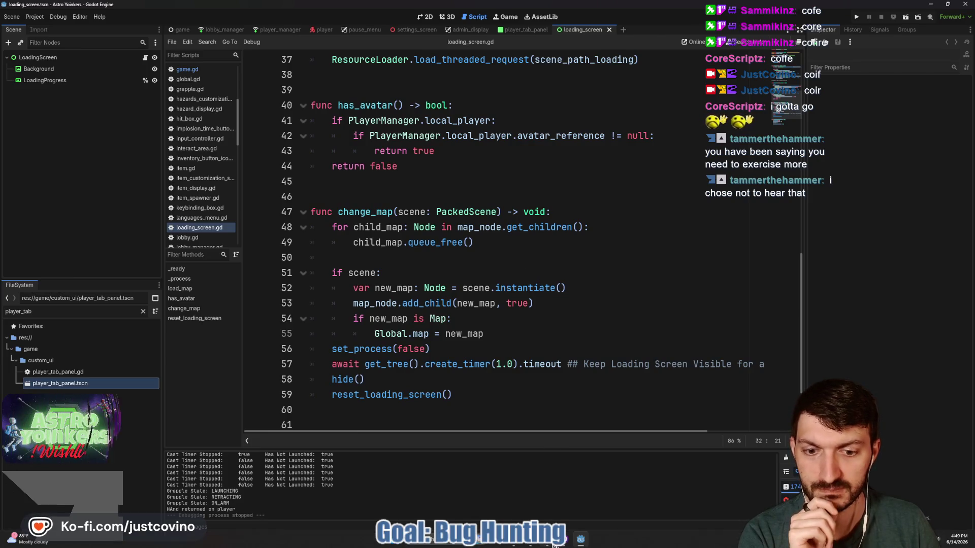
mouse_move(550, 544)
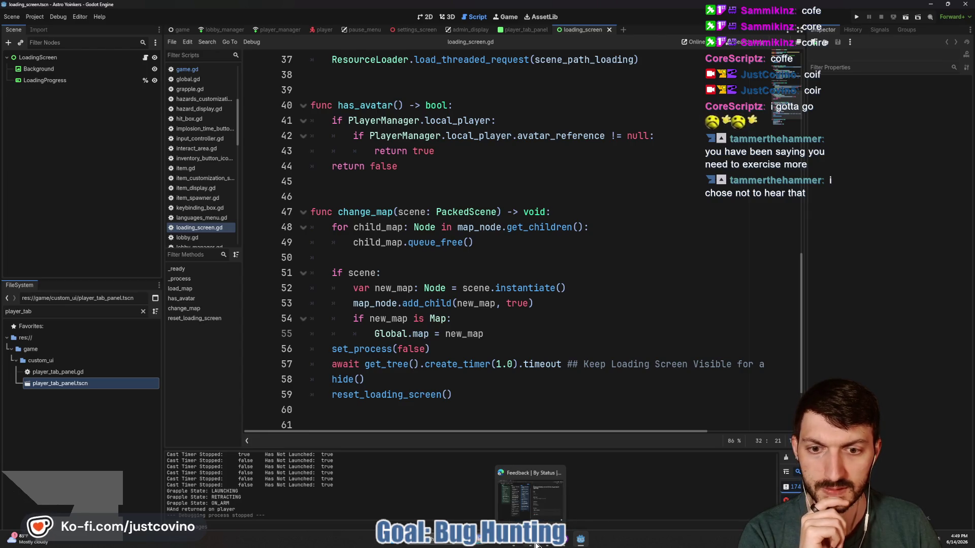
scroll(561, 375, "right", 3)
scroll(564, 376, "left", 3)
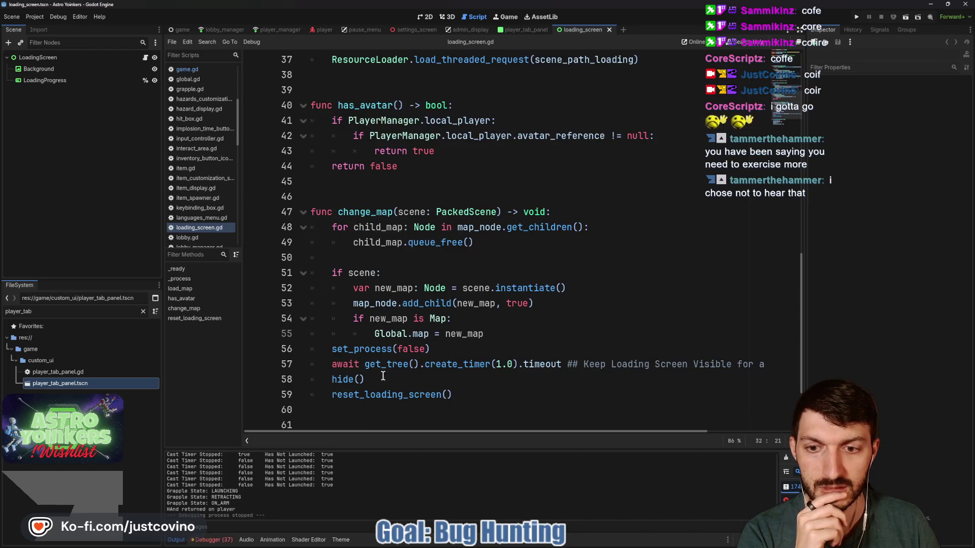
mouse_move(329, 378)
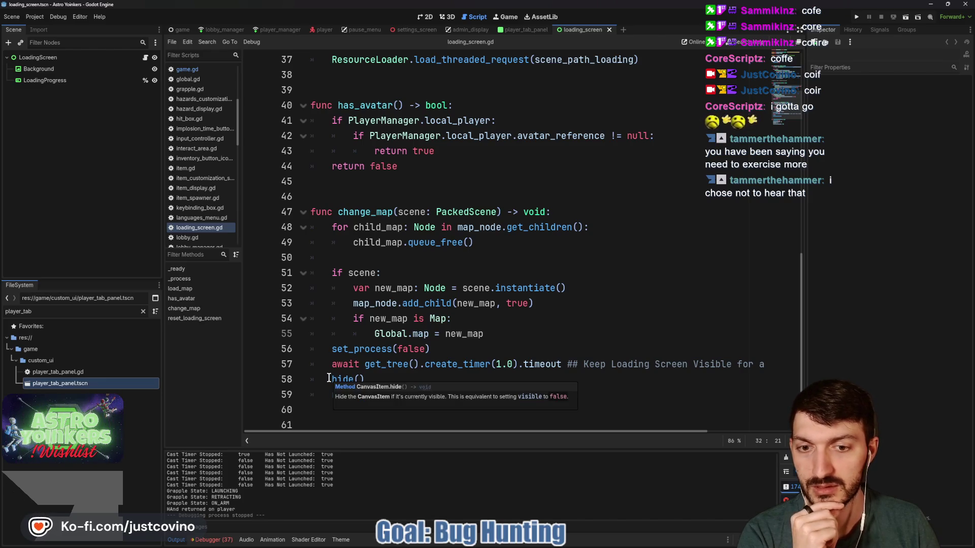
left_click(440, 351)
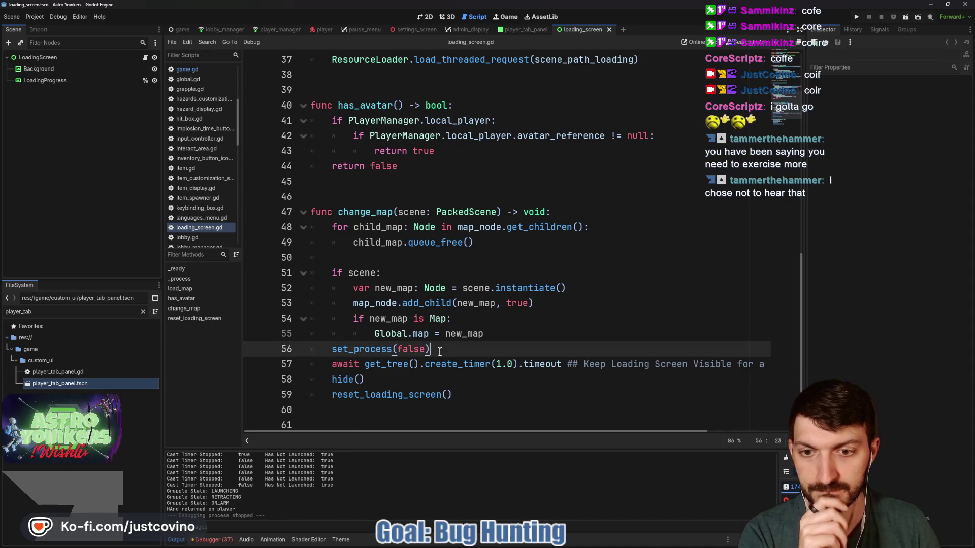
- Insert 'if loading_progress.value != 100.0: loading_progress.value = 100.0' after set_process(false) and save
key("Return")
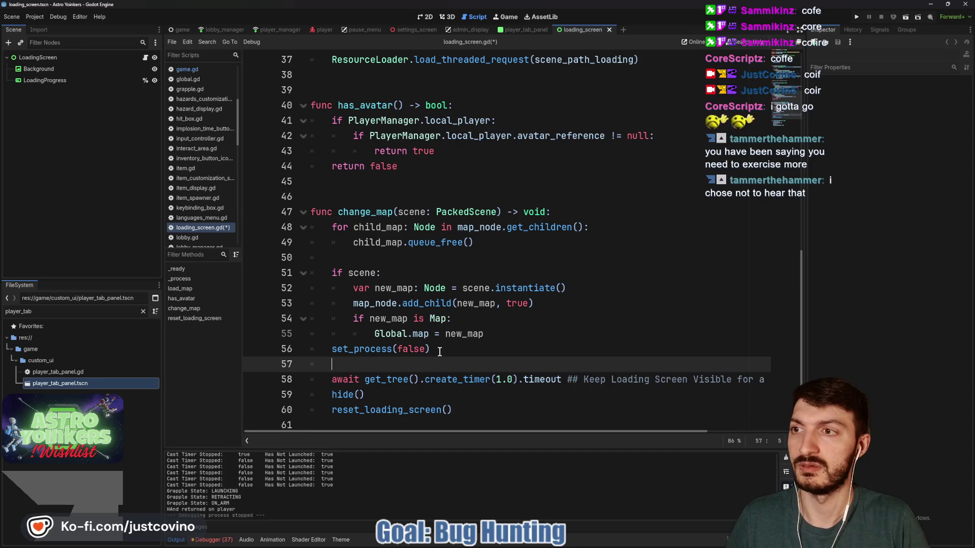
type("if load")
type(".value !=")
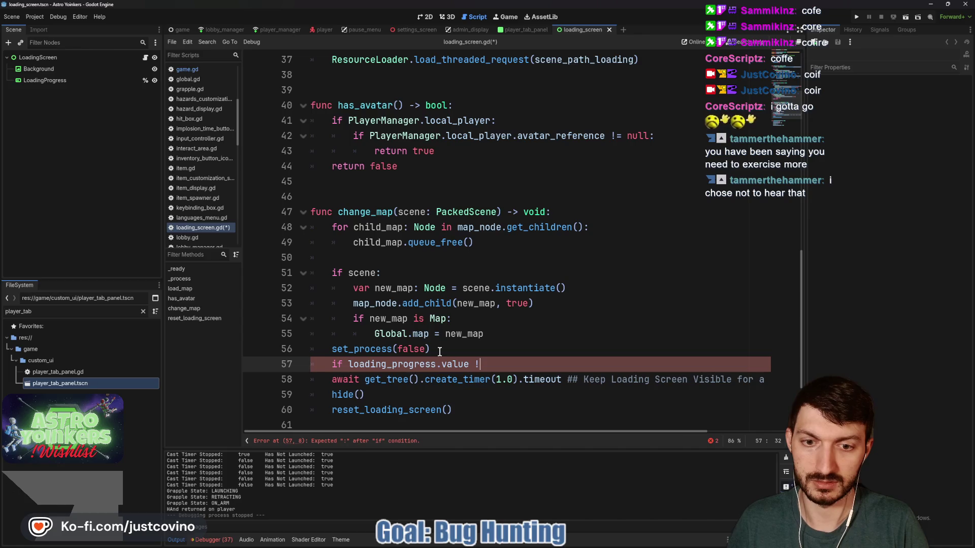
type(" 1")
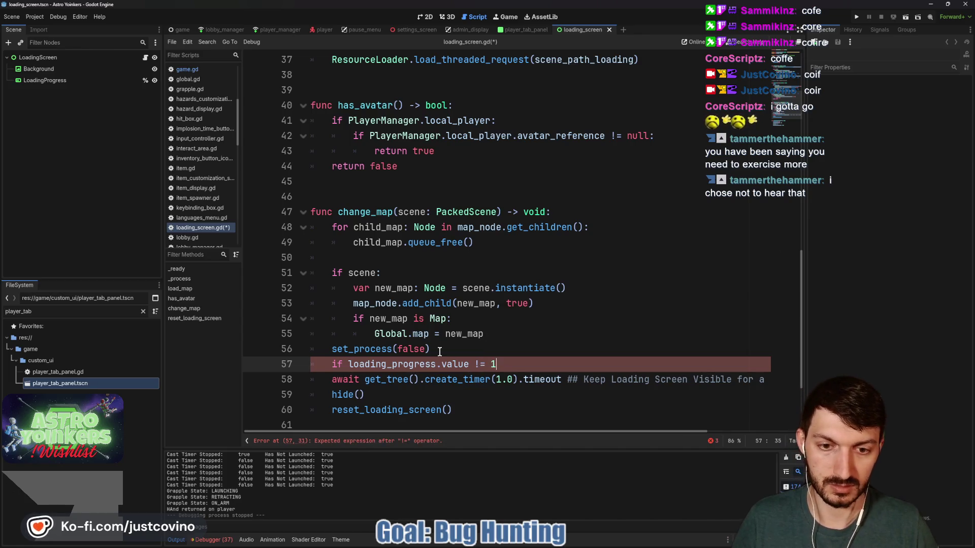
type("00.0:")
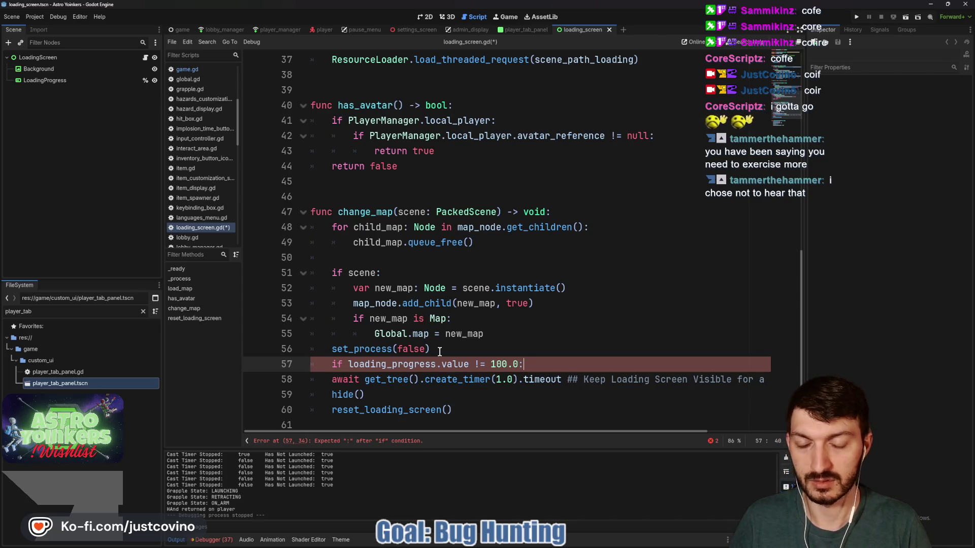
key("Return")
type("loadin")
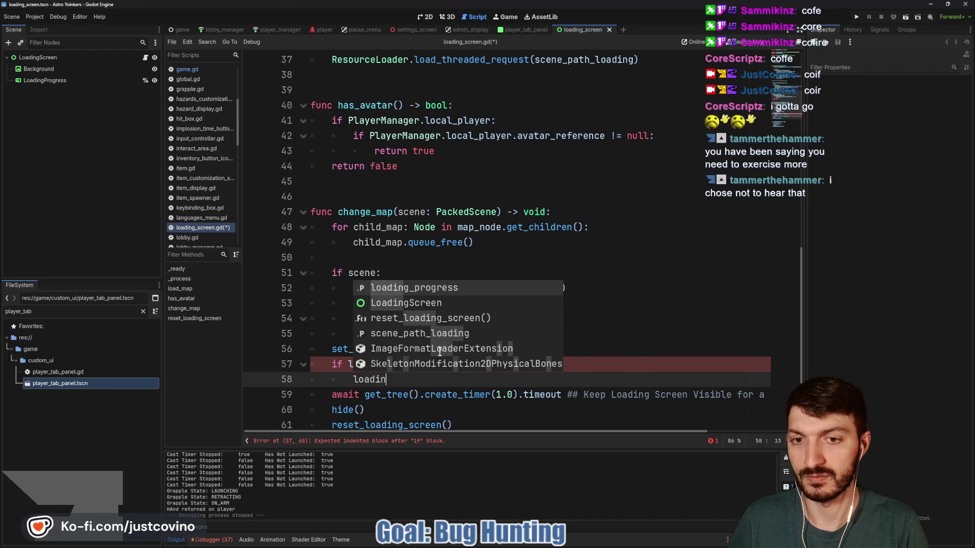
key("Return")
type(".vale")
key("BackSpace")
type("ue = 100.0")
key("ctrl+s")
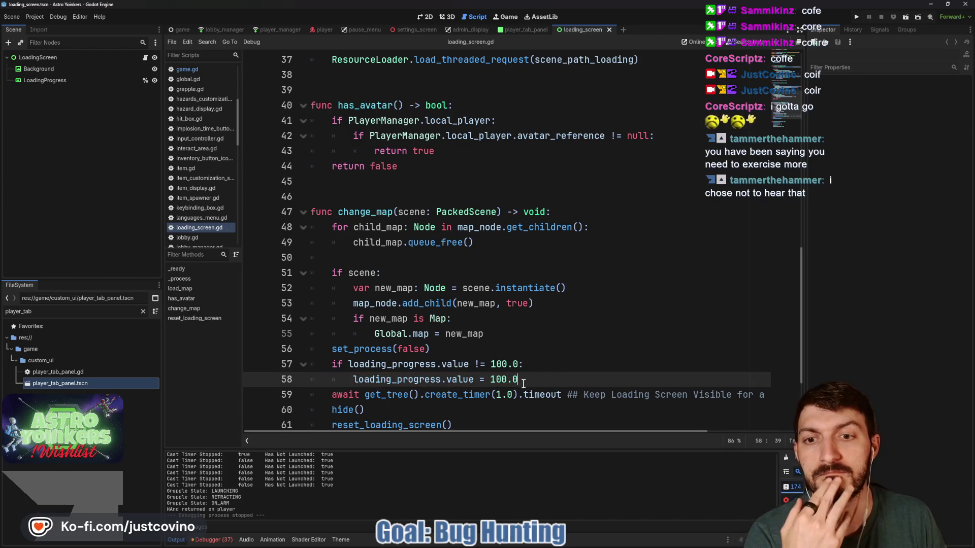
left_click(59, 70)
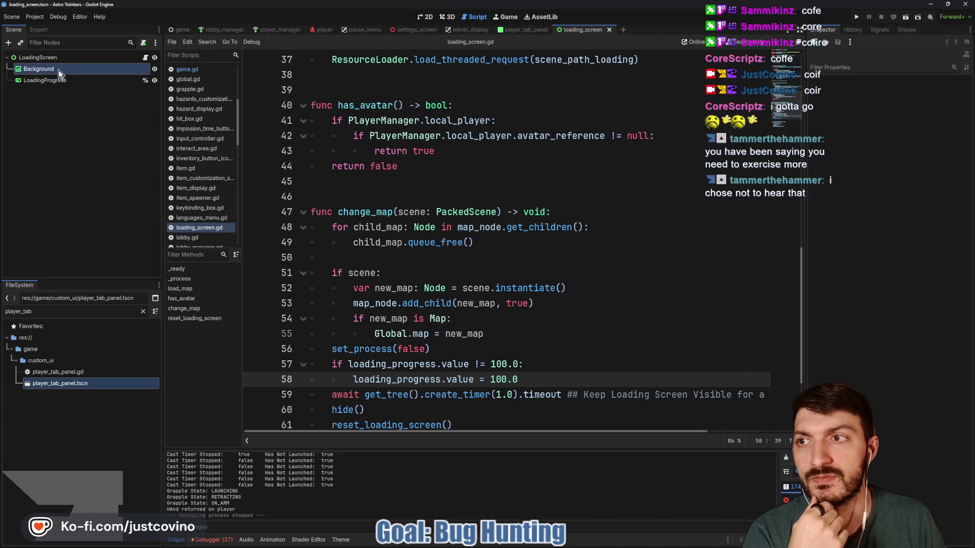
- View the Background in 2D and preview its 4096×2048 sky_background.png texture
left_click(426, 17)
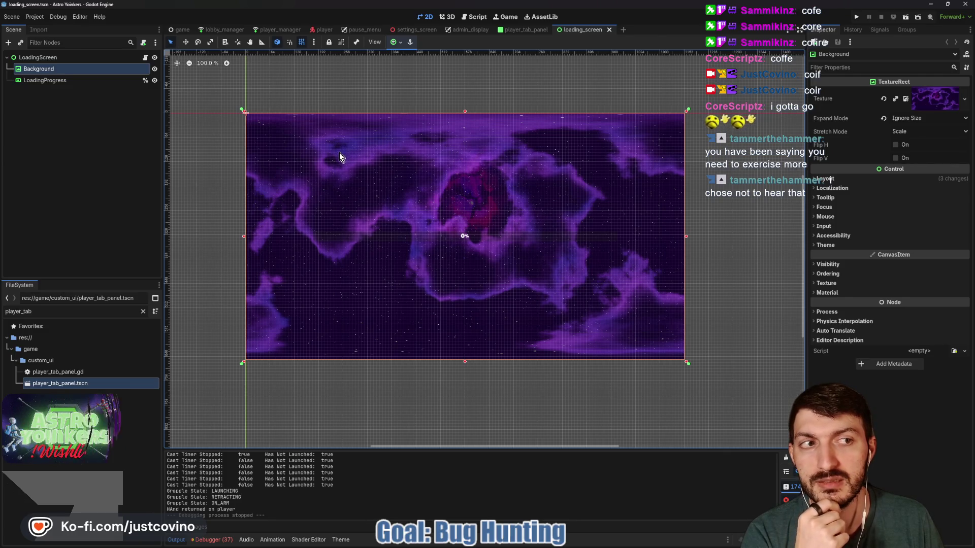
left_click(937, 97)
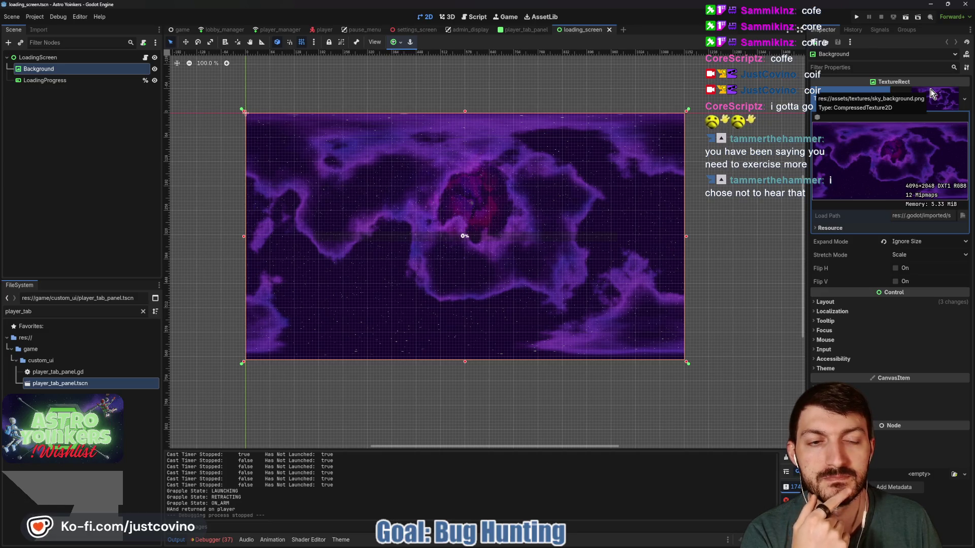
left_click(932, 94)
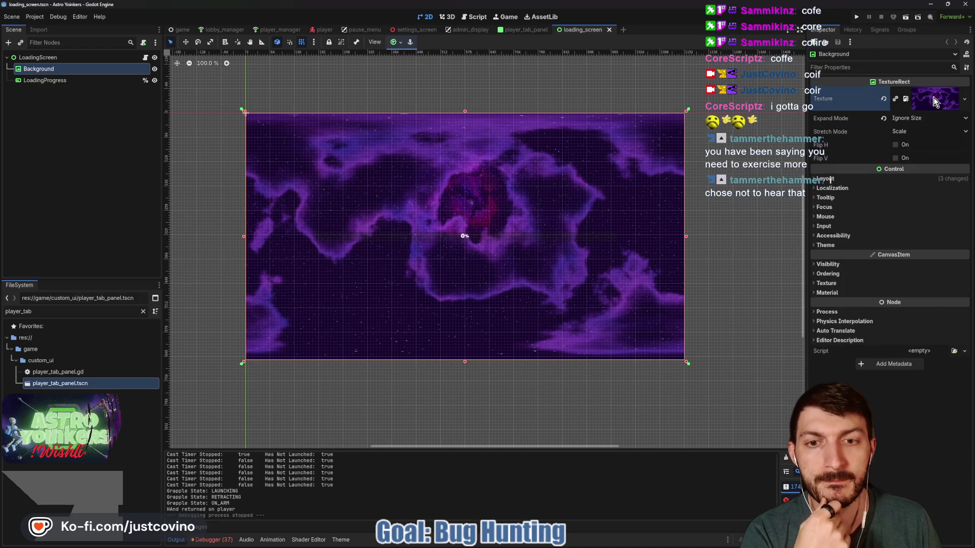
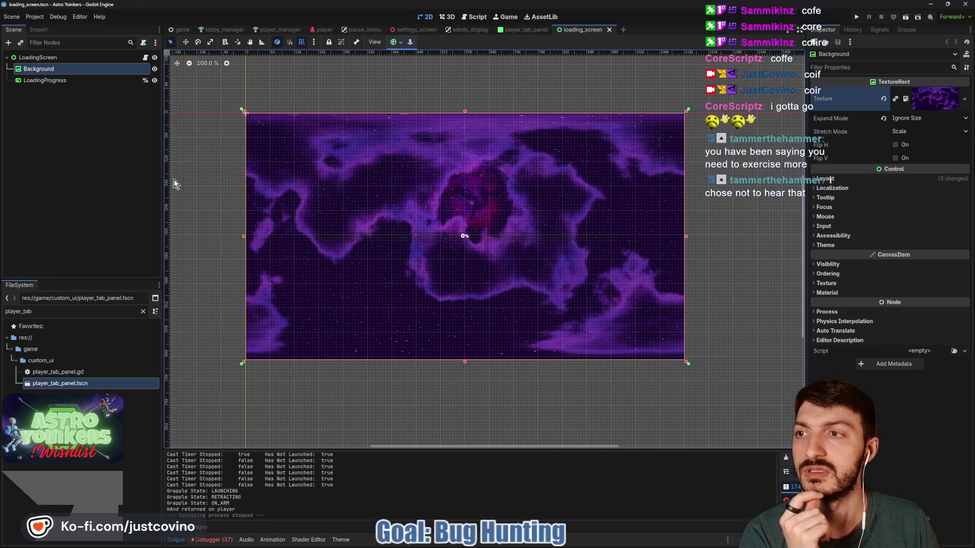
- Open loading_screen.gd with the caret on line 46, then switch to the Notion feedback board
left_click(146, 59)
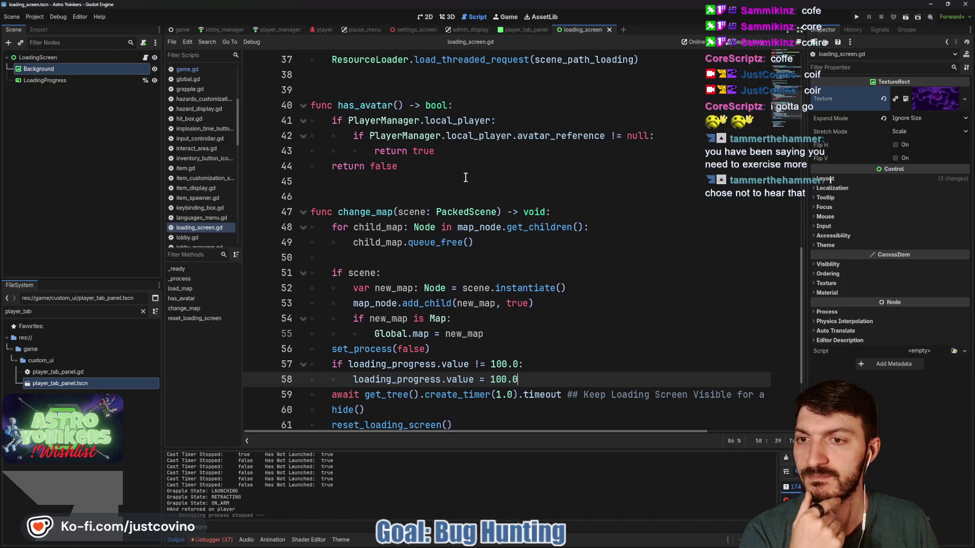
left_click(363, 196)
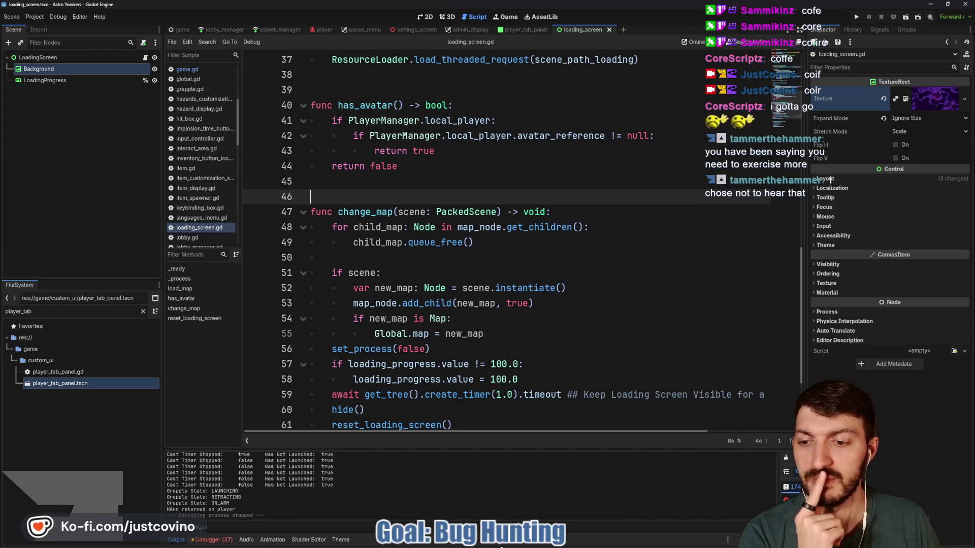
key("alt+Tab")
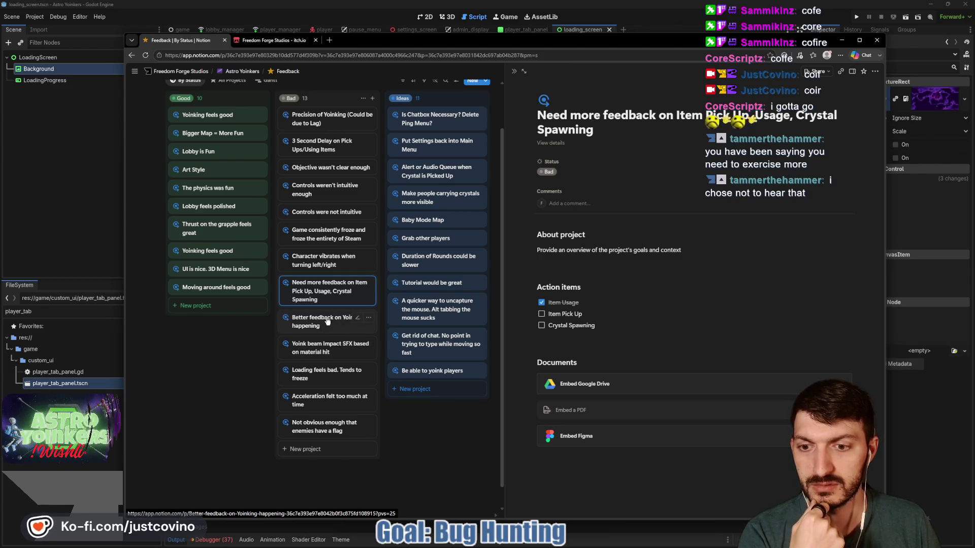
- Preview the enemy-flag and yoink-players idea cards and trash 'Grab other players'
left_click(321, 429)
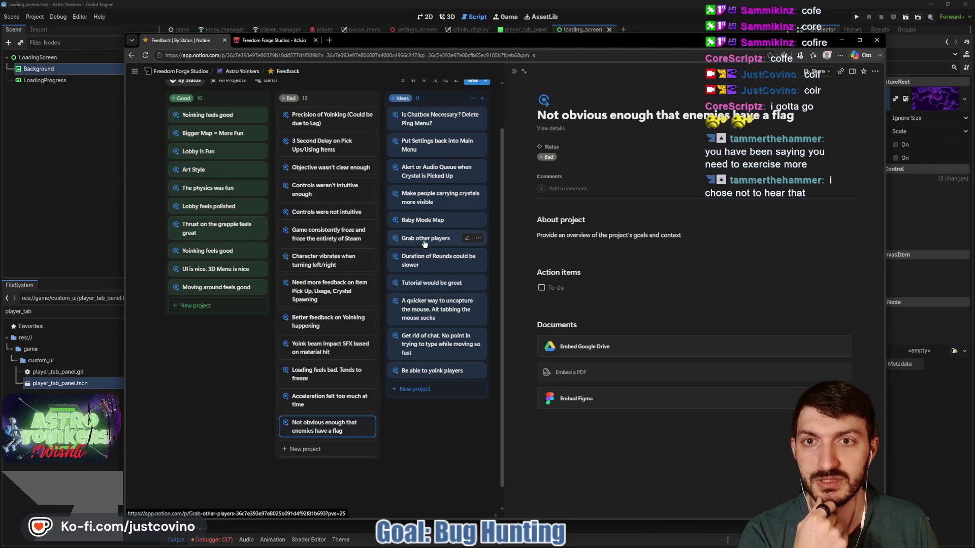
left_click(424, 436)
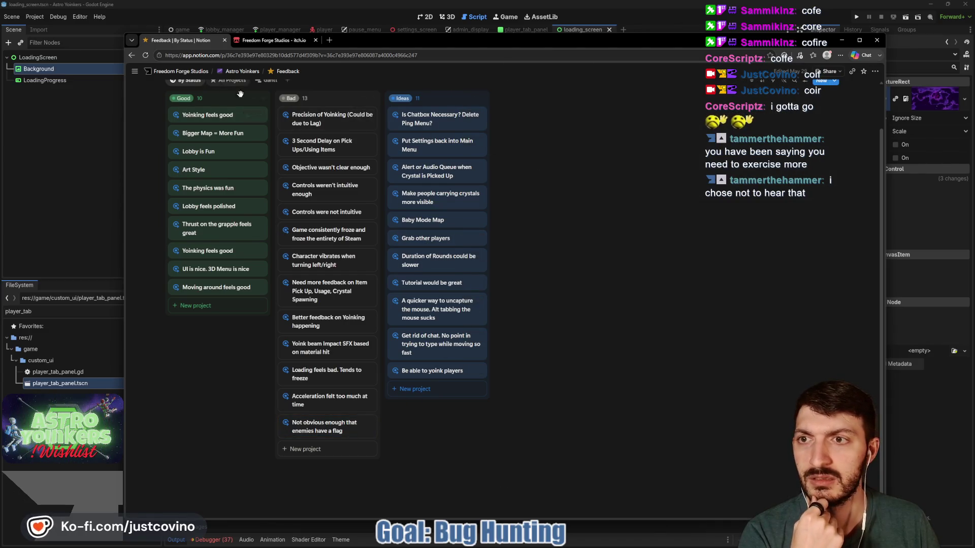
left_click(446, 240)
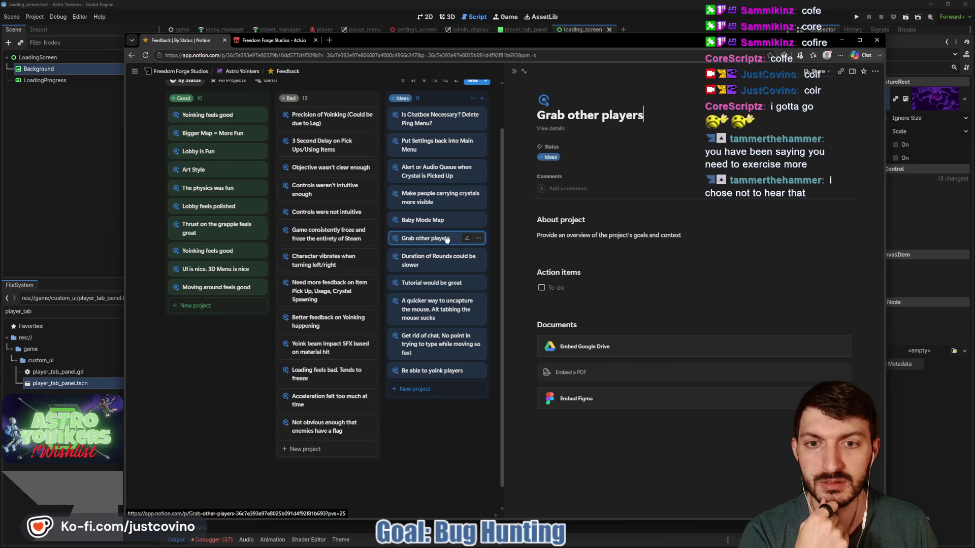
left_click(431, 422)
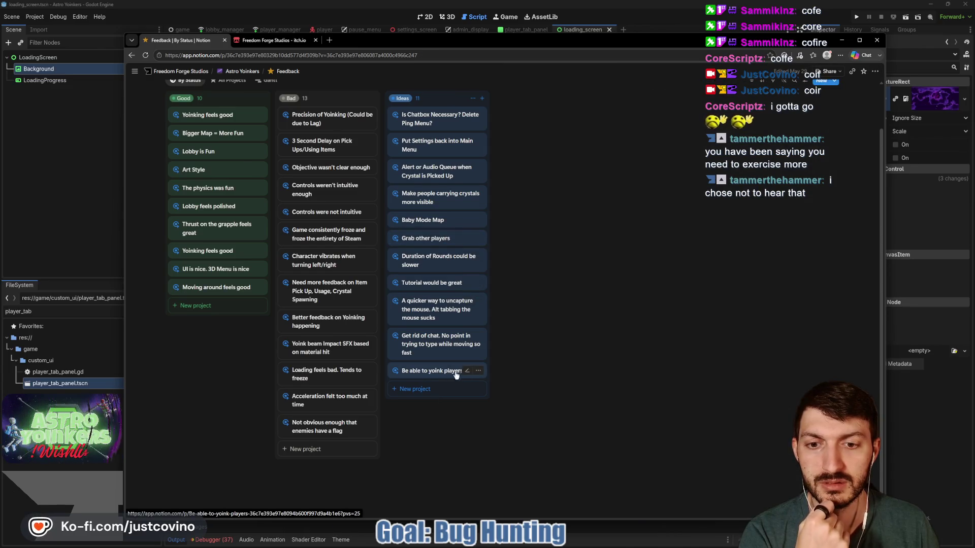
left_click(441, 371)
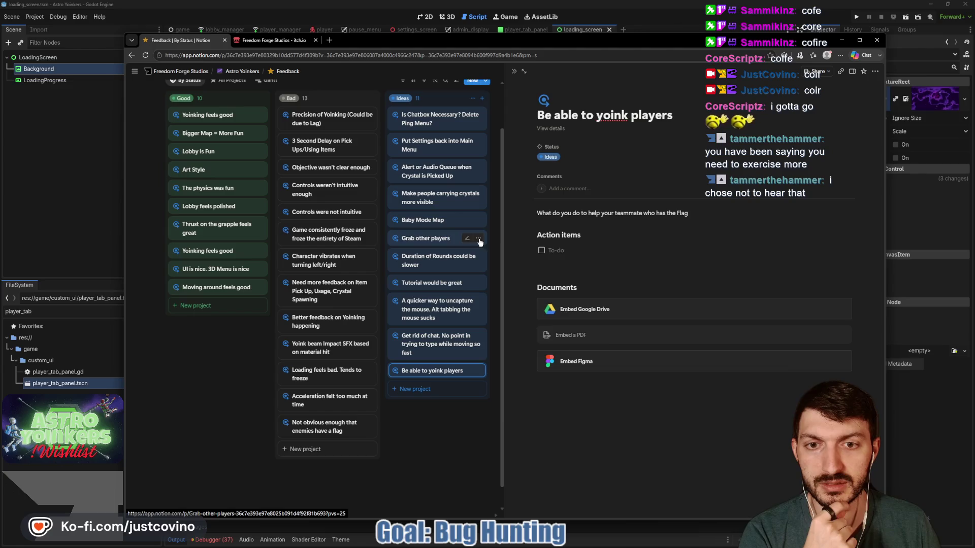
left_click(479, 238)
left_click(507, 395)
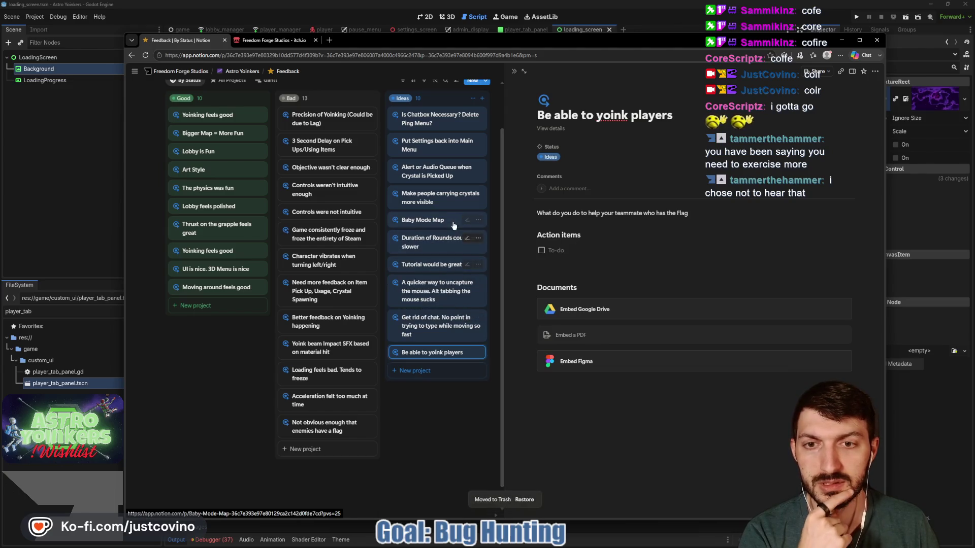
left_click(439, 430)
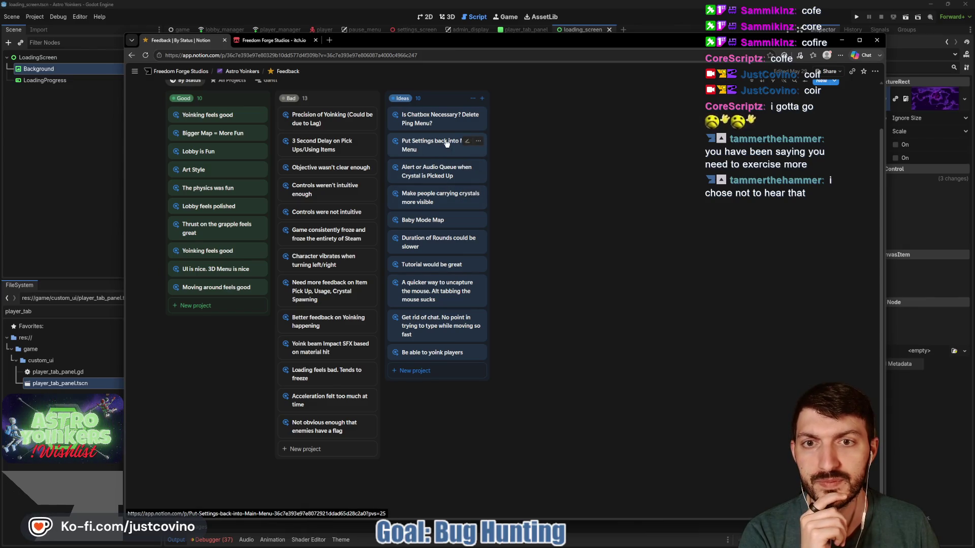
- Trash the 'Put Settings back into Main Menu' and 'Is Chatbox Necessary?' idea cards
left_click(478, 141)
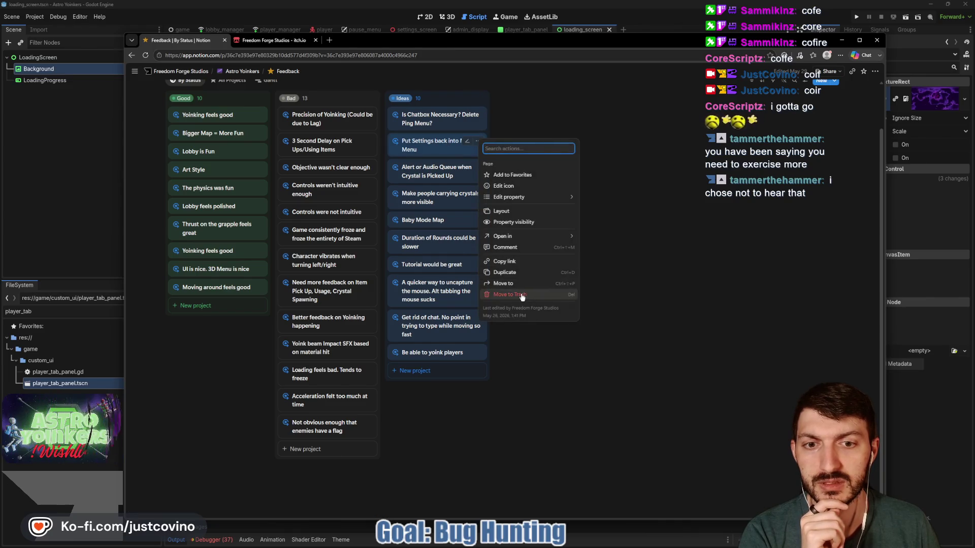
left_click(501, 296)
left_click(477, 114)
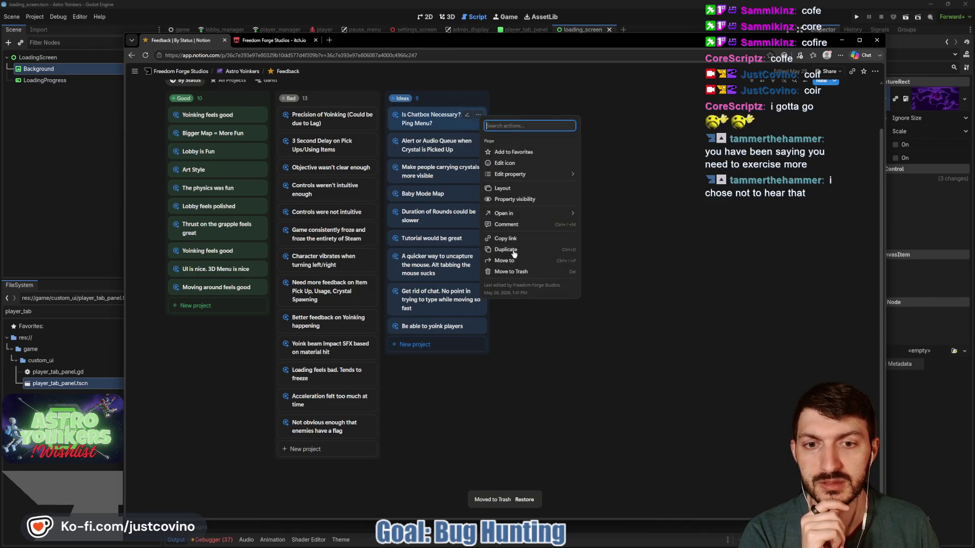
left_click(517, 272)
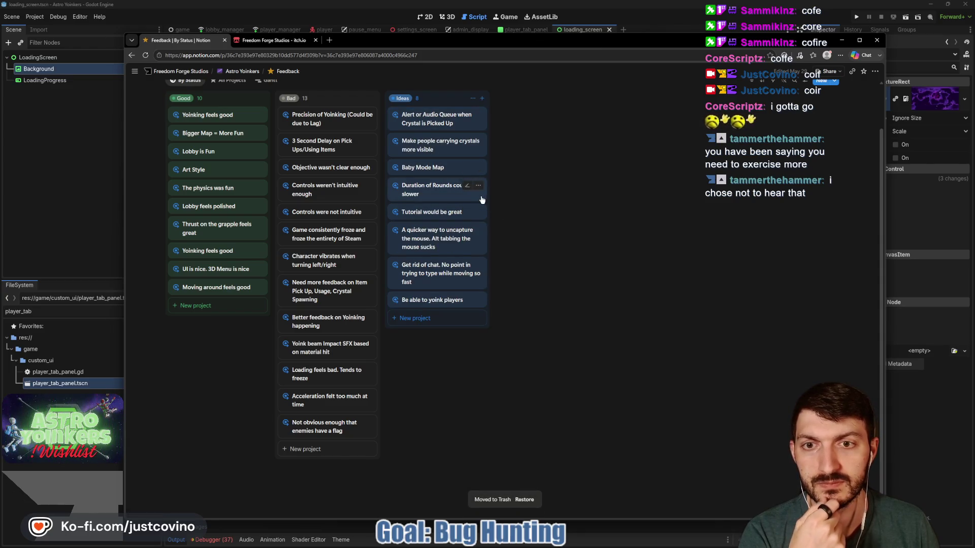
- Review 'Duration of Rounds could be slower' and trash the 'Get rid of chat' card
left_click(454, 197)
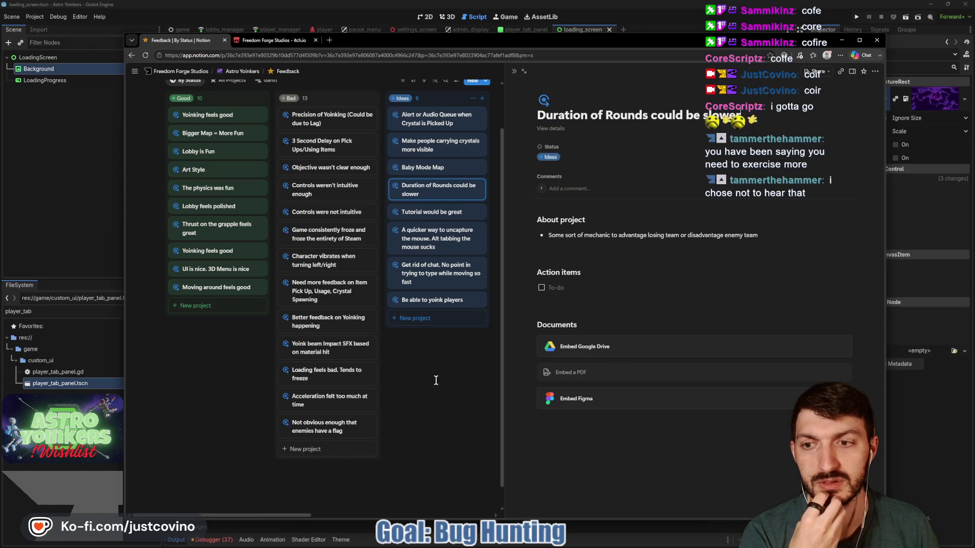
left_click(432, 378)
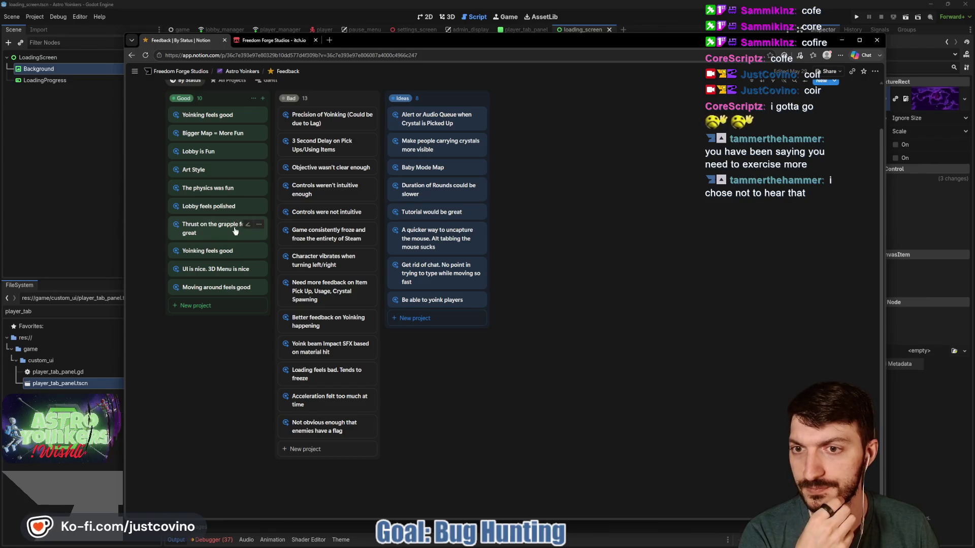
left_click(466, 282)
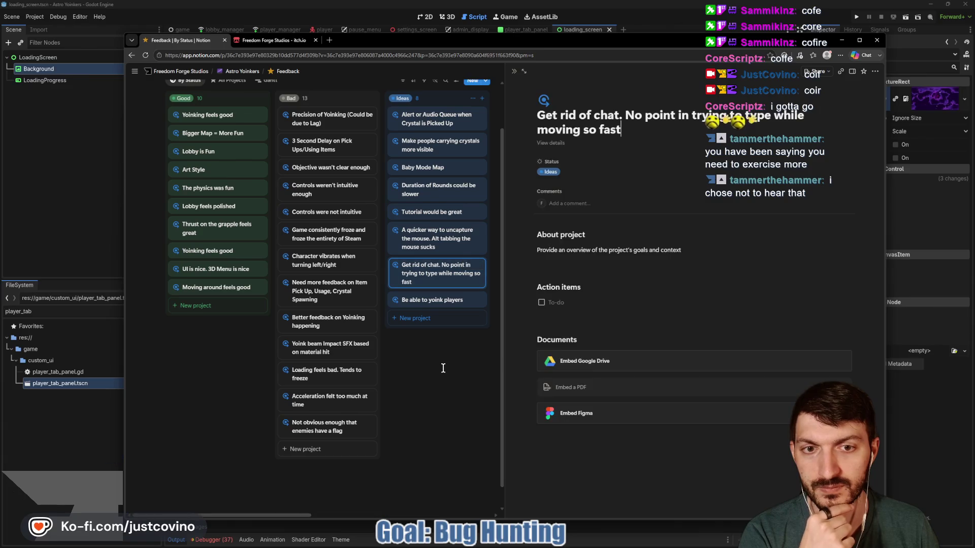
left_click(477, 264)
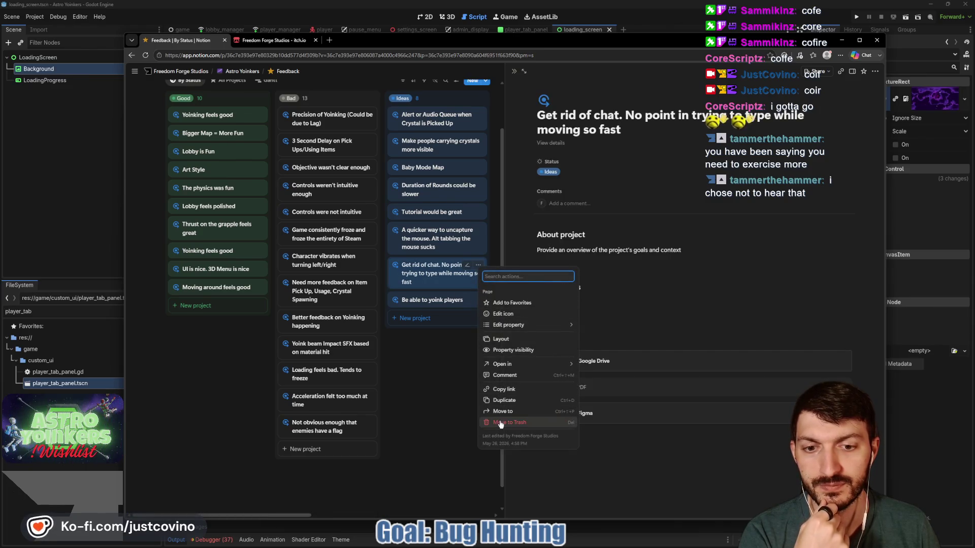
left_click(507, 424)
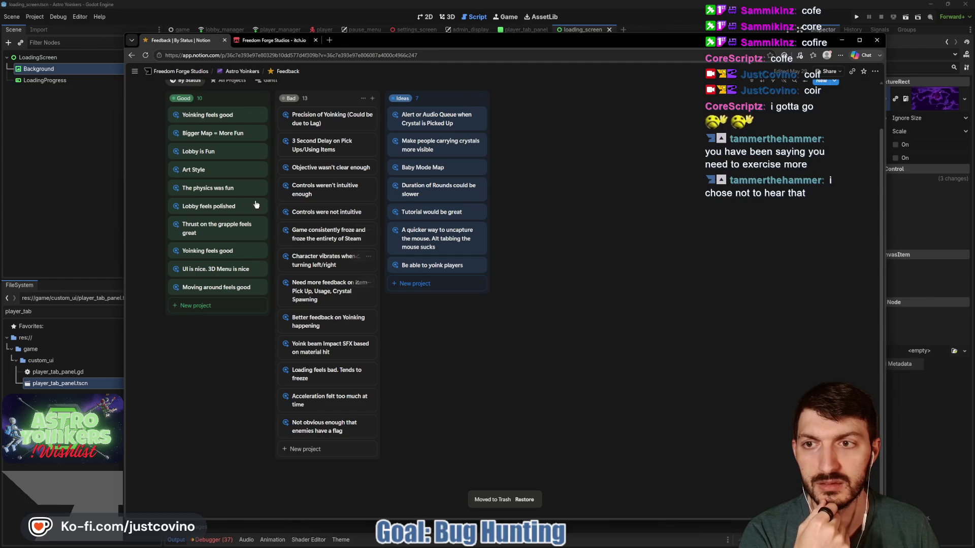
- Check the Bug Tracker's rejoining-after-disconnect bug, then return to Godot
left_click(284, 75)
left_click(373, 116)
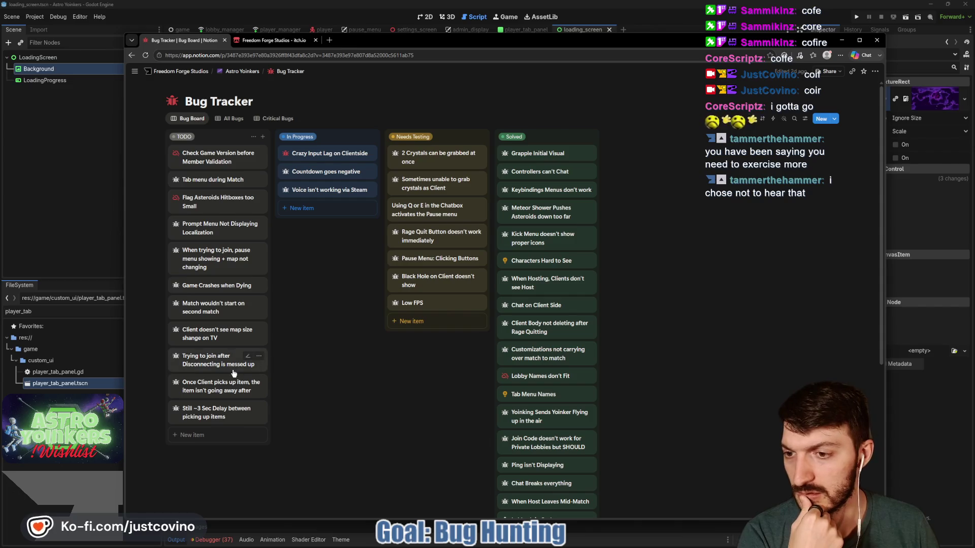
left_click(220, 367)
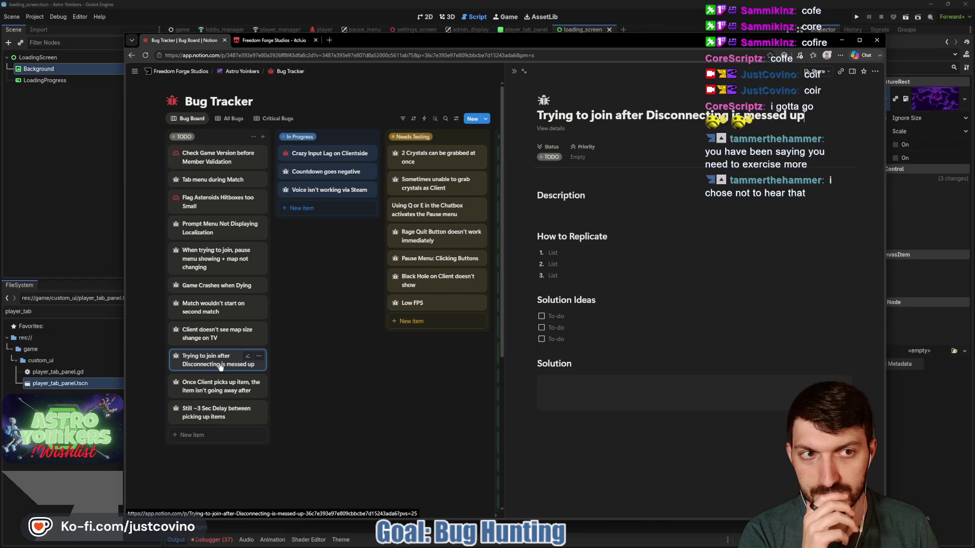
left_click(40, 253)
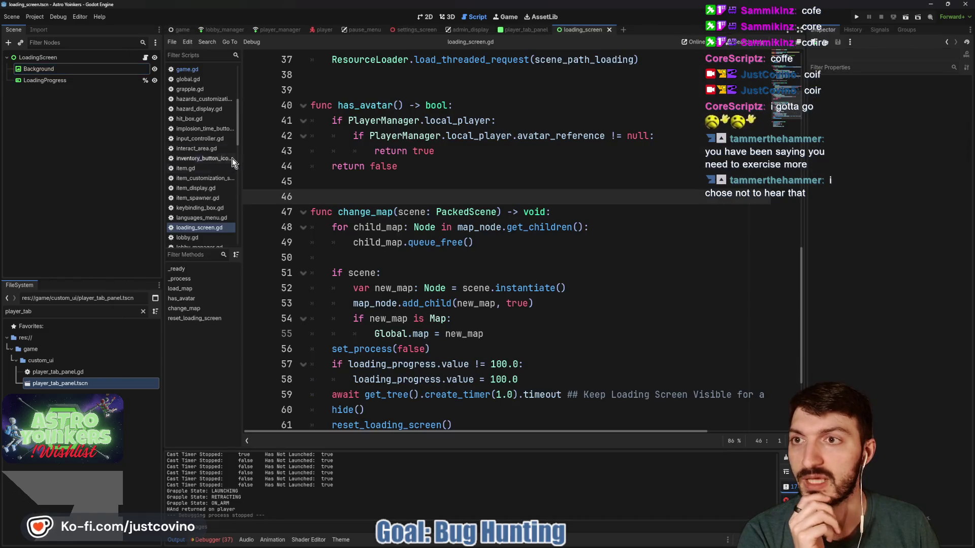
key("ctrl+Tab")
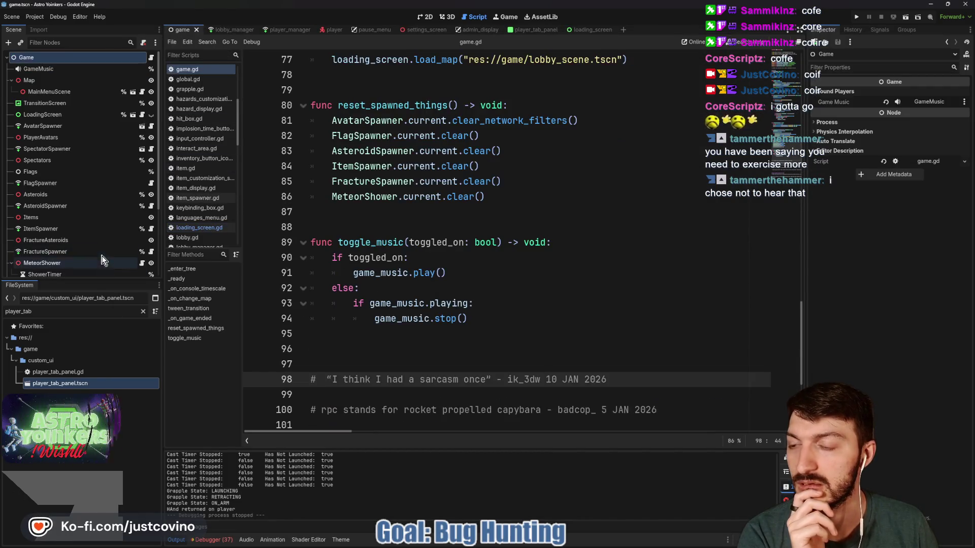
scroll(116, 214, "down", 3)
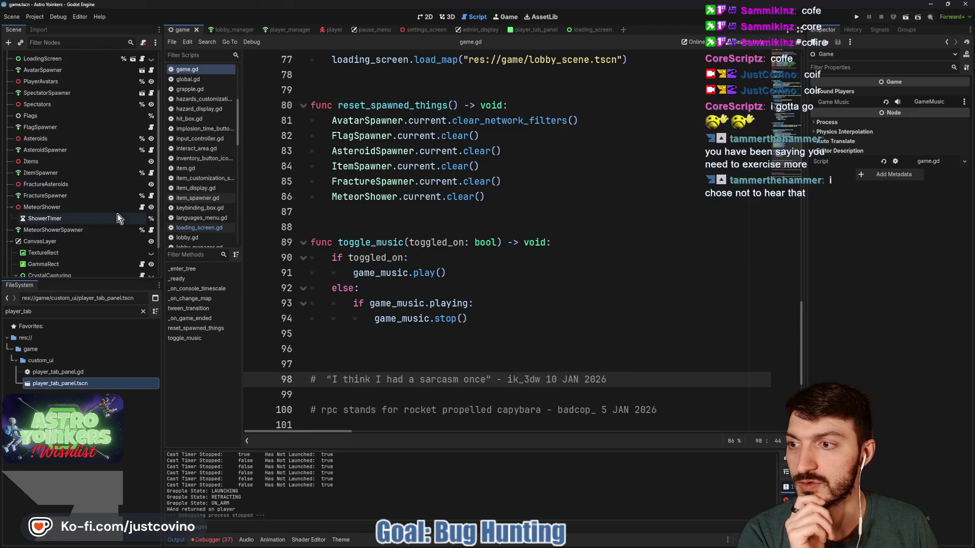
scroll(104, 198, "down", 1)
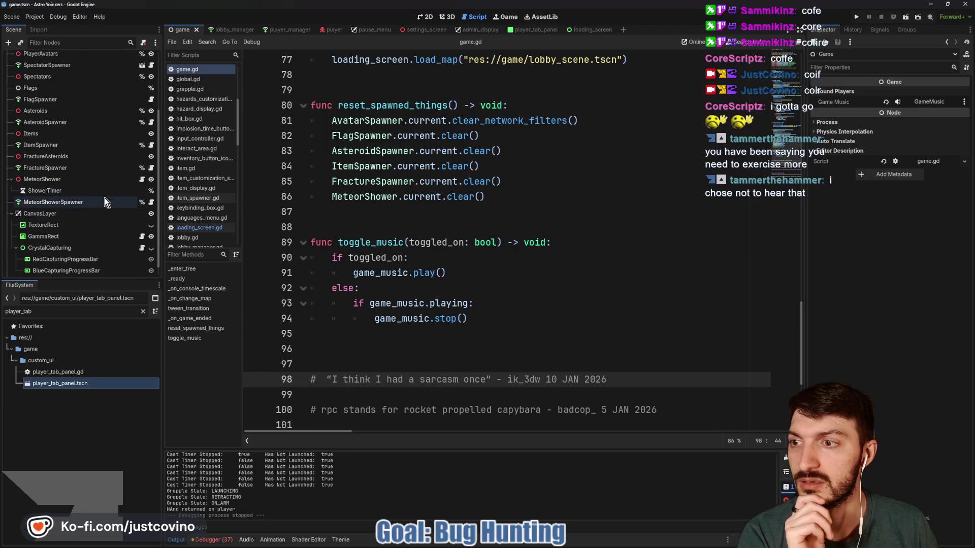
scroll(104, 198, "up", 2)
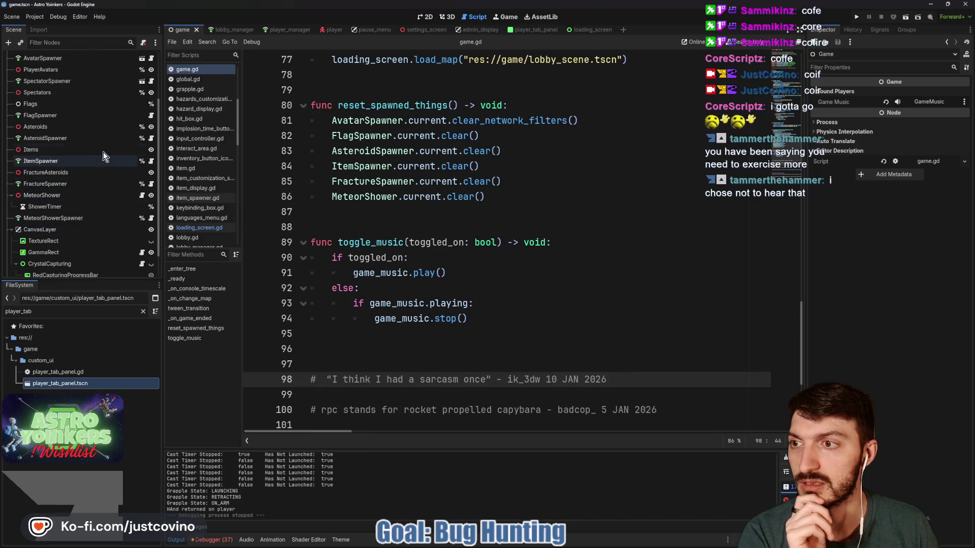
left_click(152, 139)
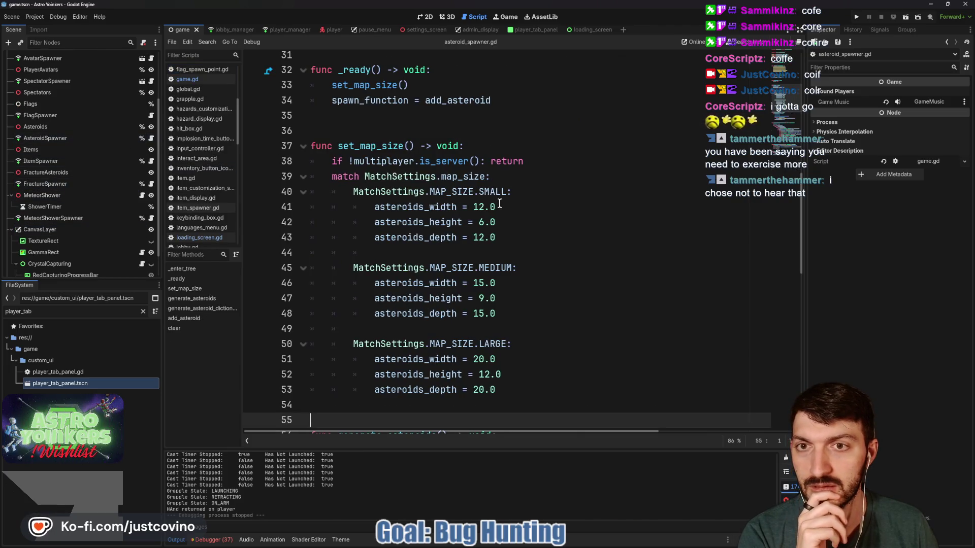
scroll(499, 204, "down", 13)
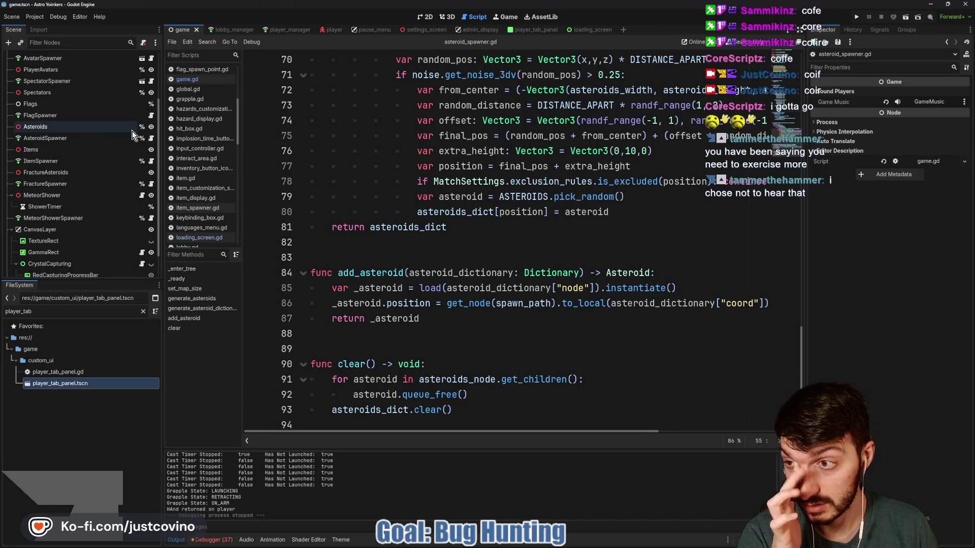
left_click(152, 59)
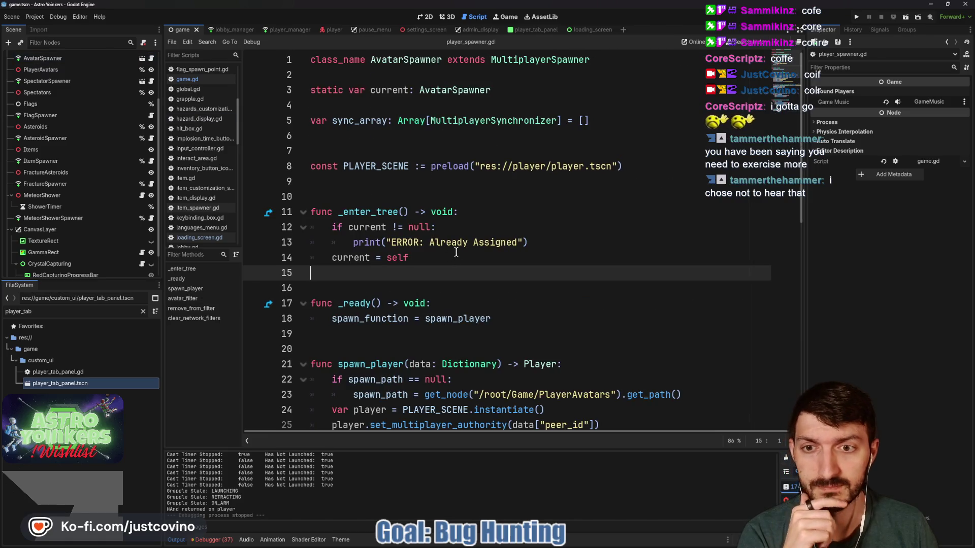
scroll(456, 253, "down", 10)
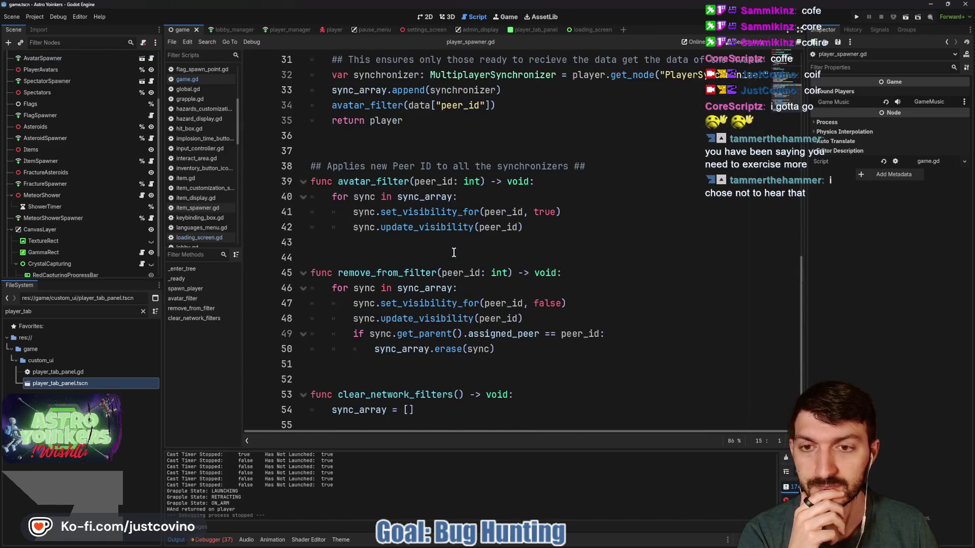
double_click(373, 181)
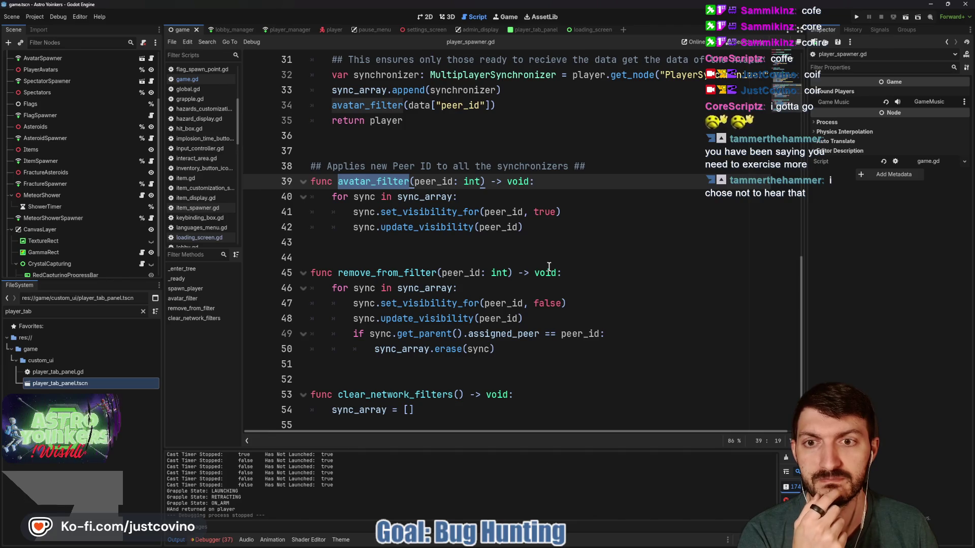
scroll(549, 267, "up", 2)
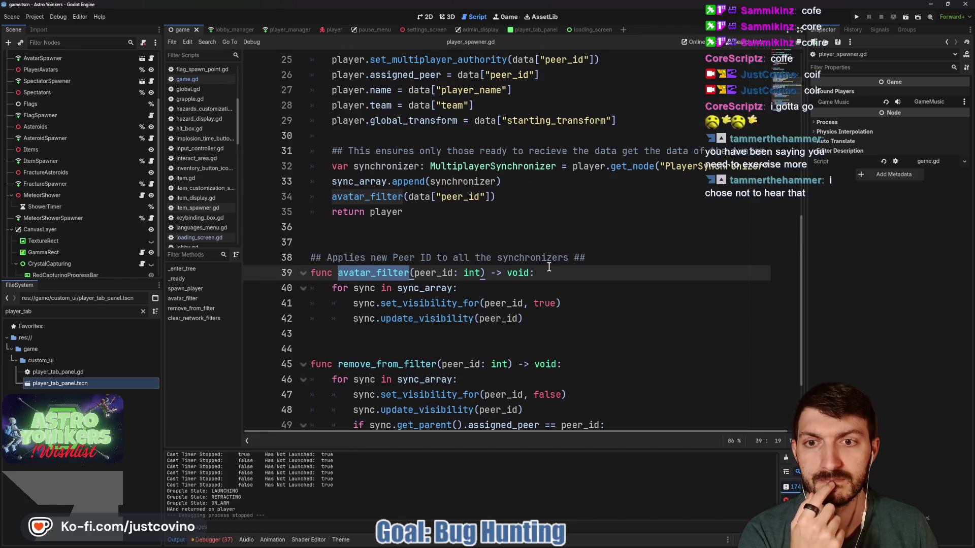
scroll(549, 266, "up", 2)
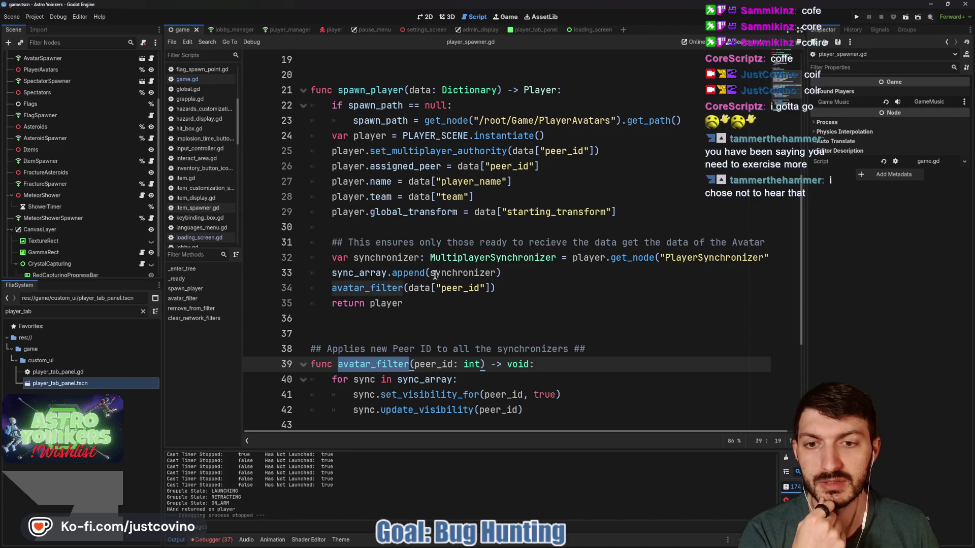
mouse_move(457, 272)
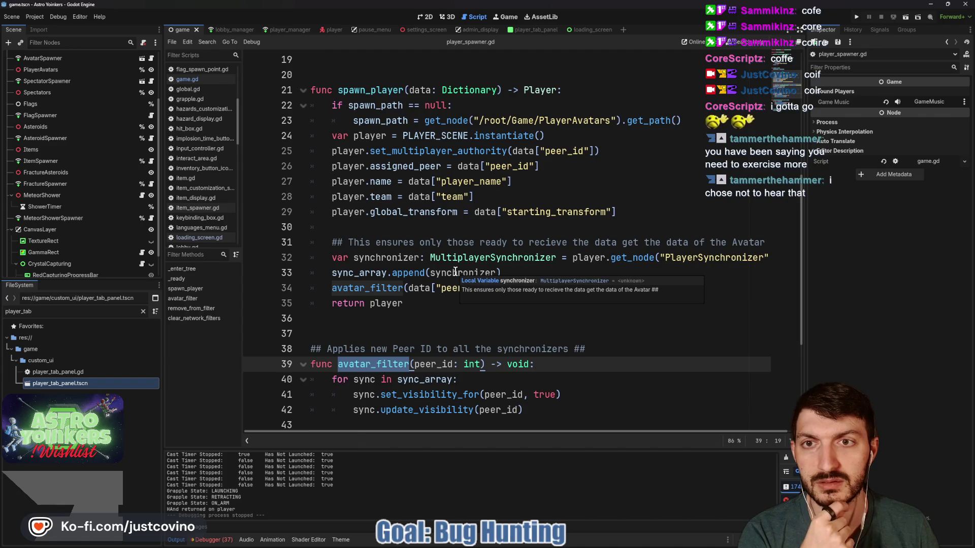
left_click(11, 230)
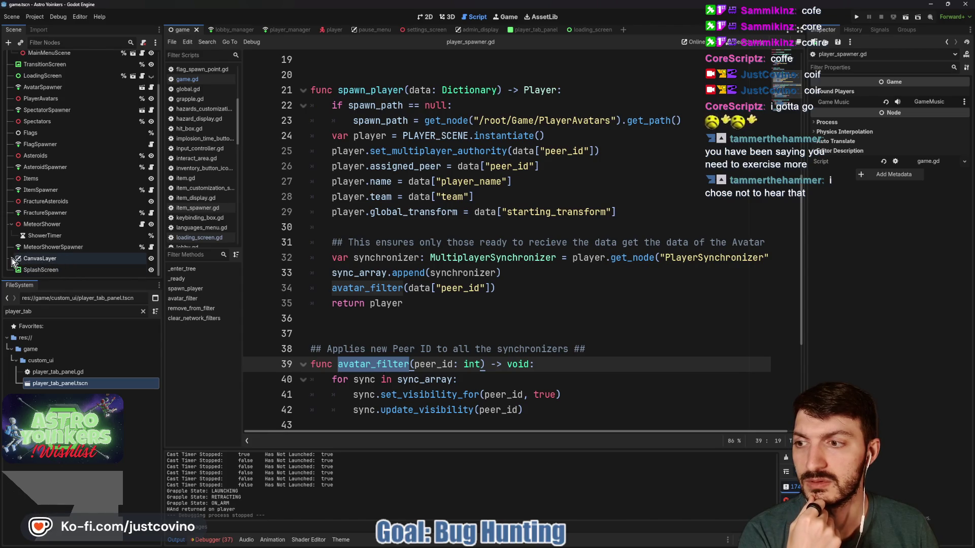
scroll(51, 262, "down", 2)
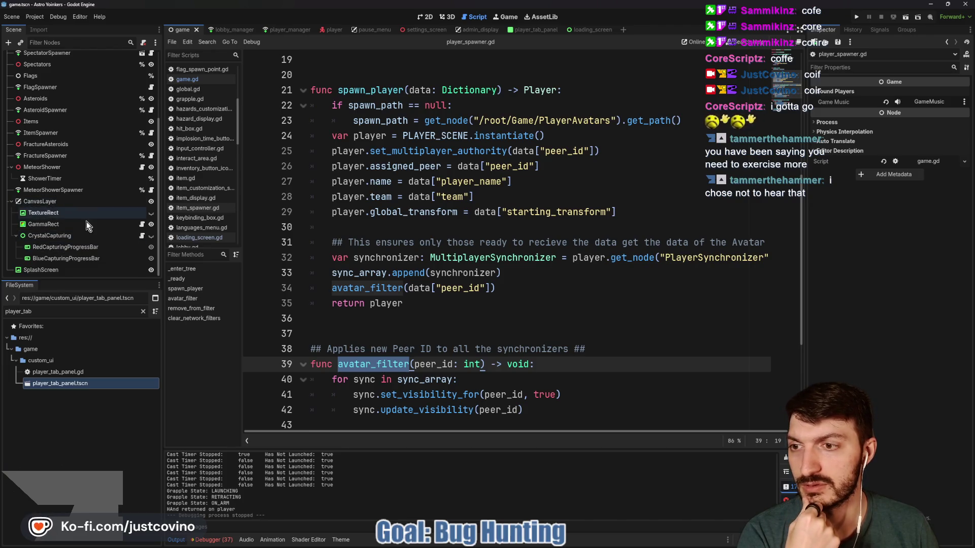
left_click(141, 239)
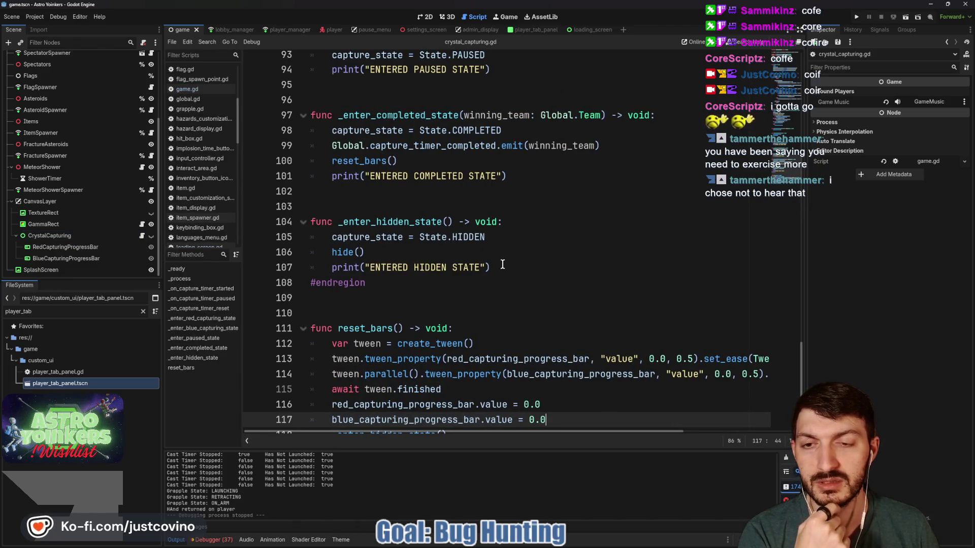
- Delete the hidden-, completed- and paused-state debug print lines in crystal_capturing.gd
left_click_drag(503, 265, 288, 265)
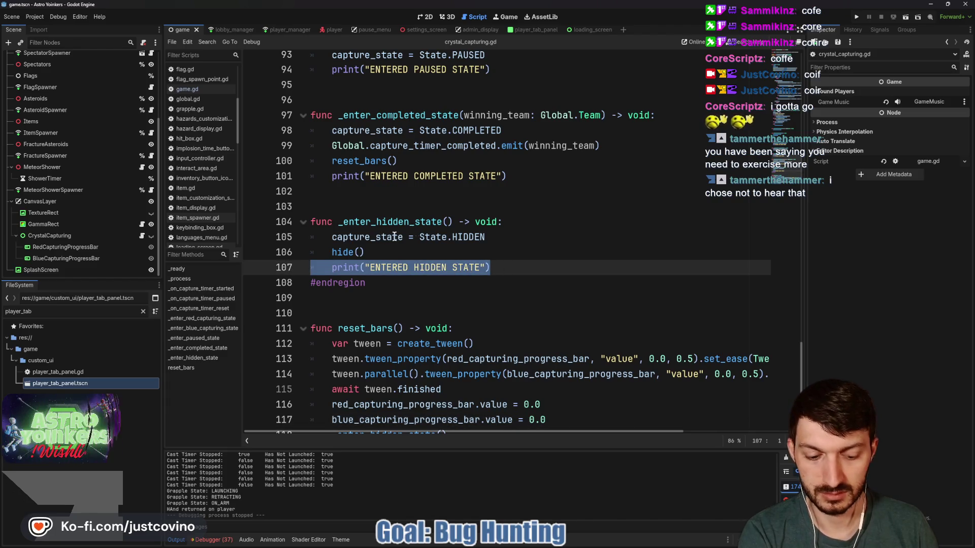
key("BackSpace")
key("BackSpace")
left_click_drag(515, 181, 311, 176)
key("BackSpace")
key("BackSpace")
scroll(472, 178, "up", 2)
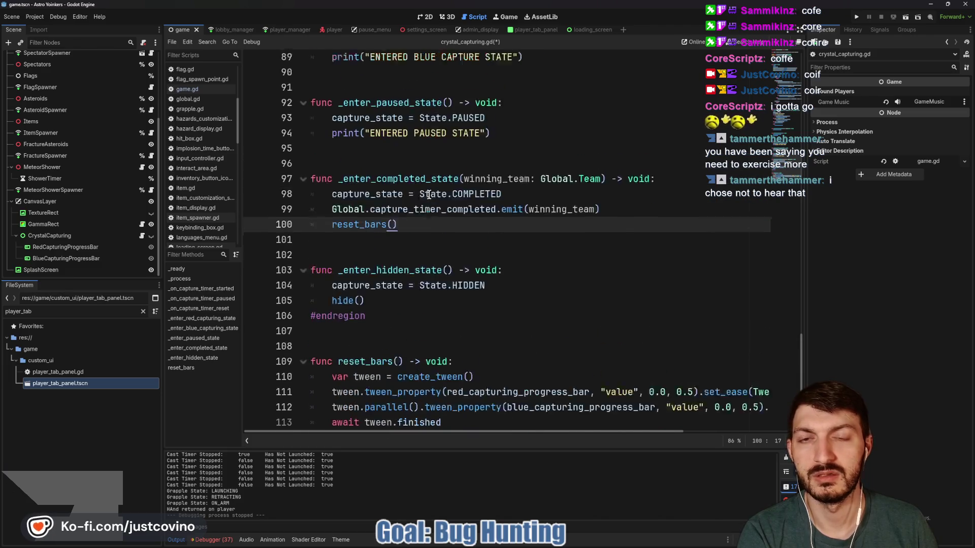
left_click(477, 162)
left_click_drag(477, 162, 281, 169)
key("BackSpace")
key("BackSpace")
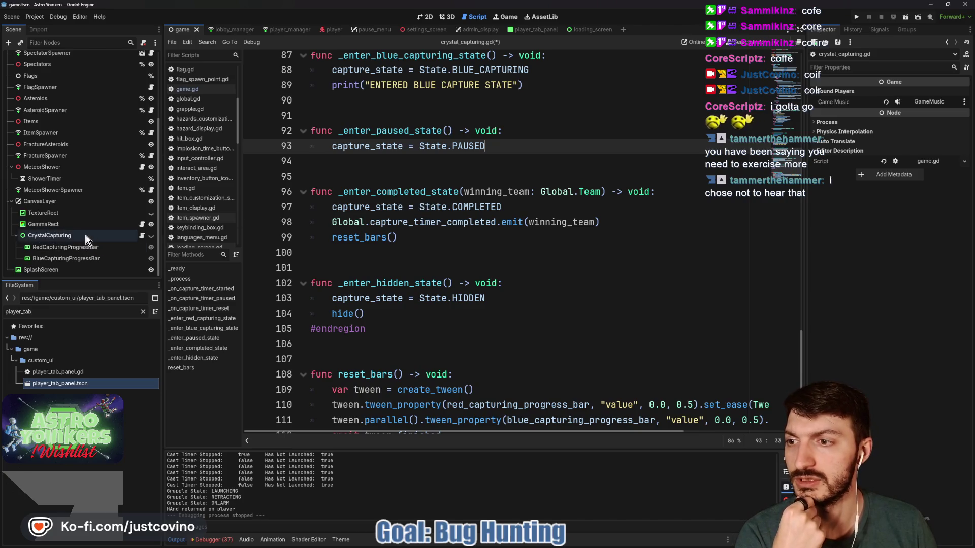
- Delete the blue- and red-capture debug print lines and the leftover blank line
scroll(435, 228, "up", 5)
left_click_drag(527, 314, 284, 318)
key("BackSpace")
key("BackSpace")
left_click_drag(522, 237, 310, 237)
key("BackSpace")
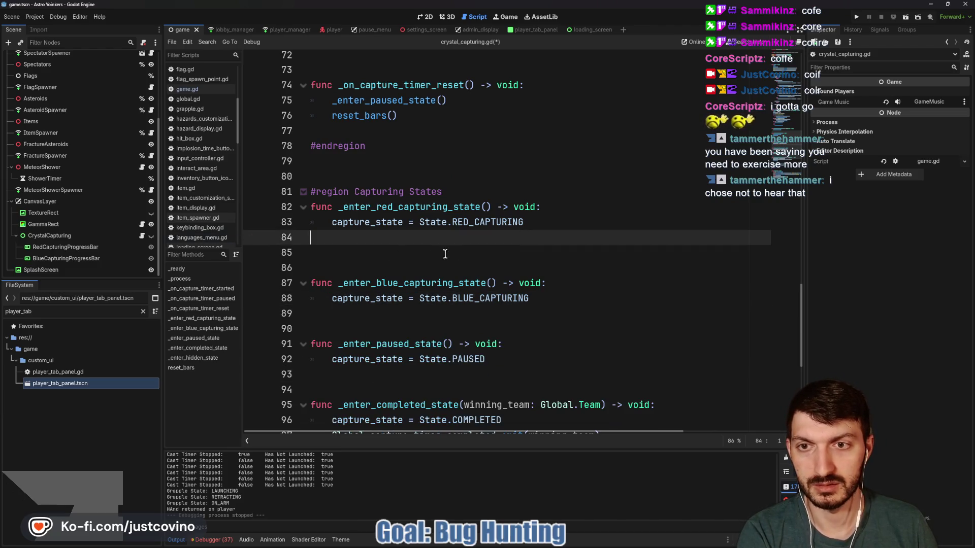
key("BackSpace")
- Select the GammaRect node and switch to the 2D scene view
scroll(522, 245, "up", 4)
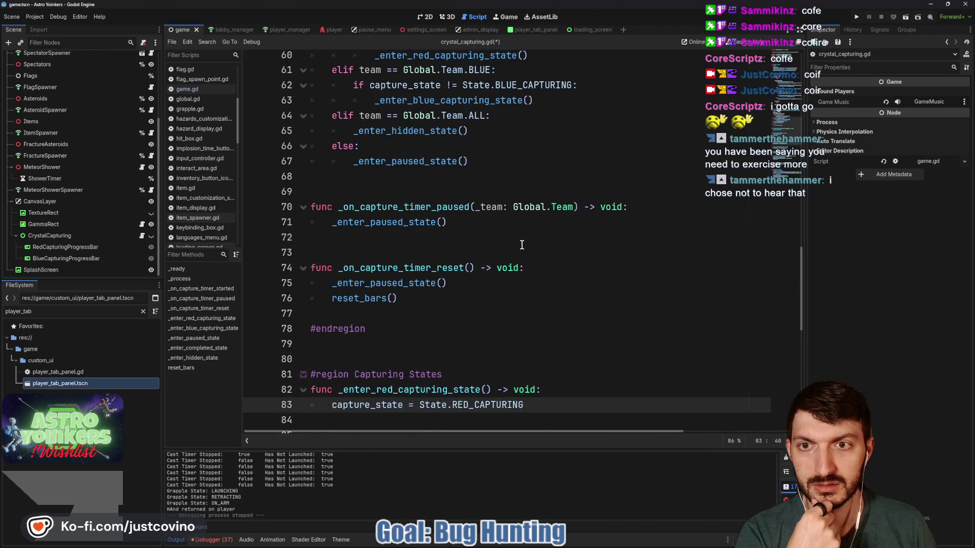
scroll(521, 245, "down", 10)
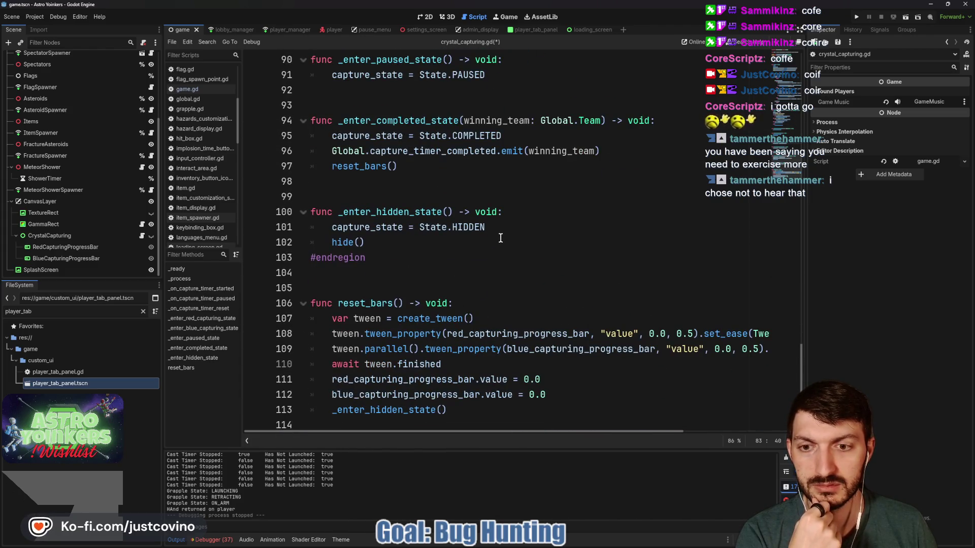
left_click(66, 224)
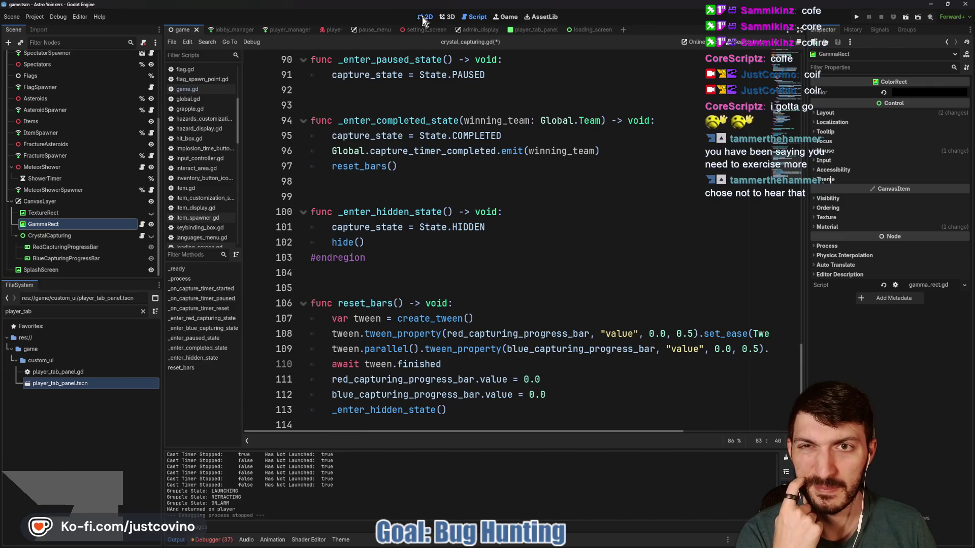
left_click(422, 17)
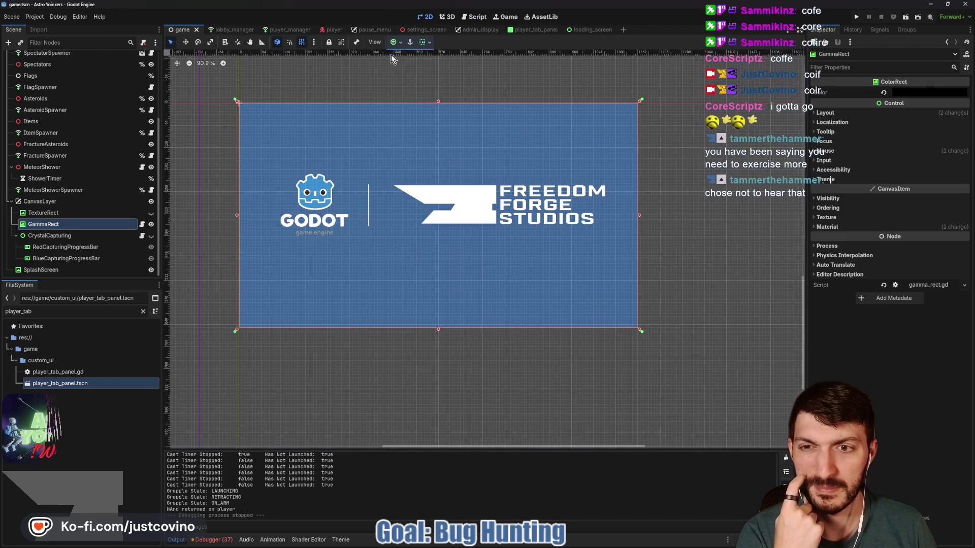
- Toggle the TextureRect and GammaRect visibility off and back on
left_click(151, 213)
left_click(150, 213)
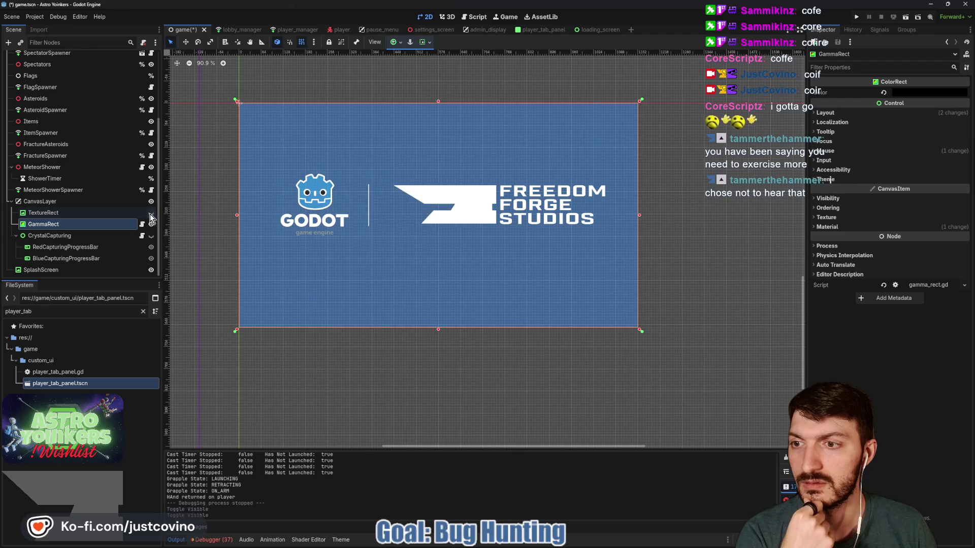
left_click(152, 225)
left_click(152, 225)
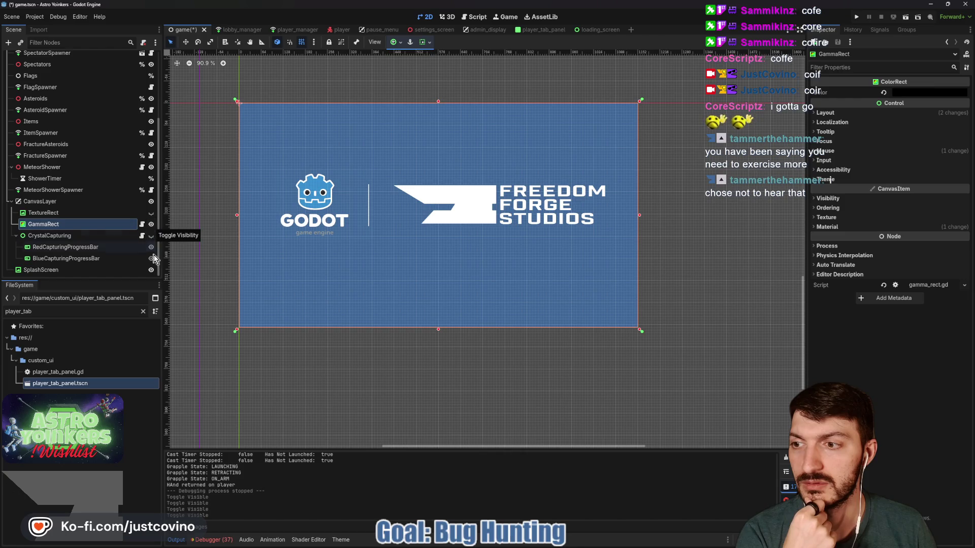
- Select CrystalCapturing, view its script, and bring up the Create New Node dialog
left_click(73, 240)
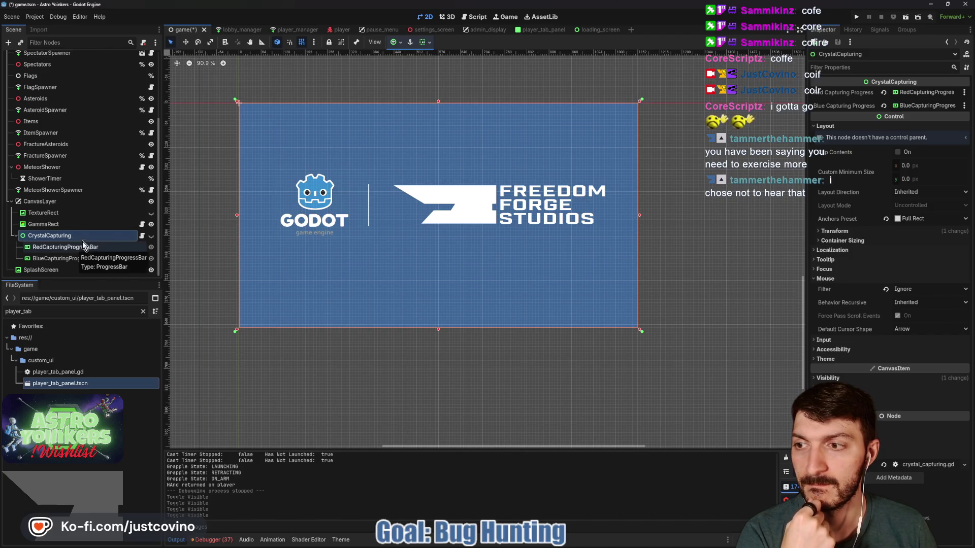
left_click(142, 235)
scroll(429, 248, "up", 1)
scroll(429, 247, "up", 20)
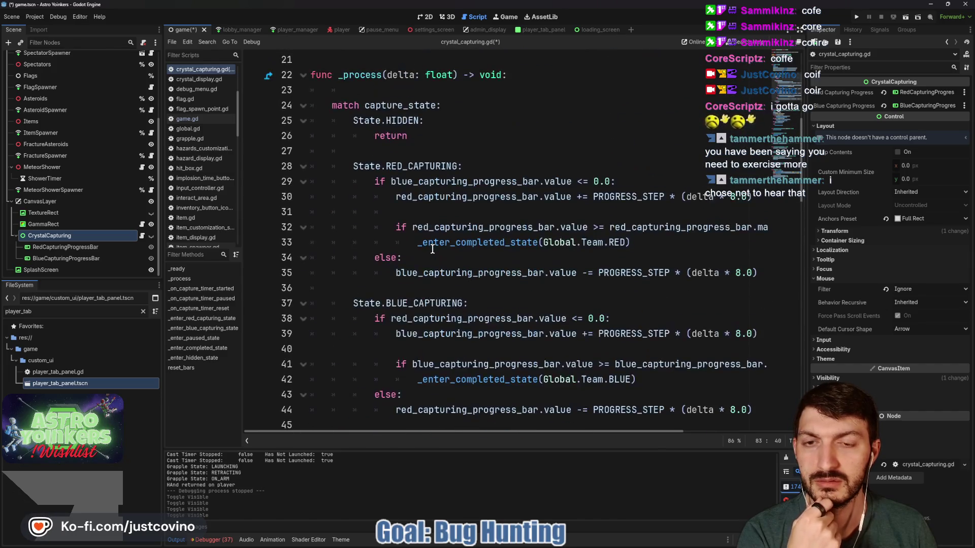
scroll(432, 249, "up", 7)
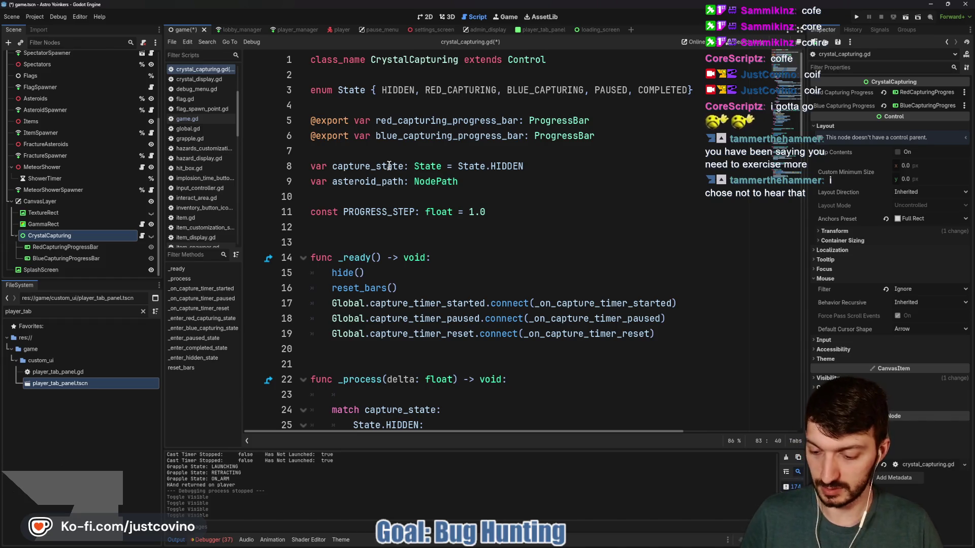
key("ctrl+a")
left_click(396, 237)
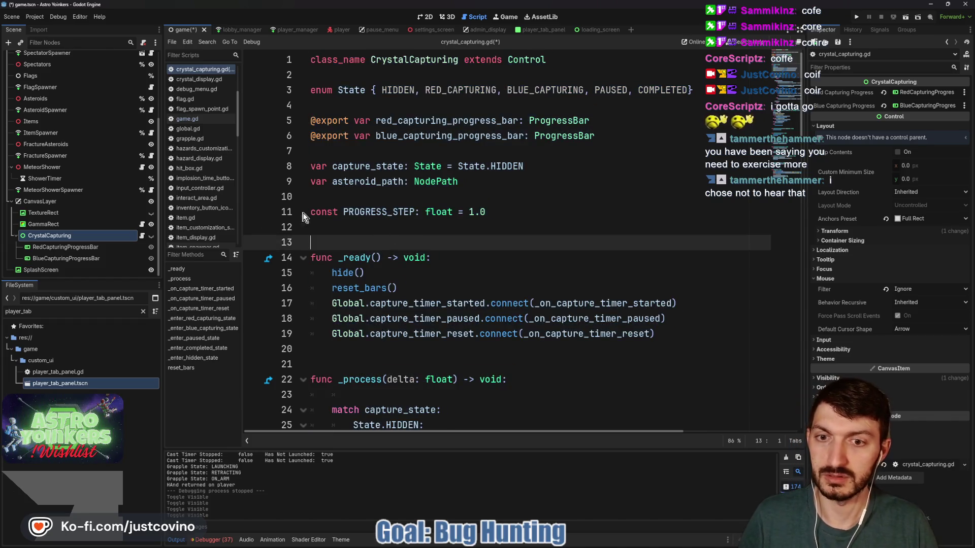
key("ctrl+a")
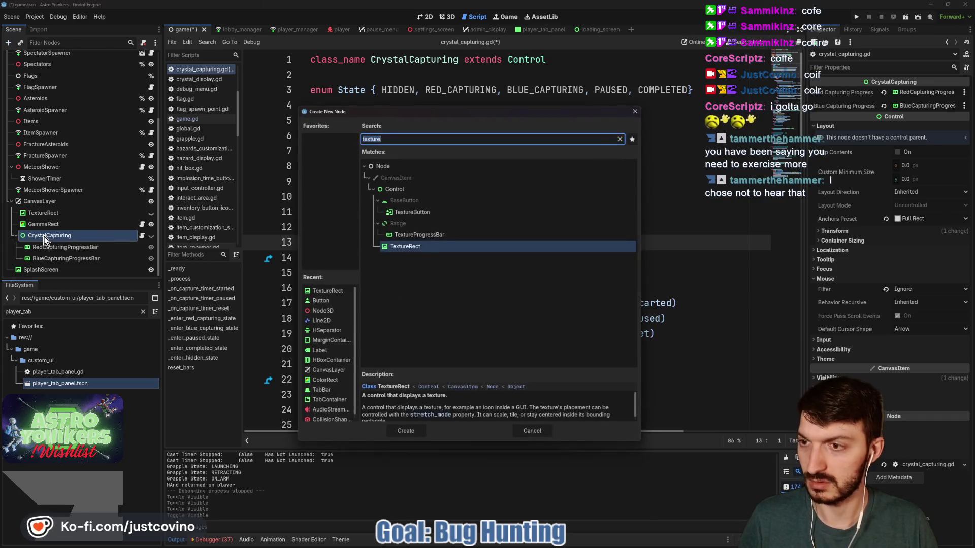
- Add a MultiplayerSynchronizer under CrystalCapturing replicating its visible property
type("multiplayer")
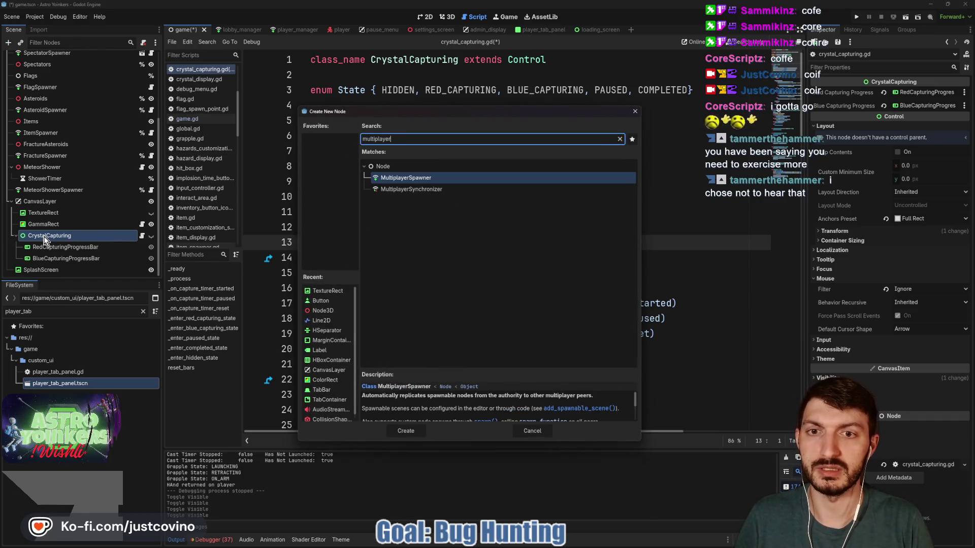
left_click(435, 189)
left_click(394, 430)
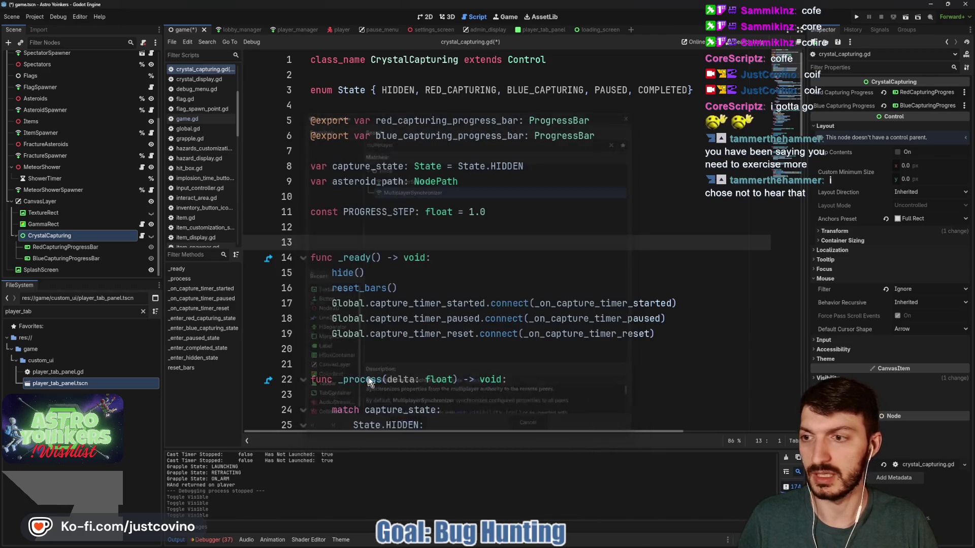
left_click(219, 444)
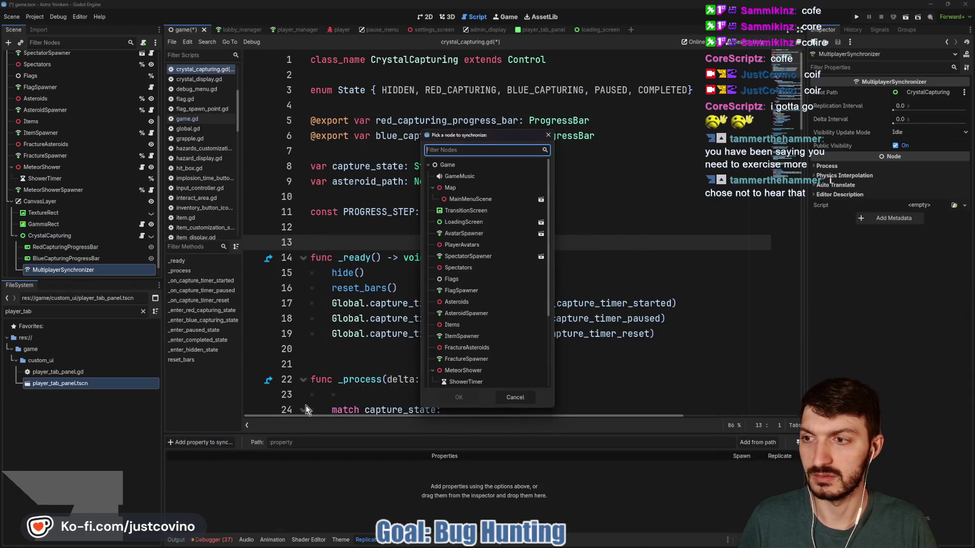
scroll(486, 266, "down", 5)
left_click(478, 338)
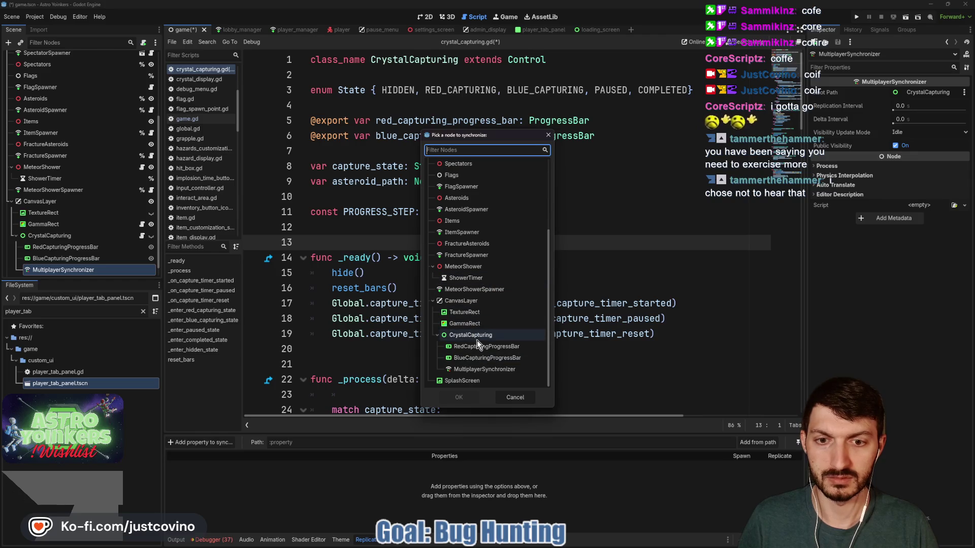
left_click(459, 397)
type("visibl")
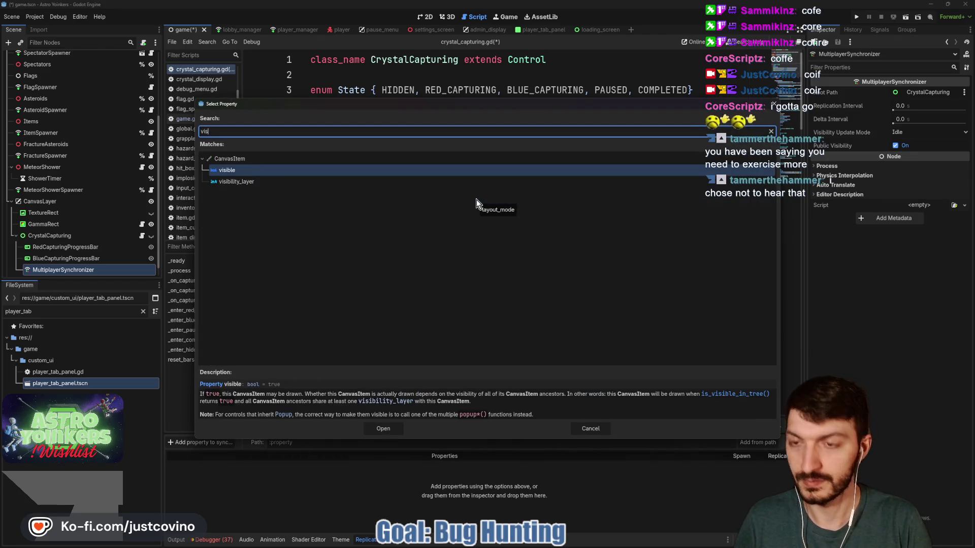
left_click(383, 429)
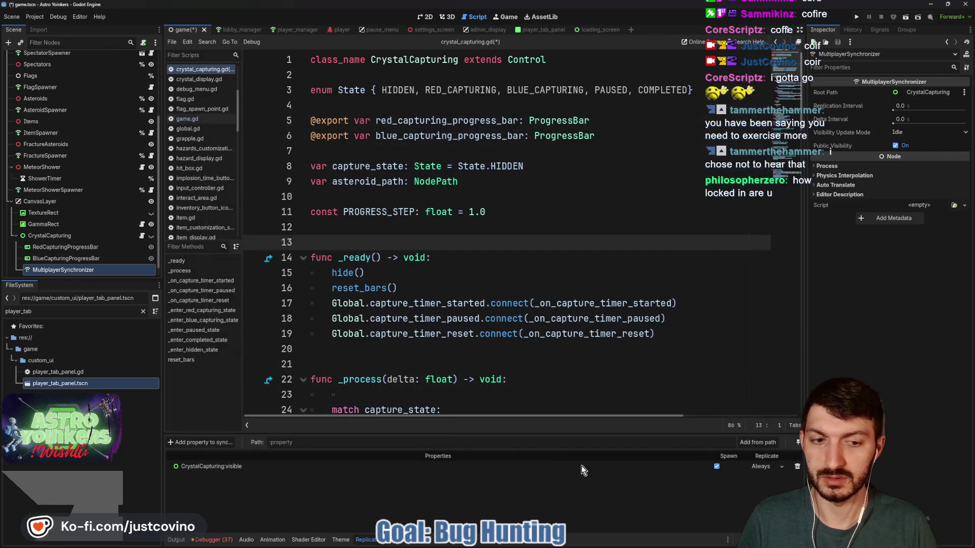
- Replicate RedCapturingProgressBar:value with replication mode On Change
left_click(204, 444)
left_click(466, 349)
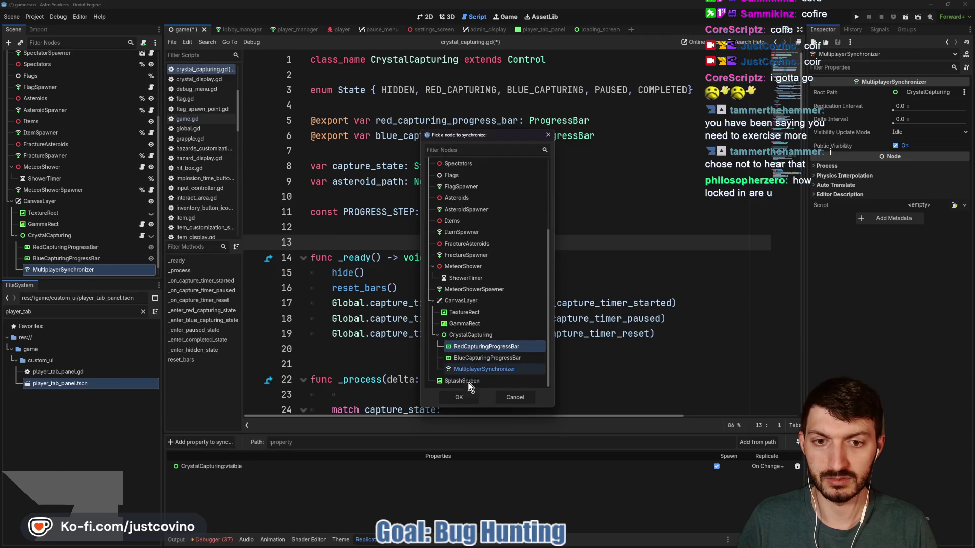
left_click(467, 397)
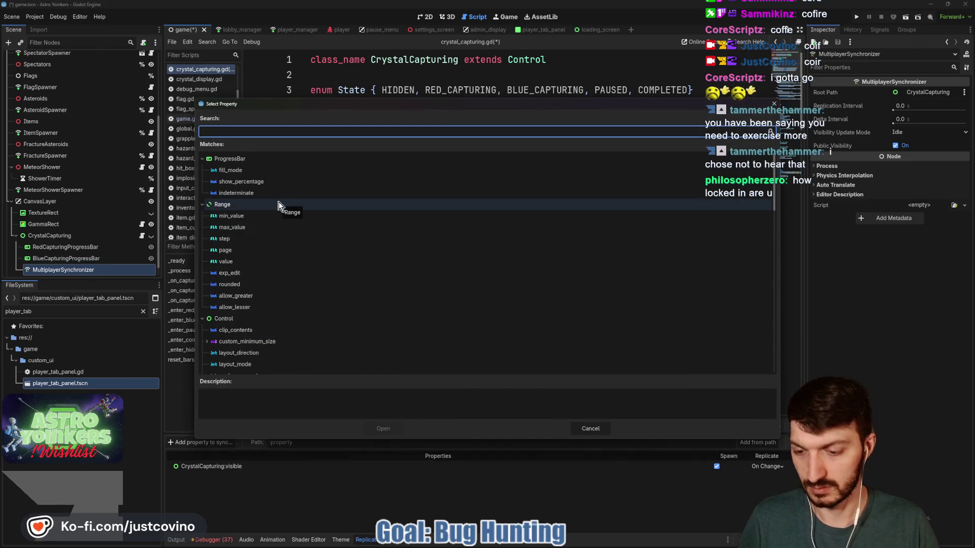
type("value")
left_click(226, 193)
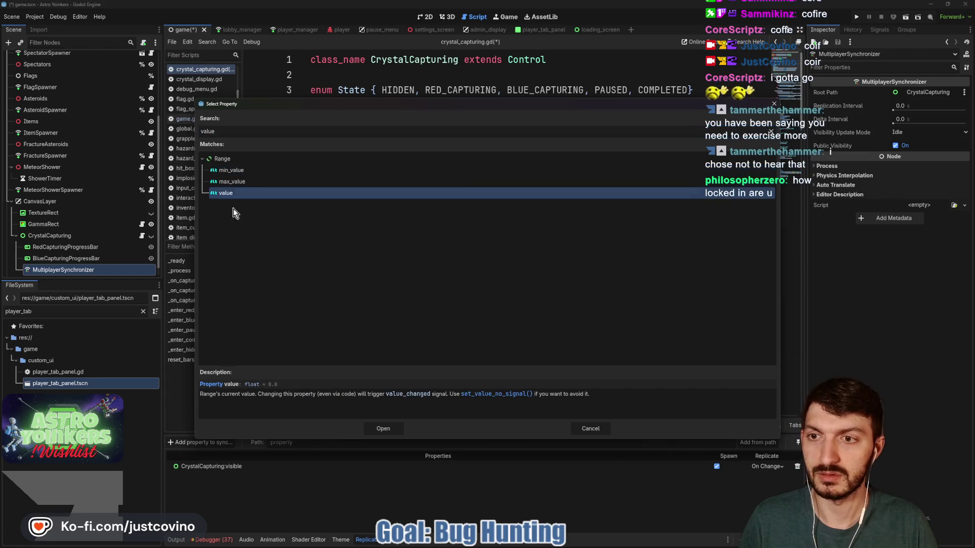
left_click(389, 427)
left_click(769, 479)
left_click(764, 508)
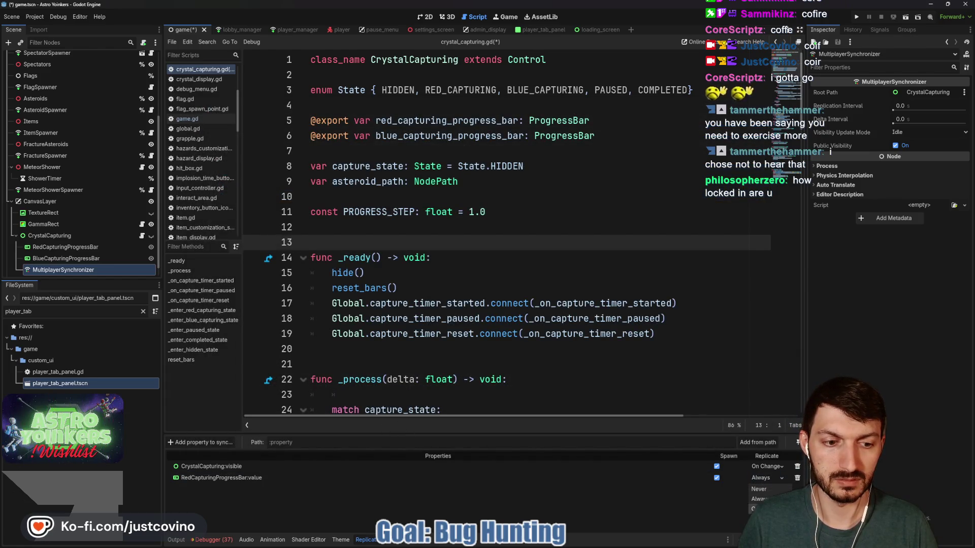
- Replicate BlueCapturingProgressBar:value On Change and save the scene
left_click(200, 442)
left_click(495, 358)
left_click(460, 397)
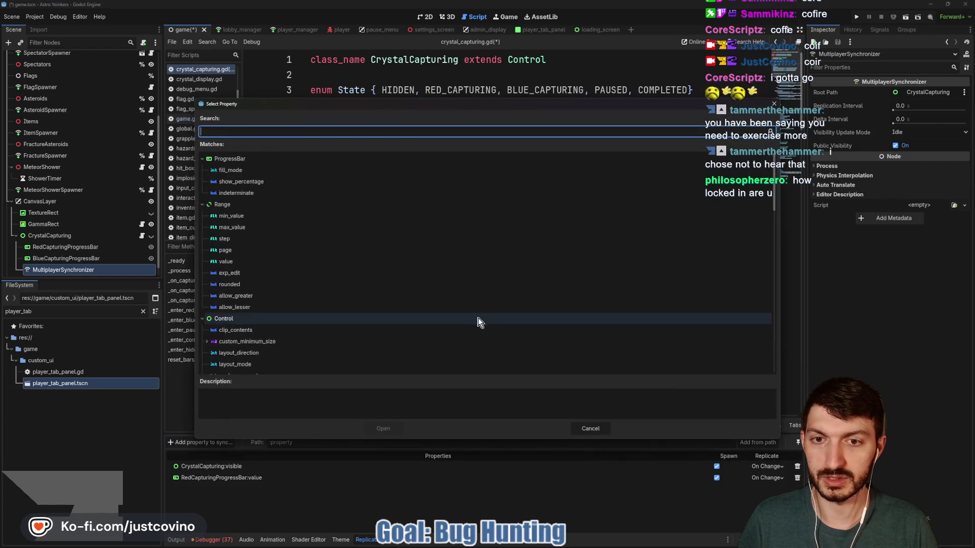
type("value")
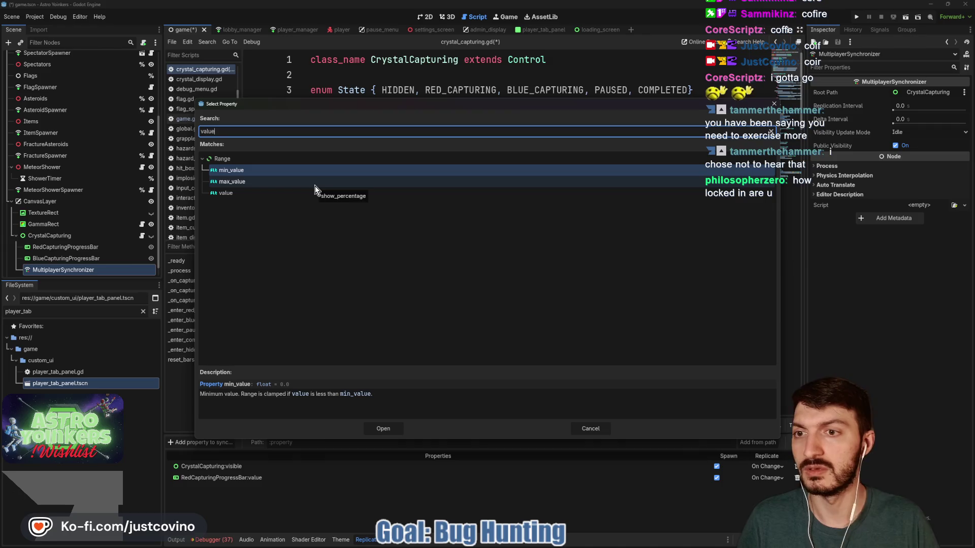
left_click(221, 193)
left_click(383, 429)
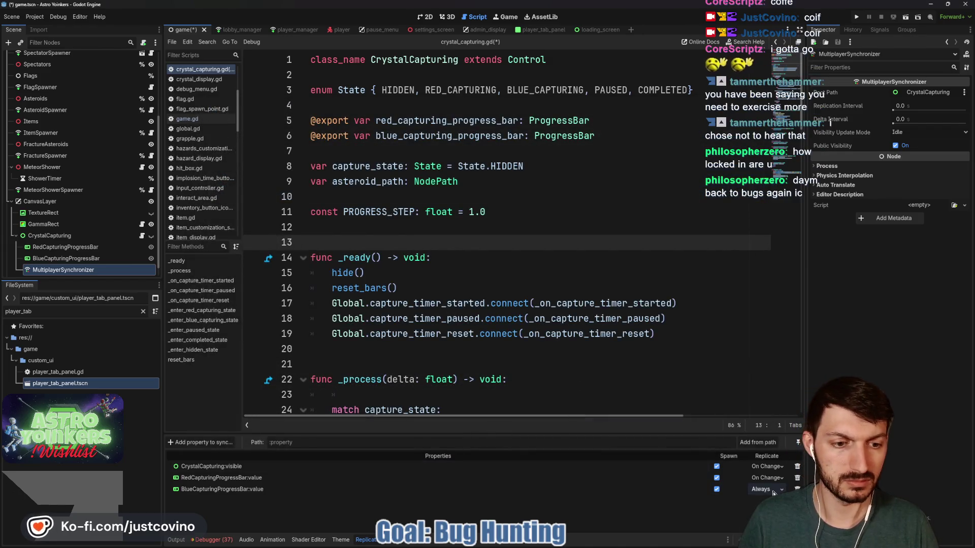
left_click(761, 521)
key("ctrl+s")
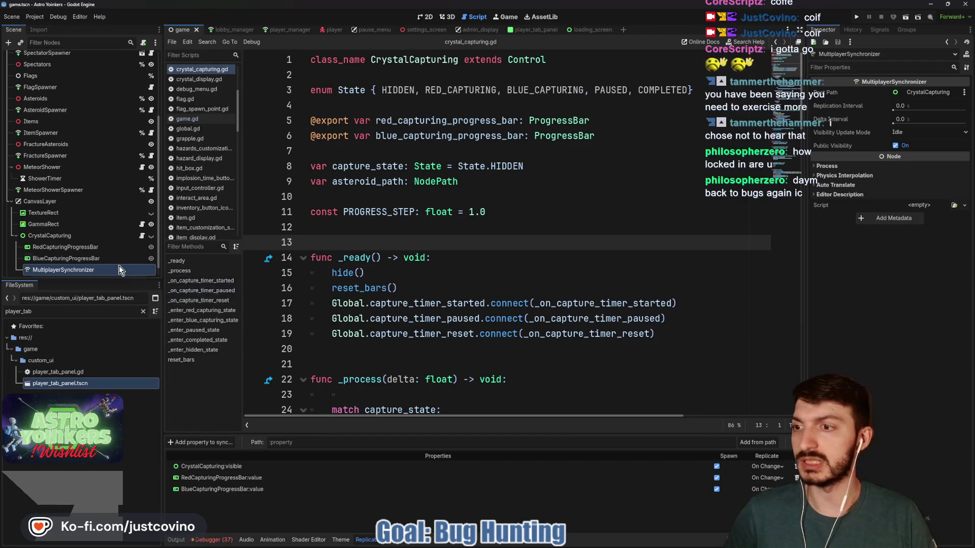
- Rename the synchronizer node to CapturingSynchronizer
left_click(70, 236)
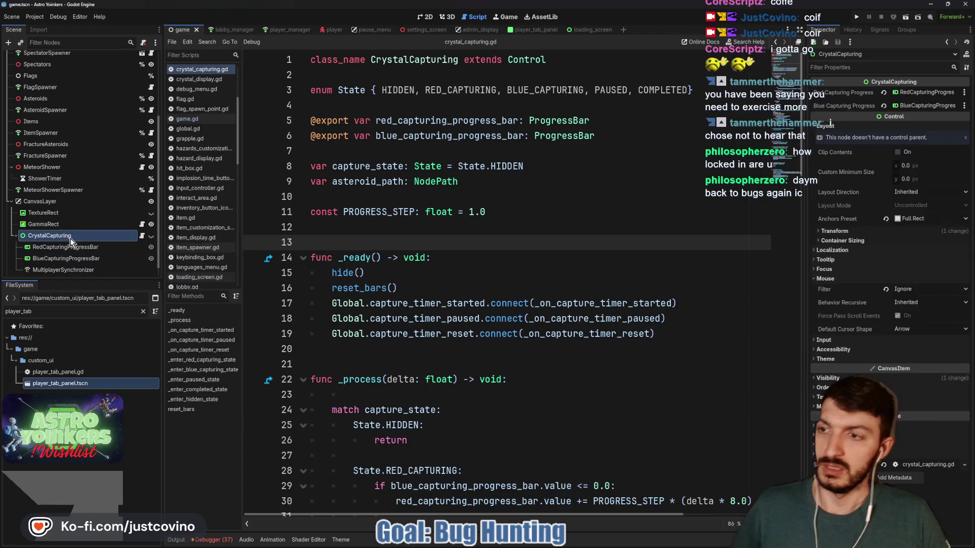
double_click(94, 270)
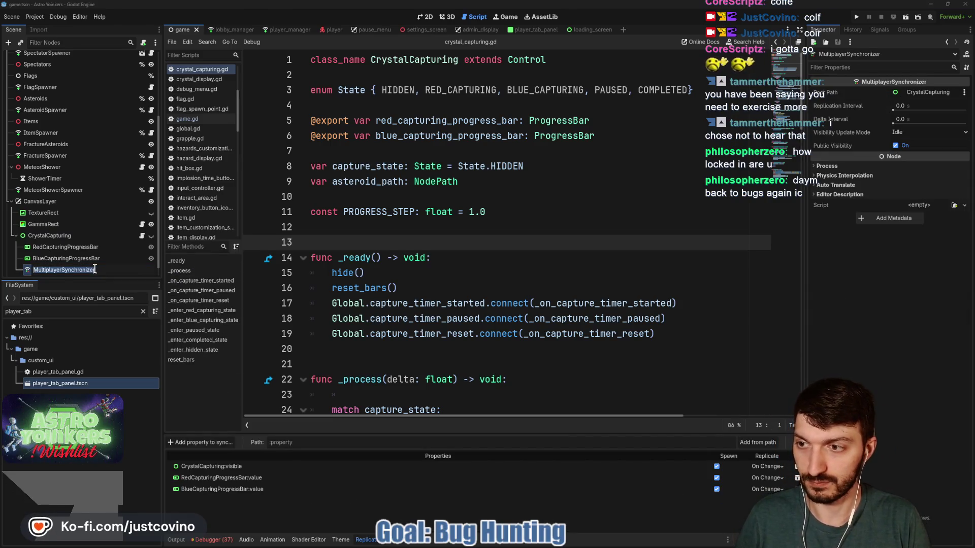
type("CapturingSynch")
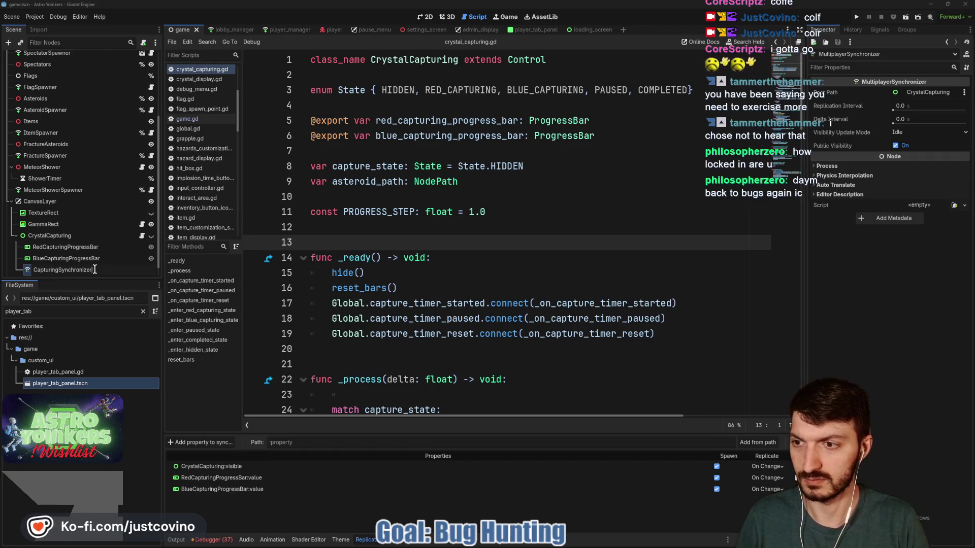
key("Return")
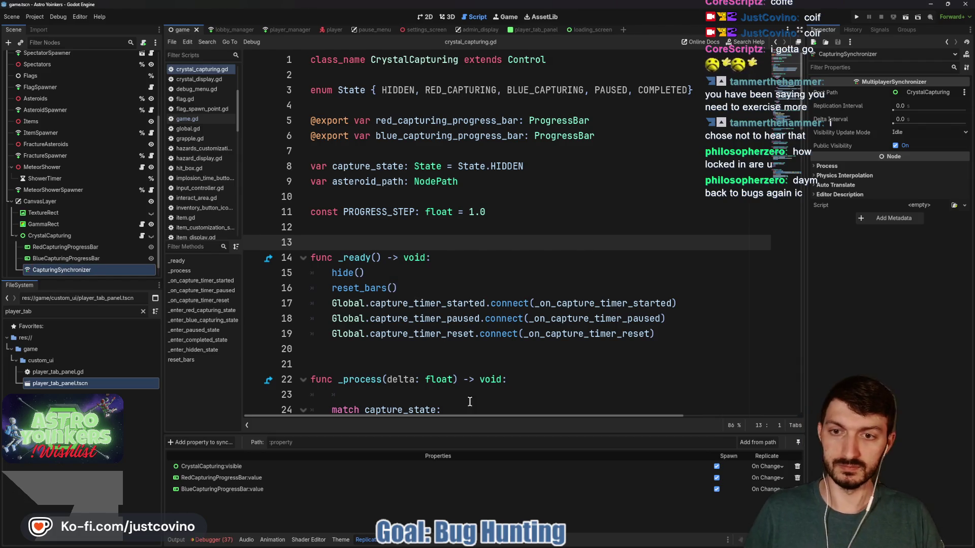
left_click(568, 539)
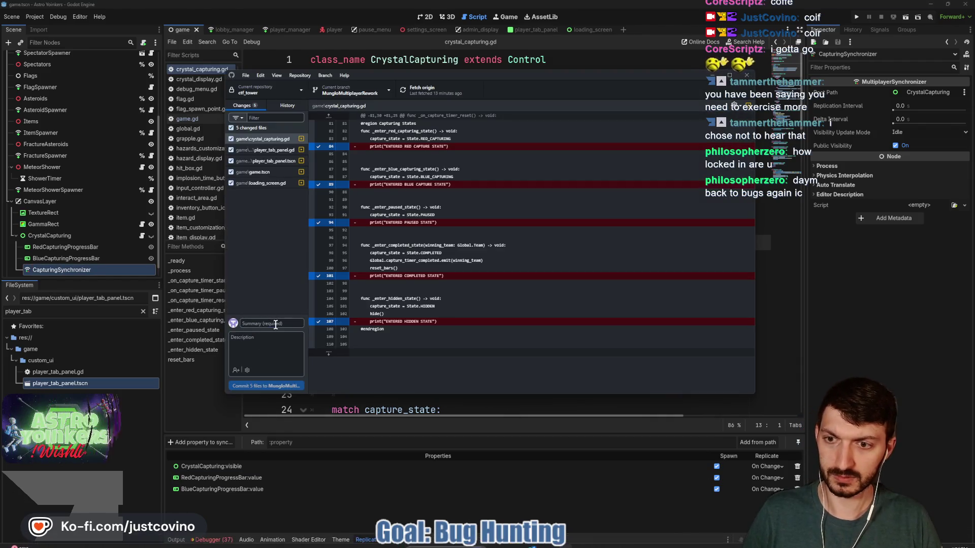
- Commit the five changed files with summary 'Synchronizer added to', then run the game from Godot
type("Sy")
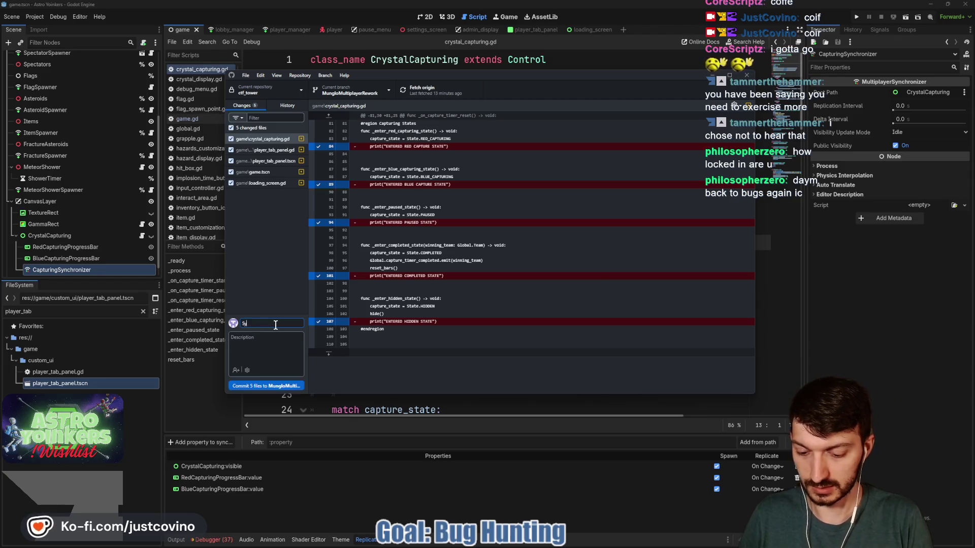
type("nchronizer added to Capturing")
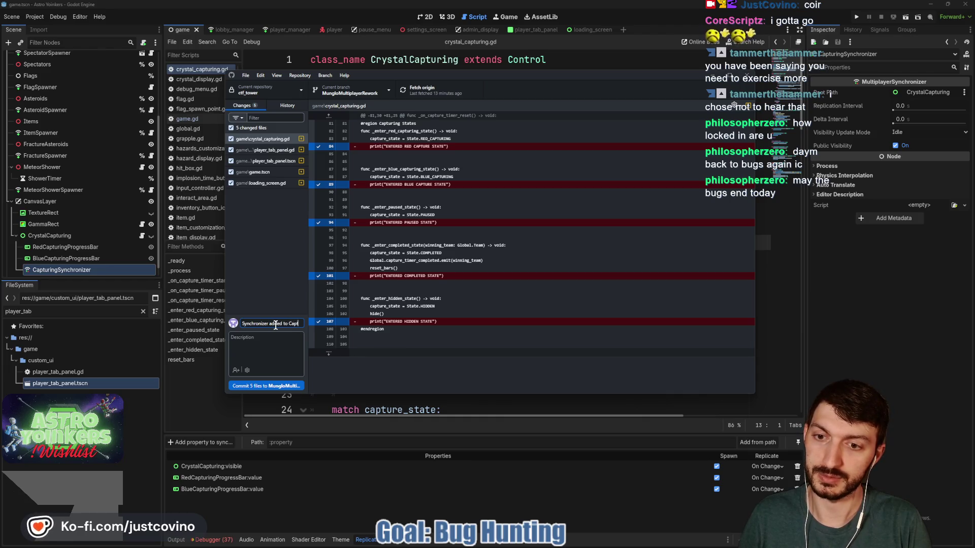
left_click(286, 386)
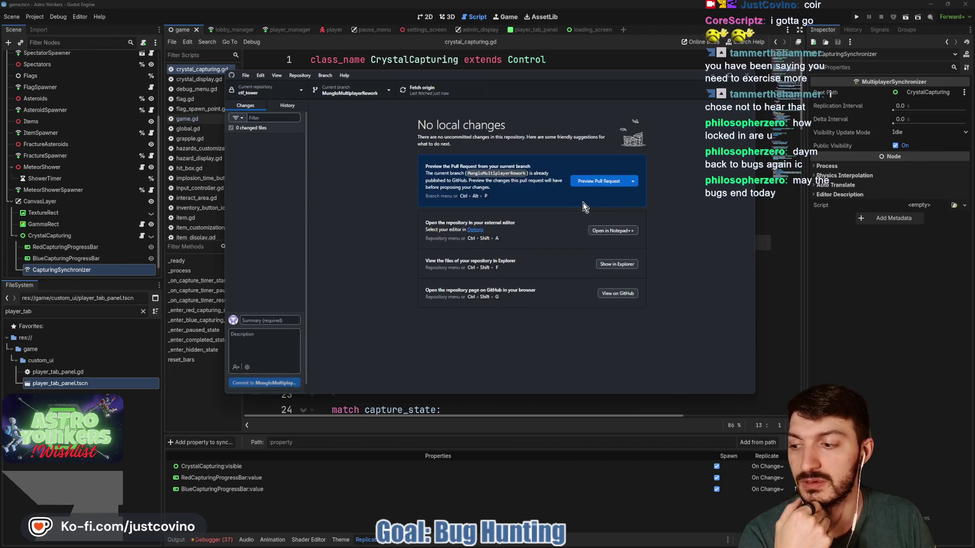
left_click(455, 404)
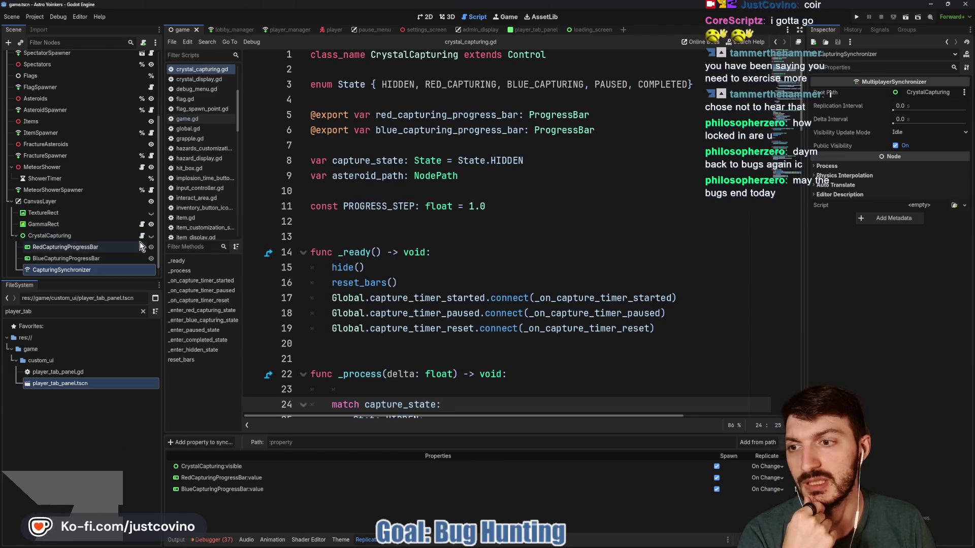
left_click(858, 17)
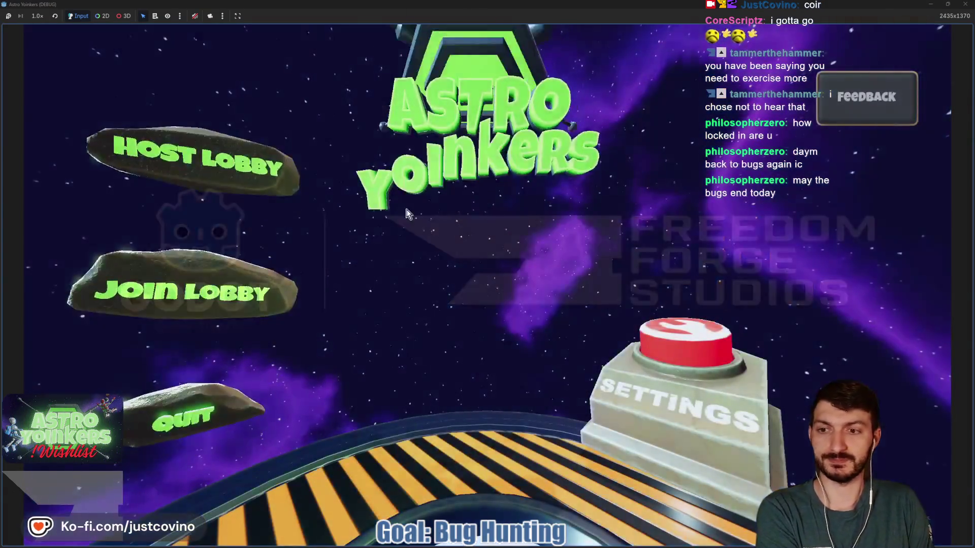
- Host a lobby, ready up on a lobby pad, pause the match, and shrink the game window
left_click(219, 181)
left_click(479, 293)
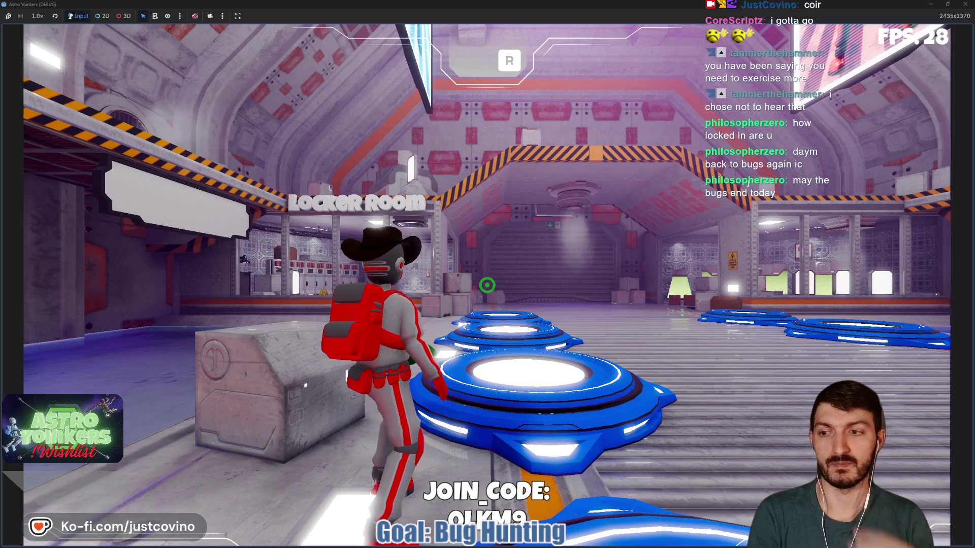
key("w")
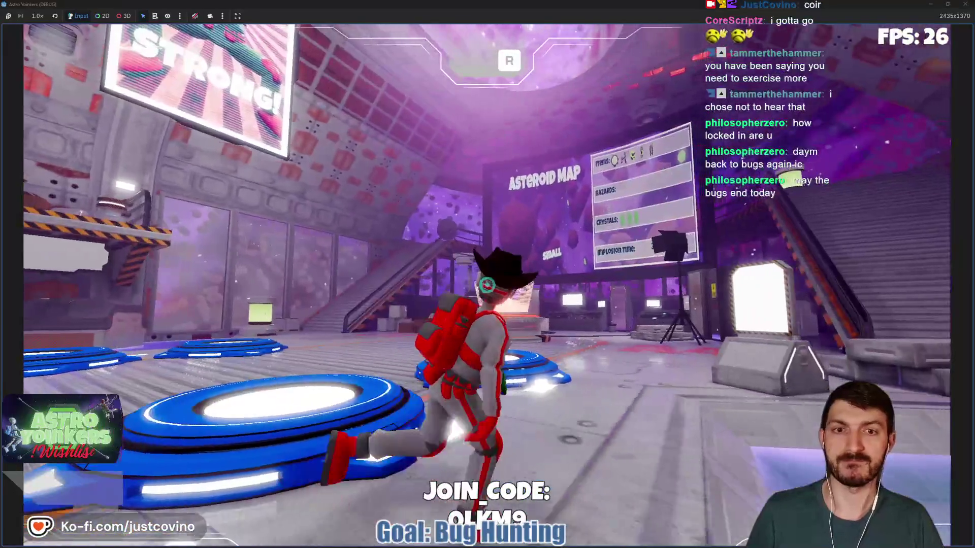
key("w")
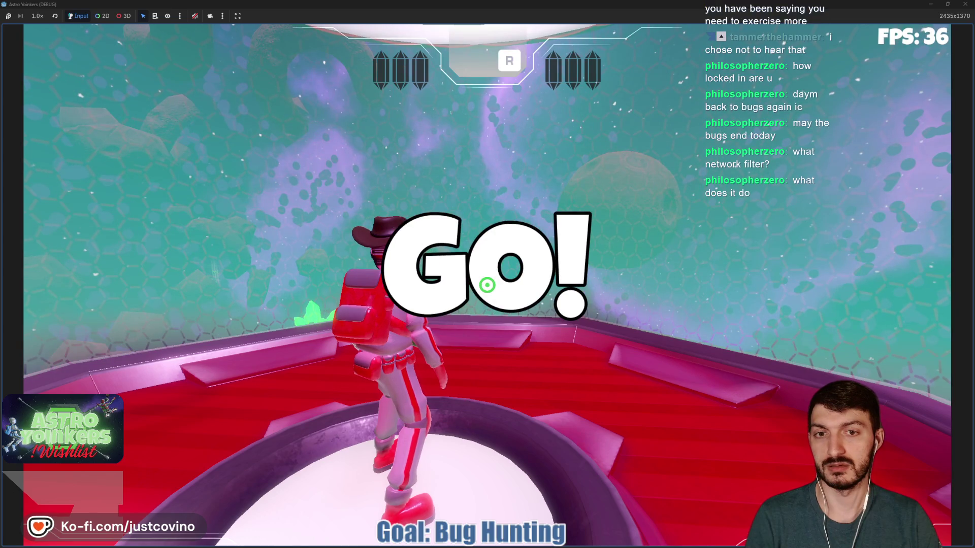
key("Escape")
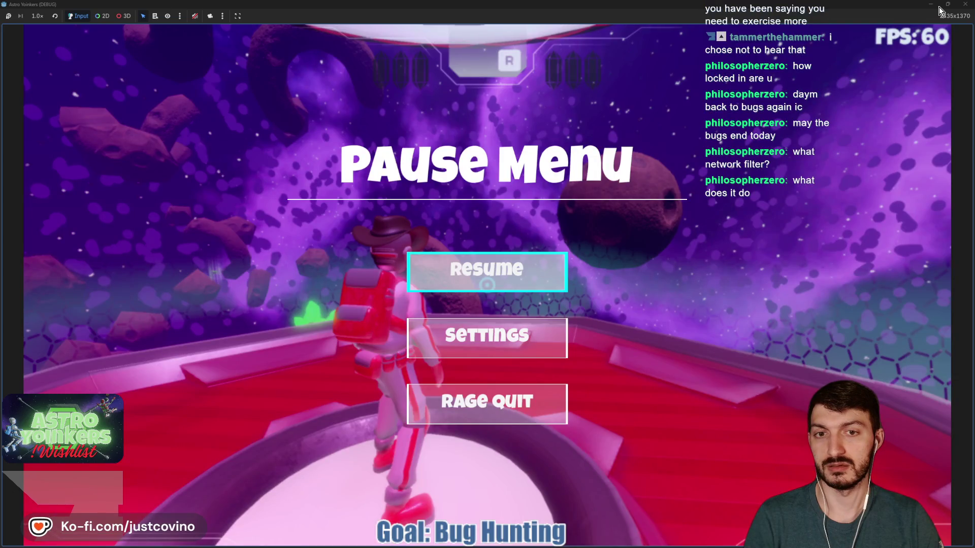
left_click(940, 7)
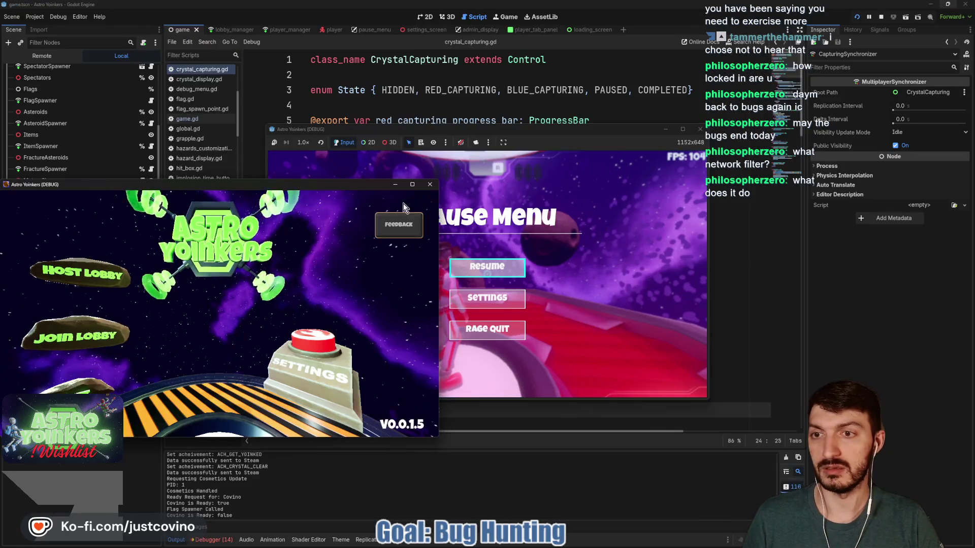
- Resume play, launch into space, grapple onto the green crystal, and stop the run with F8
left_click(510, 267)
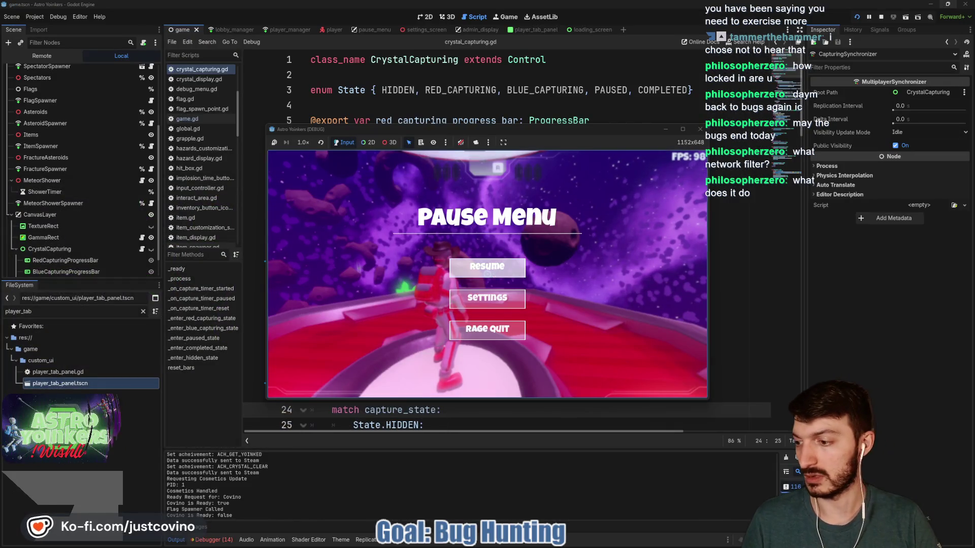
left_click(511, 268)
key("w")
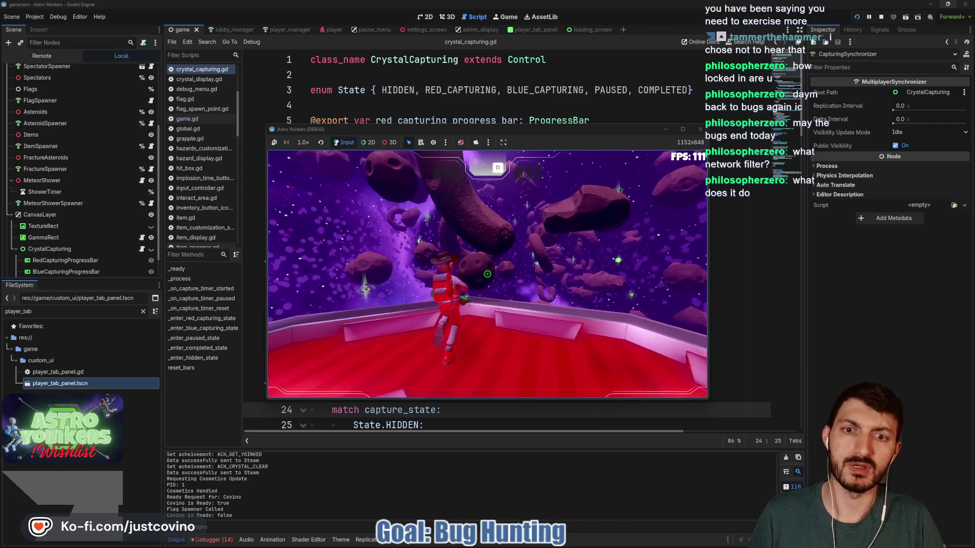
key("space")
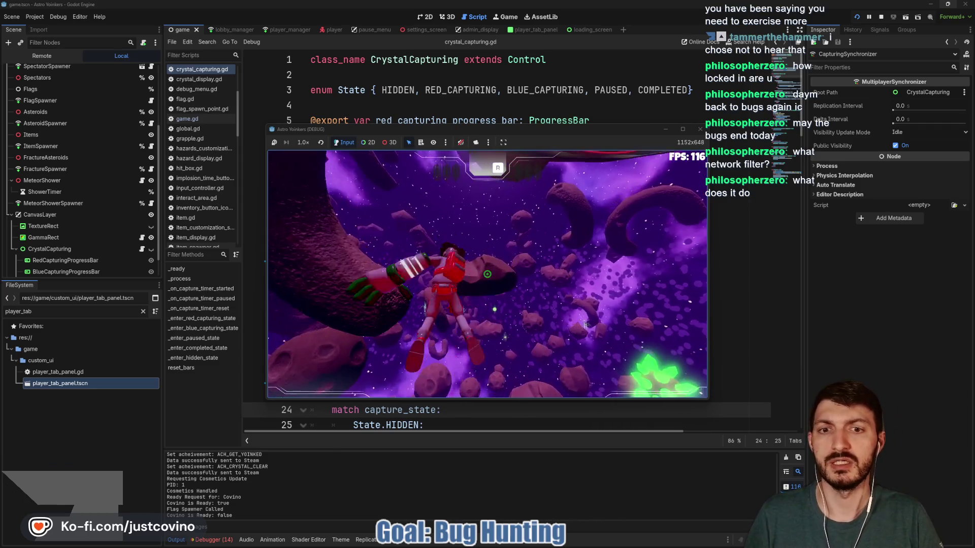
left_click(488, 274)
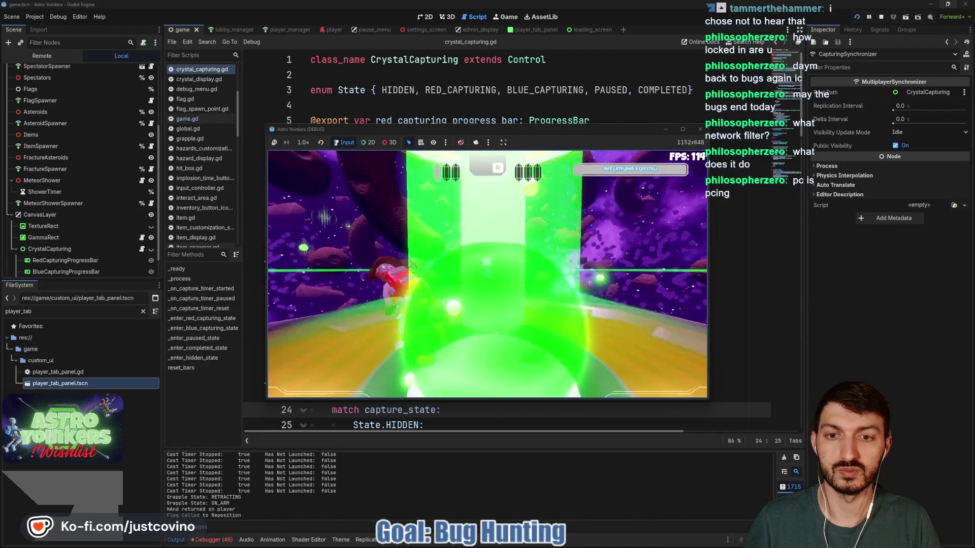
key("F8")
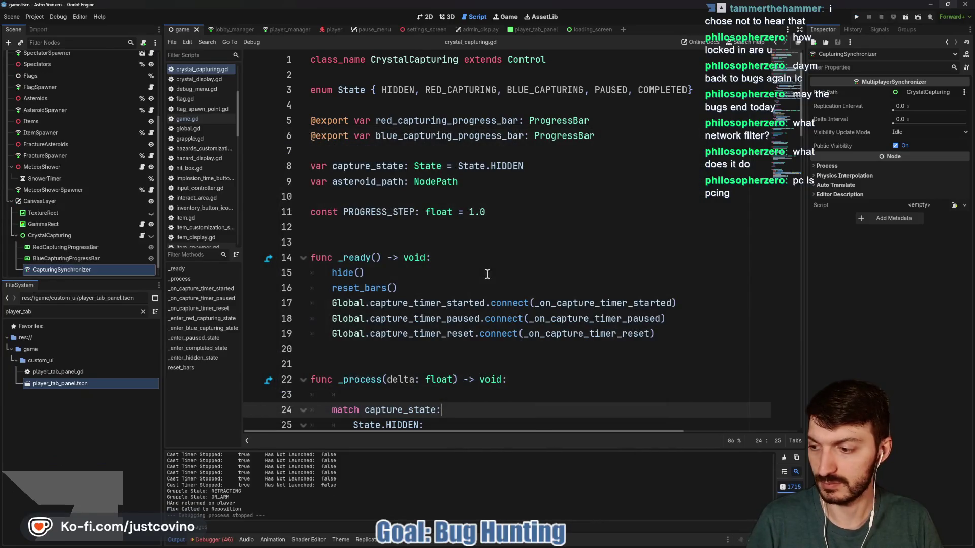
- Return to the player scene and clear the leftover errors from the output log
left_click(384, 238)
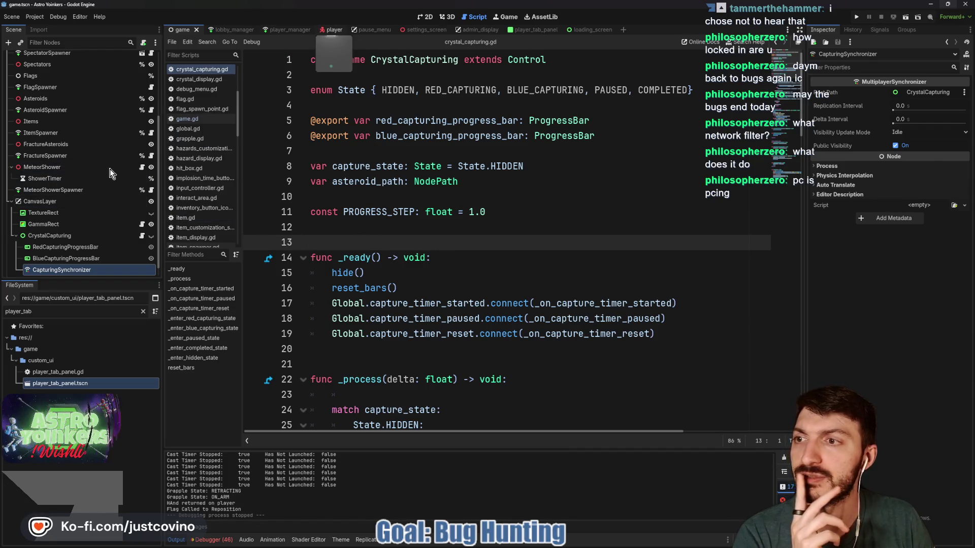
left_click(332, 30)
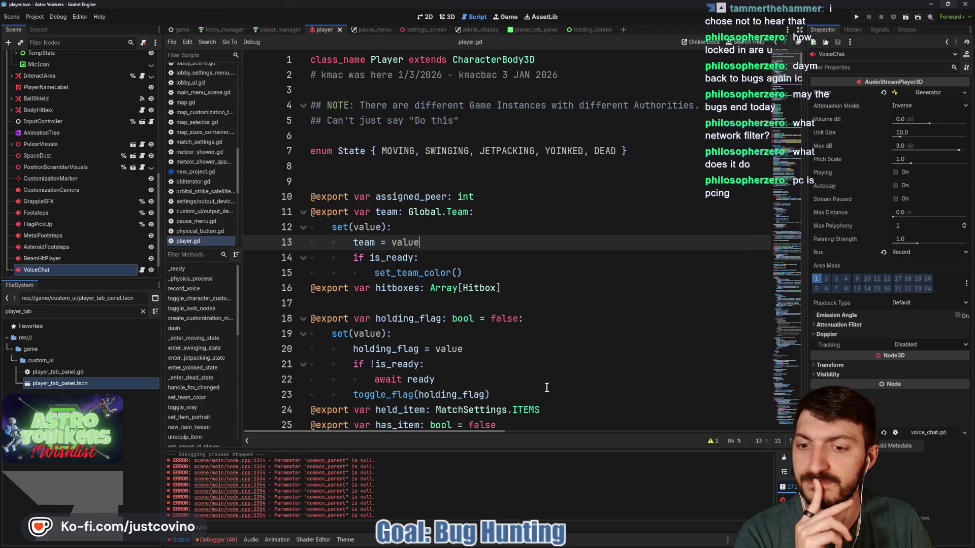
left_click(785, 463)
- Read down player.gd to the unequip_item, get_aimed_at_player and use_item functions
scroll(83, 214, "up", 5)
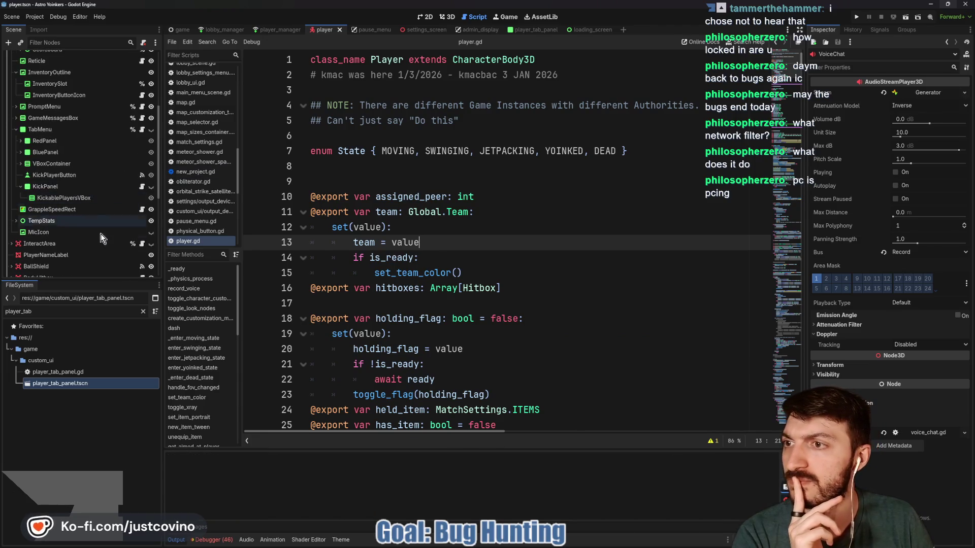
scroll(76, 233, "up", 5)
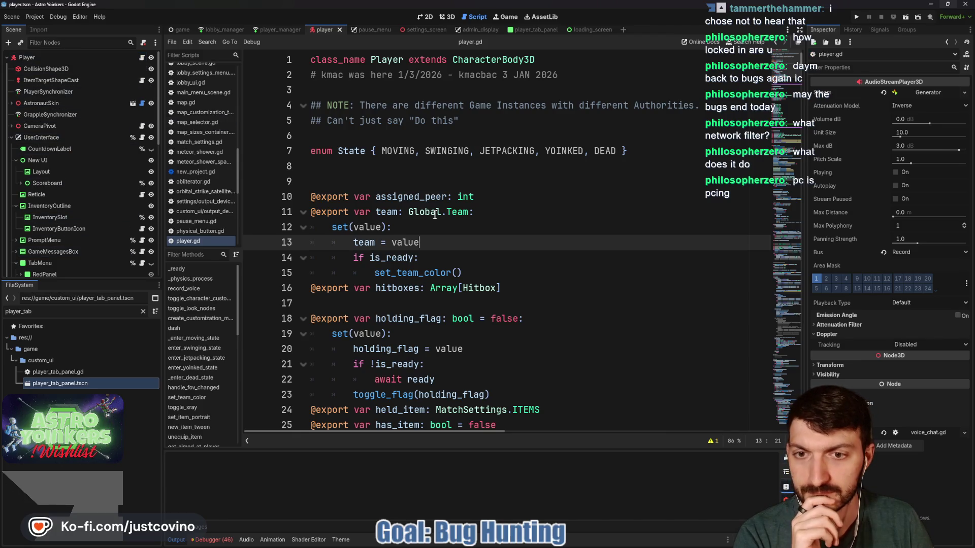
scroll(432, 219, "down", 5)
scroll(415, 221, "down", 15)
scroll(415, 222, "down", 20)
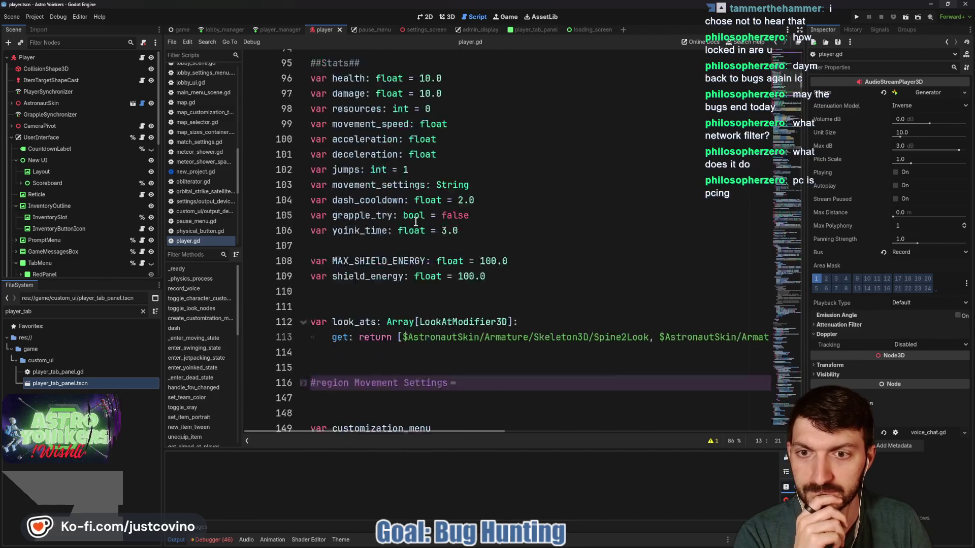
scroll(414, 220, "down", 8)
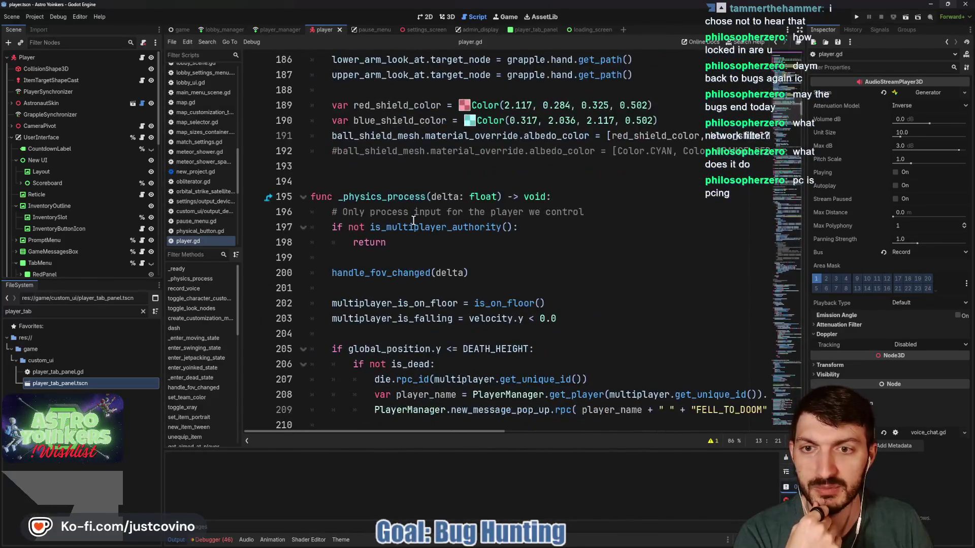
scroll(413, 220, "down", 10)
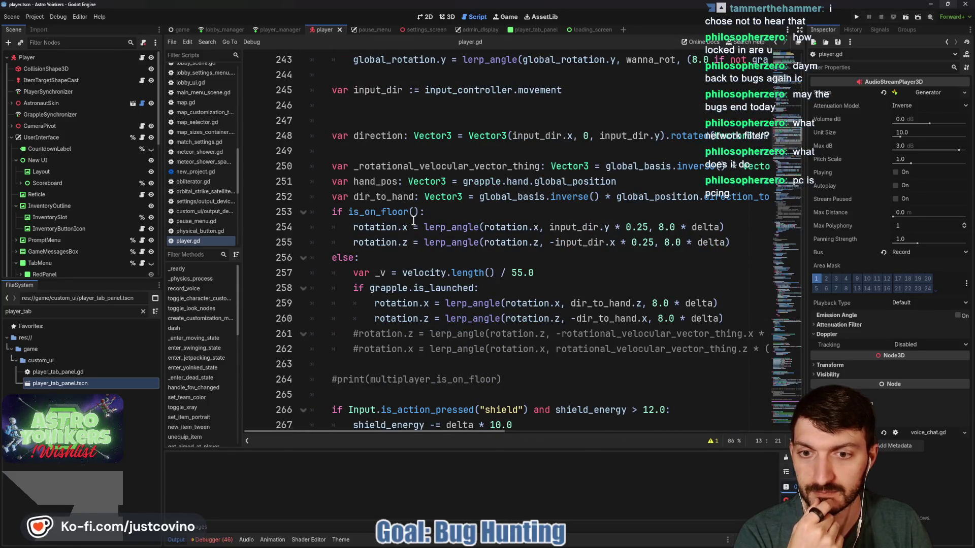
scroll(413, 220, "down", 2)
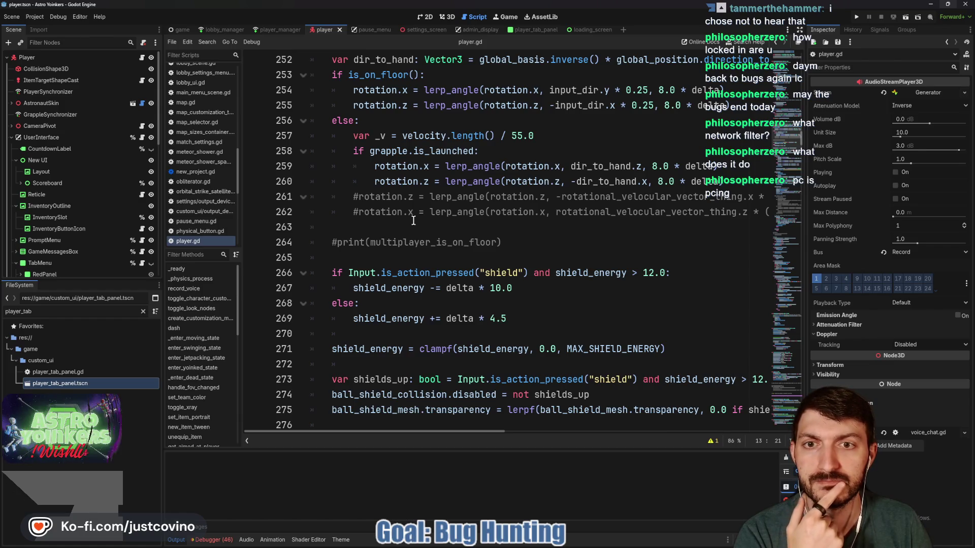
scroll(413, 220, "down", 4)
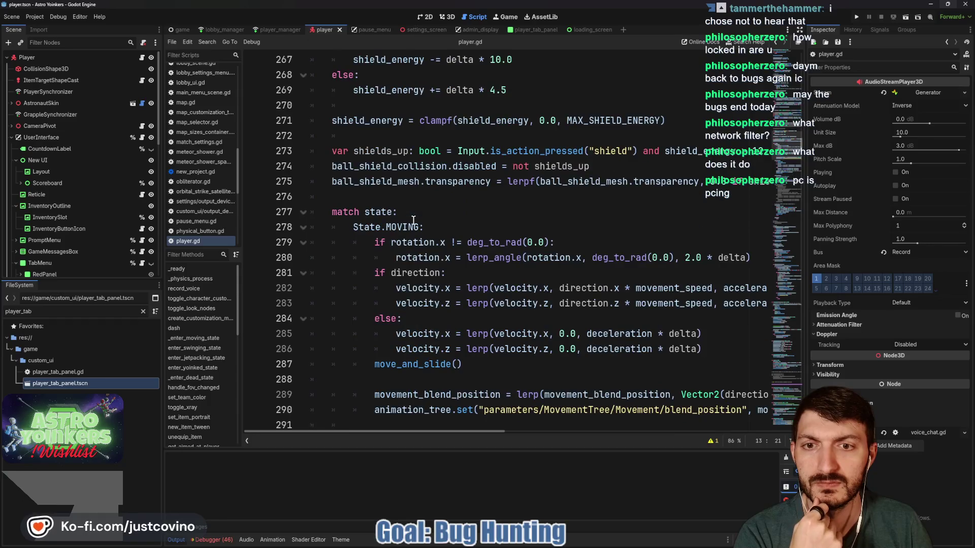
scroll(413, 220, "down", 12)
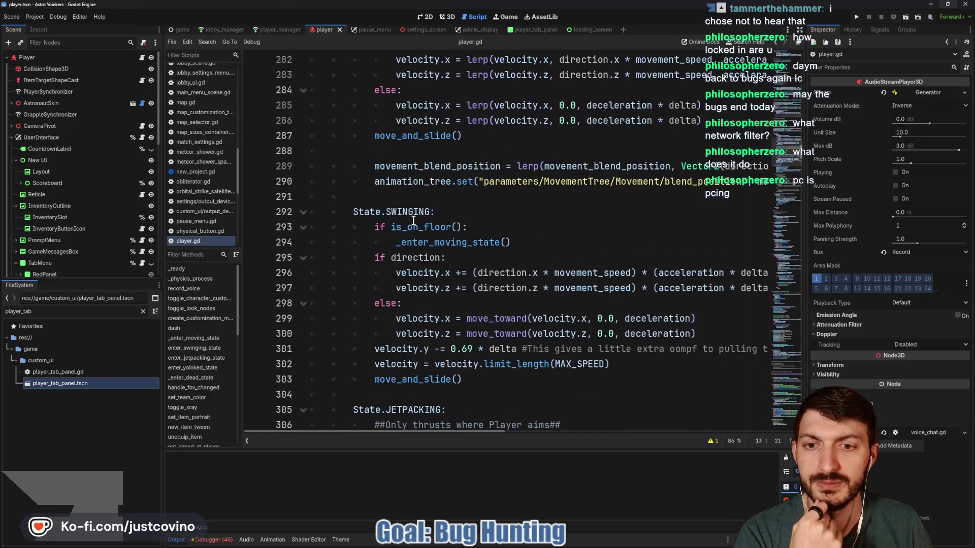
scroll(414, 220, "down", 3)
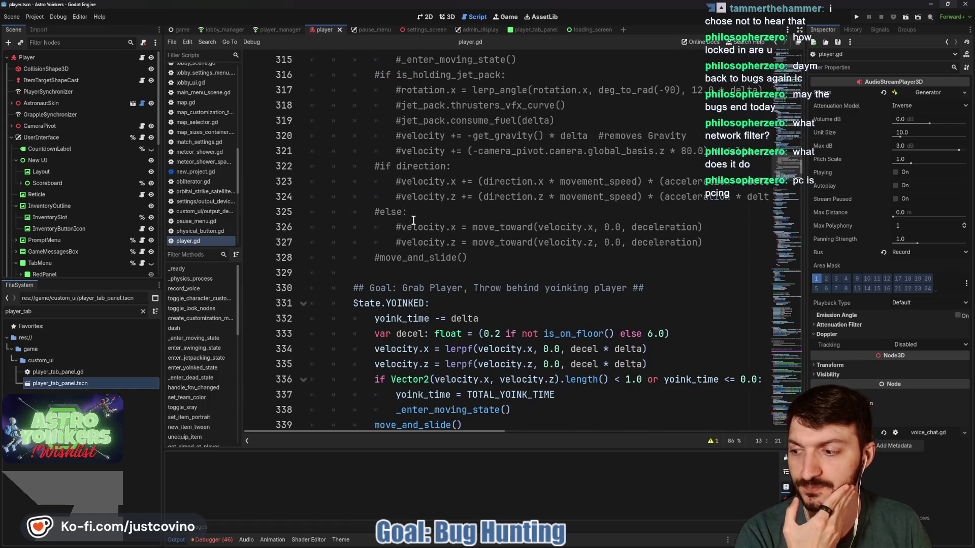
scroll(414, 219, "down", 4)
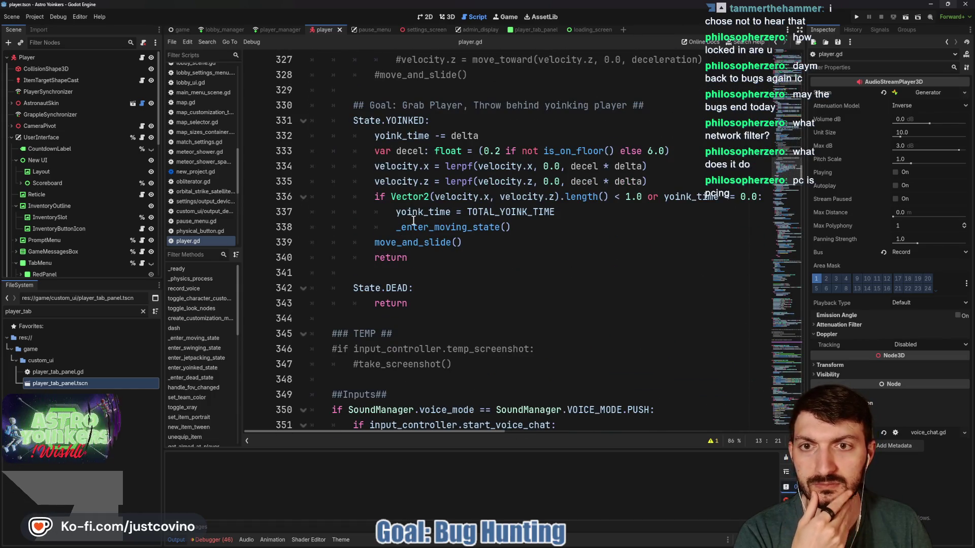
scroll(413, 220, "down", 4)
scroll(414, 219, "down", 4)
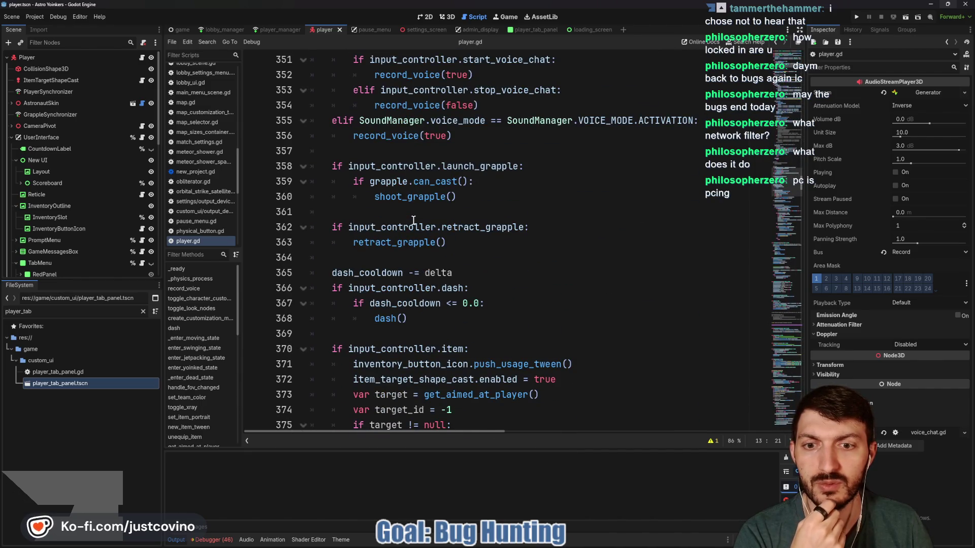
scroll(414, 220, "down", 2)
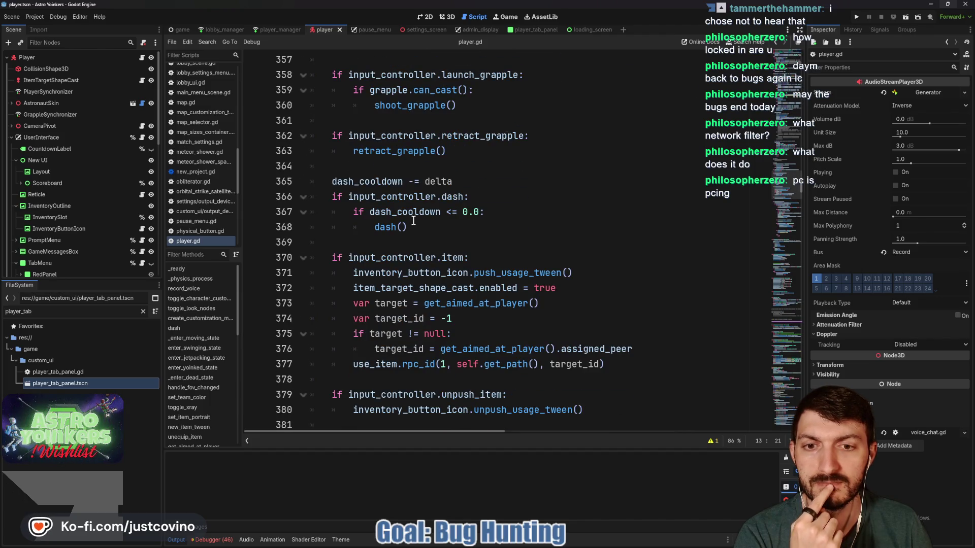
scroll(414, 220, "down", 3)
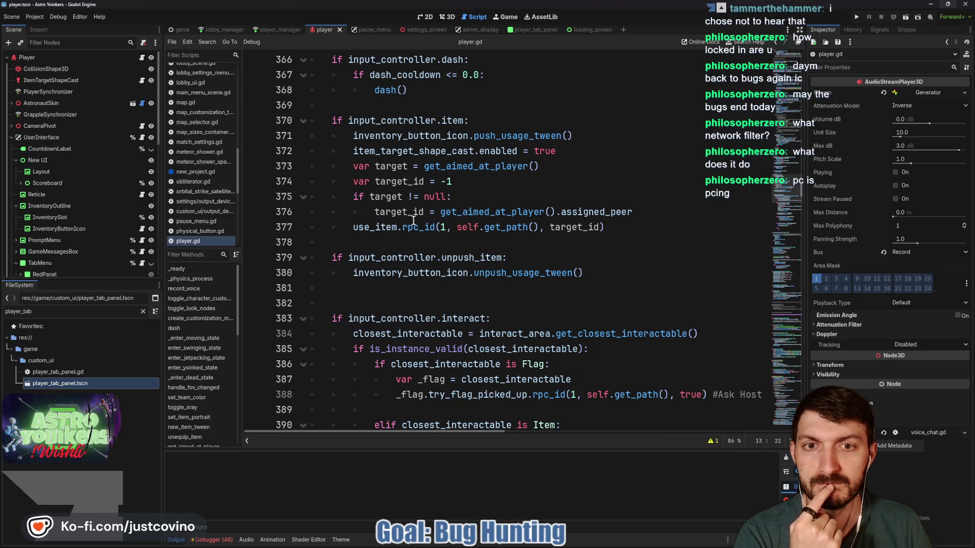
scroll(413, 220, "down", 3)
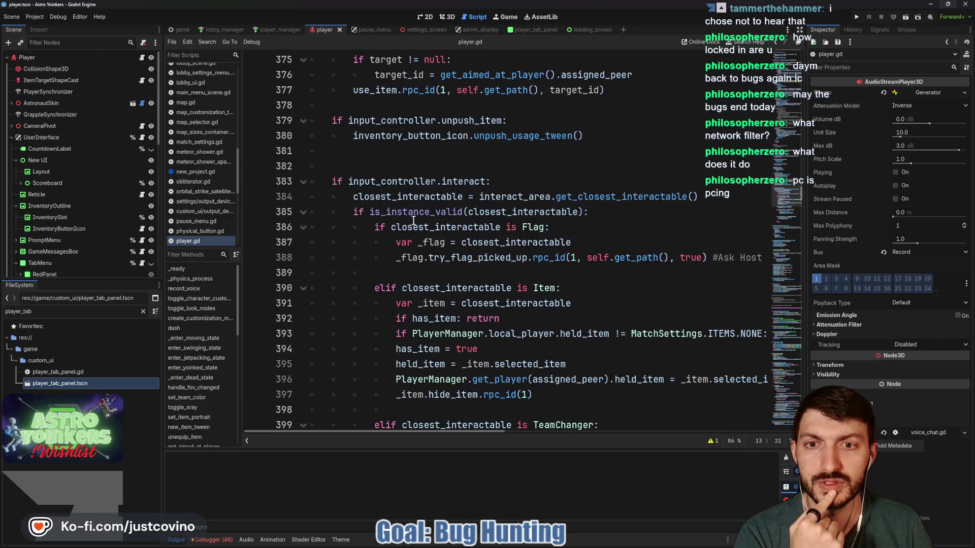
scroll(414, 220, "down", 3)
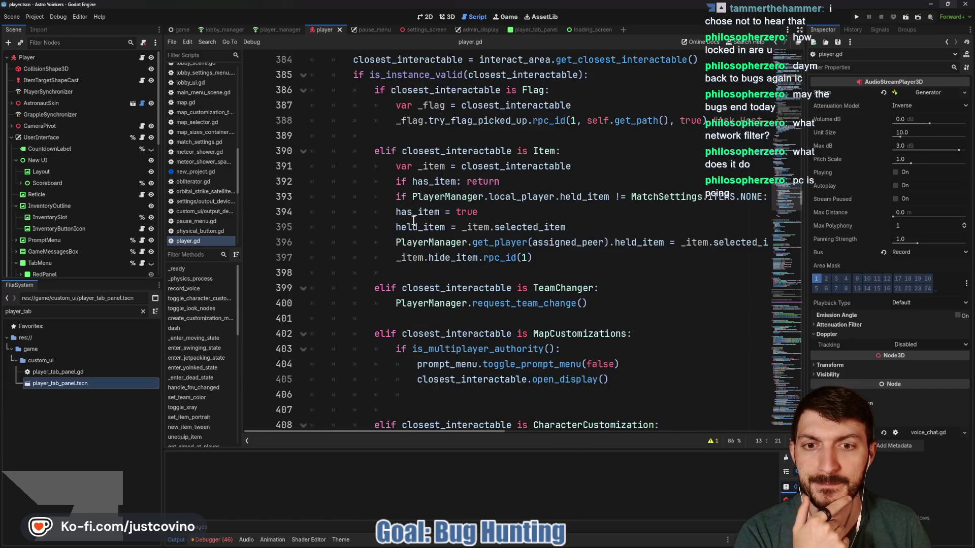
scroll(413, 220, "down", 1)
scroll(414, 219, "down", 3)
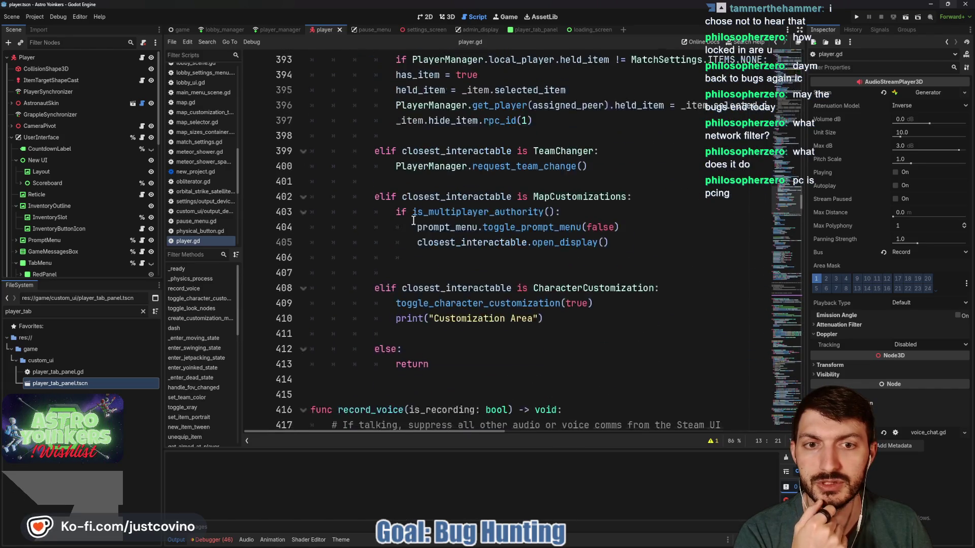
scroll(414, 220, "down", 3)
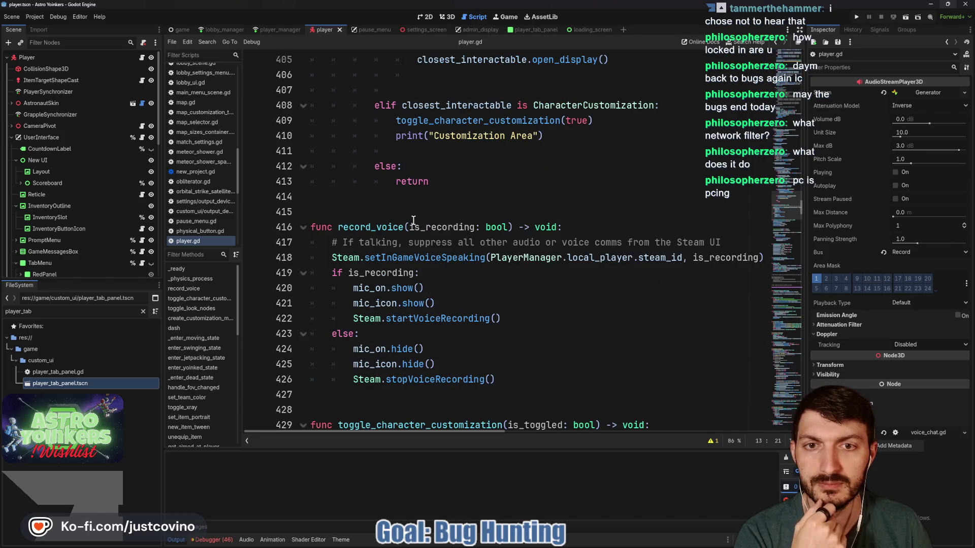
scroll(414, 219, "up", 16)
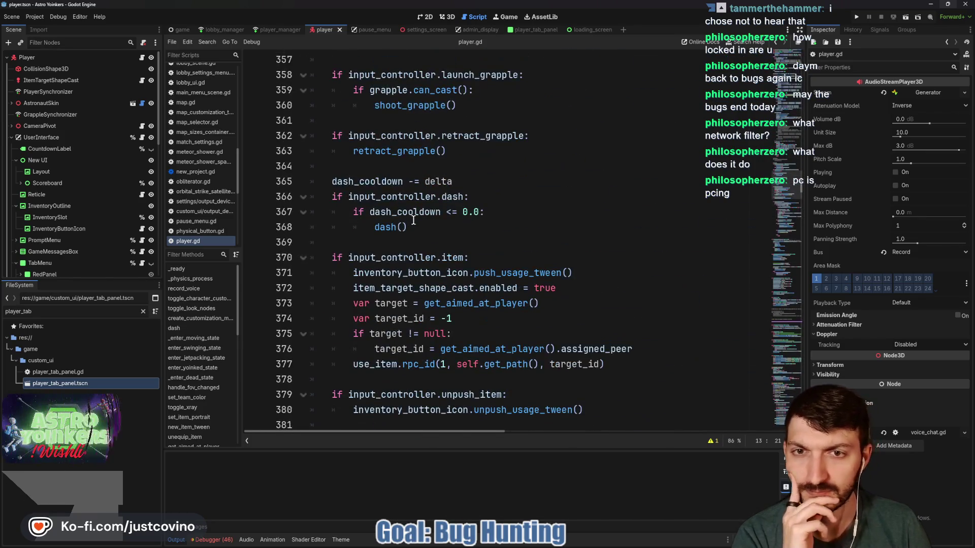
scroll(414, 220, "down", 17)
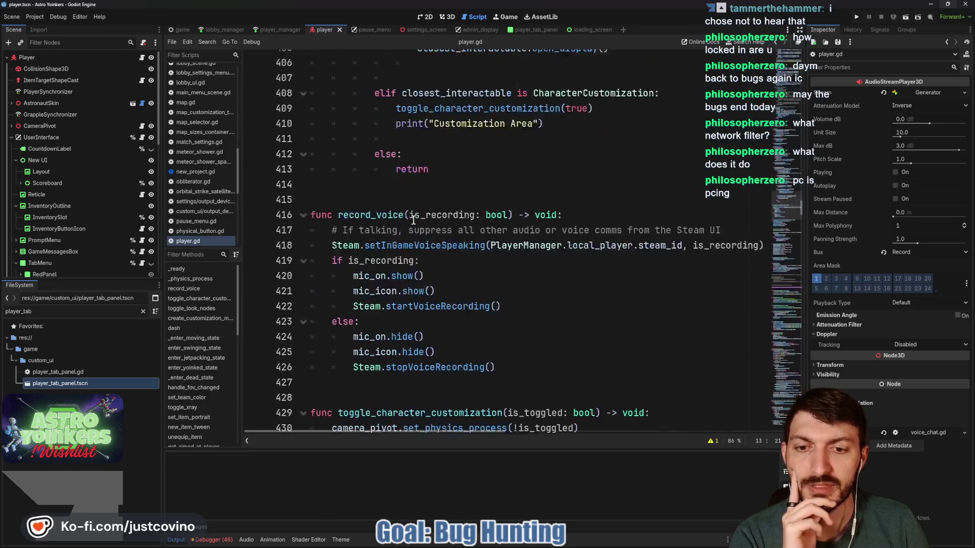
scroll(414, 220, "down", 6)
scroll(414, 220, "down", 10)
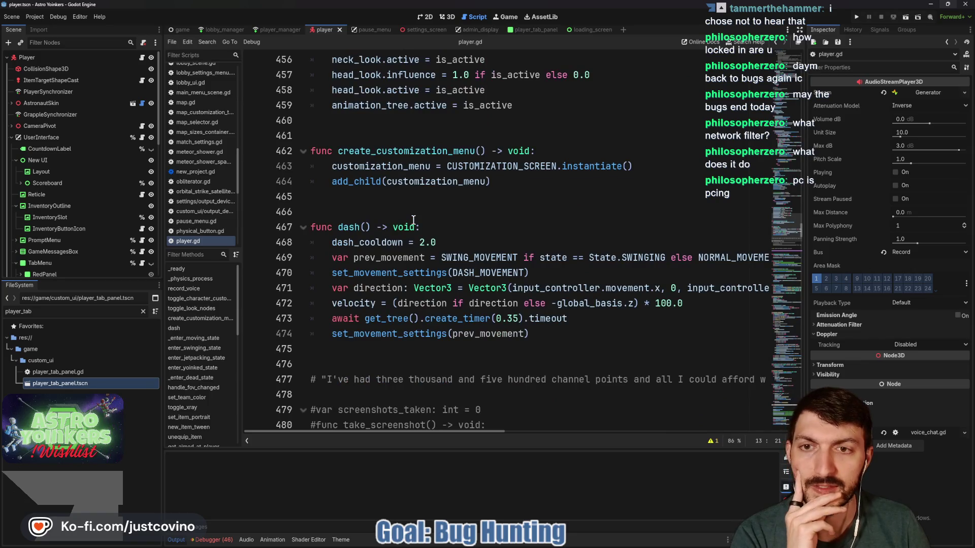
scroll(414, 219, "down", 9)
scroll(413, 220, "down", 5)
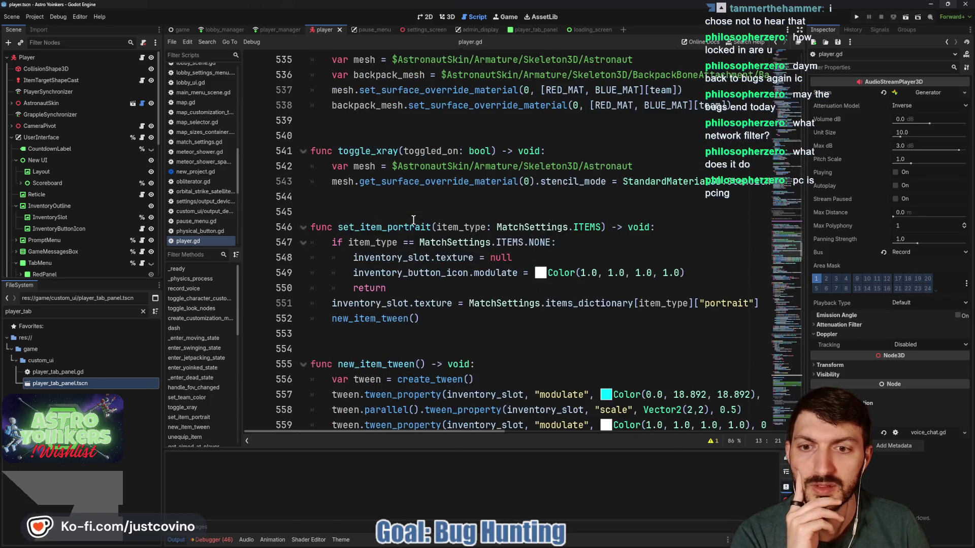
scroll(414, 220, "up", 3)
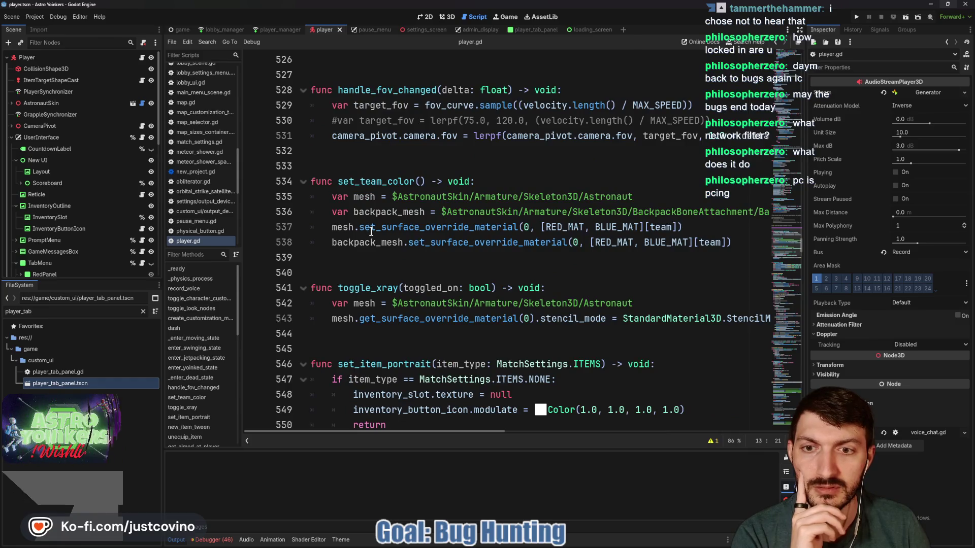
scroll(371, 231, "down", 2)
scroll(371, 231, "down", 2)
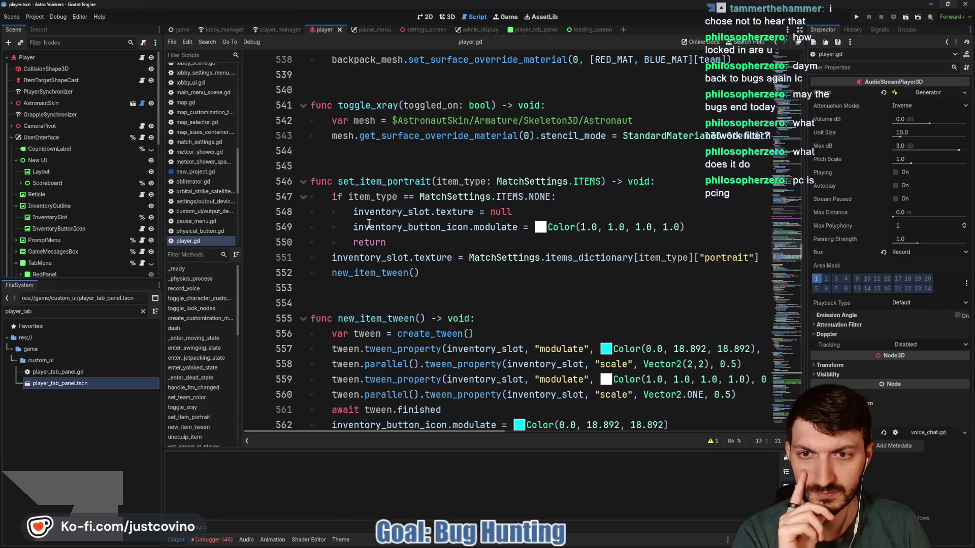
scroll(370, 225, "down", 3)
scroll(368, 224, "down", 5)
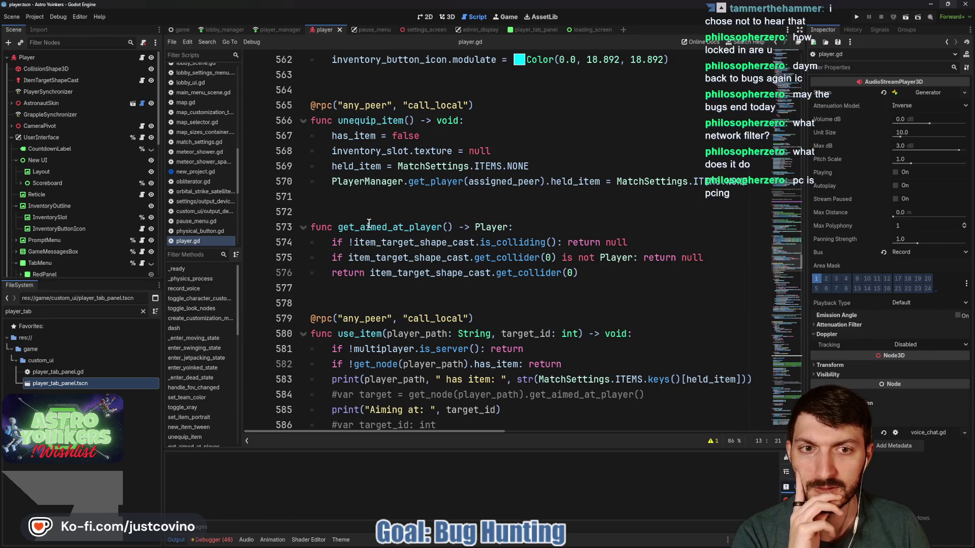
- Scroll player.gd past set_flag_state, shoot_grapple and retract_grapple down to toggle_flag
scroll(370, 219, "down", 2)
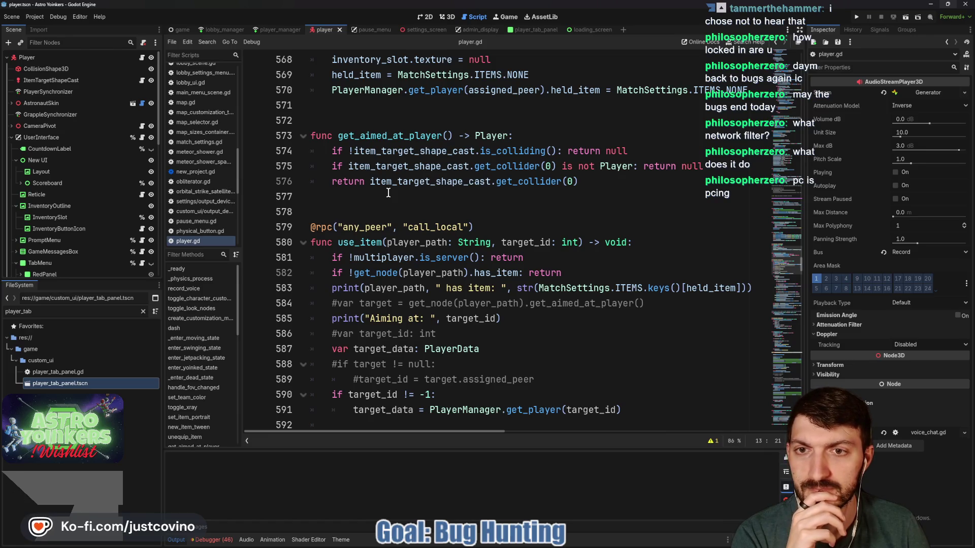
scroll(388, 193, "down", 3)
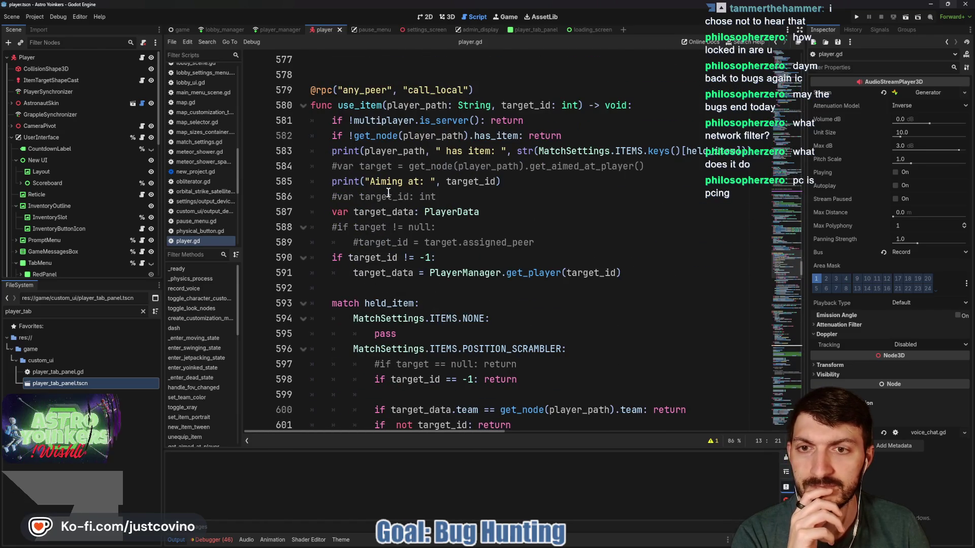
scroll(388, 193, "down", 2)
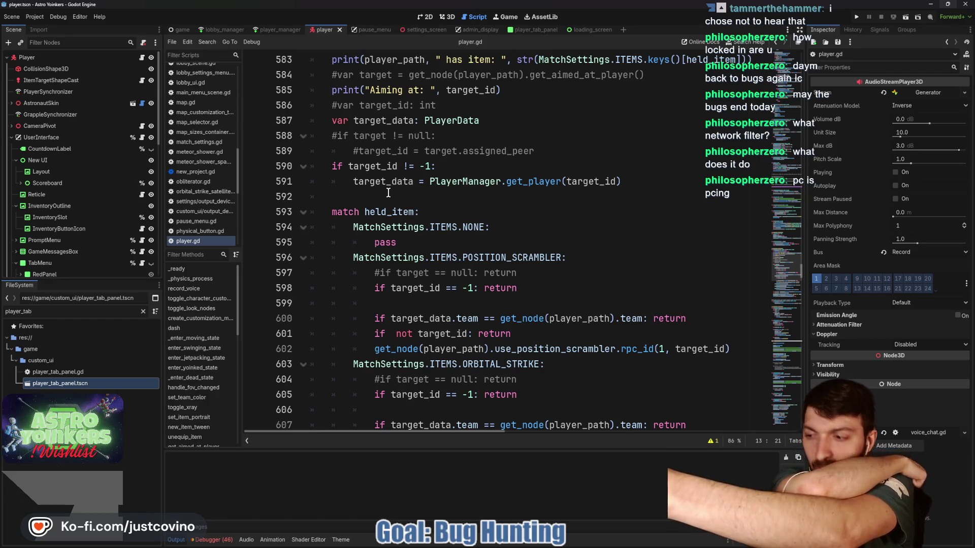
scroll(434, 209, "down", 2)
scroll(434, 209, "down", 2)
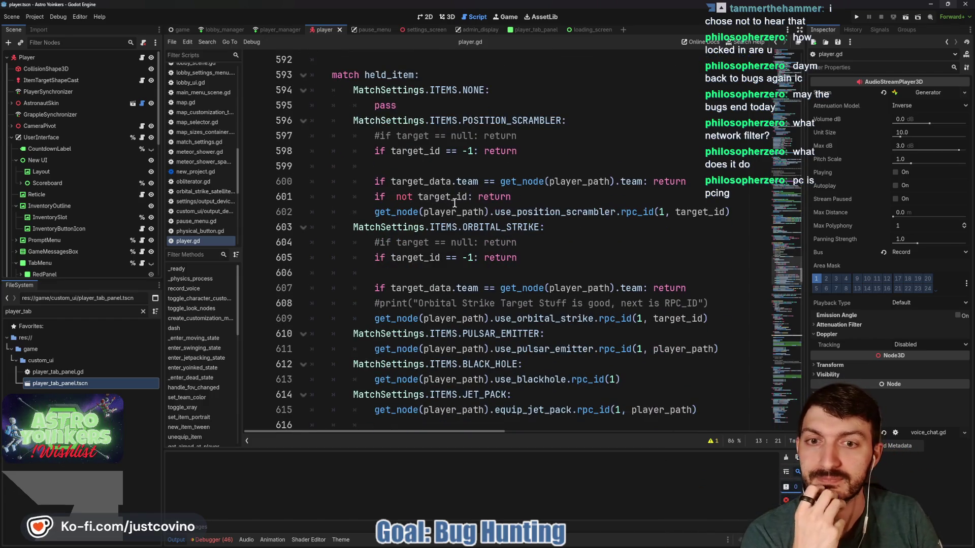
scroll(539, 239, "down", 5)
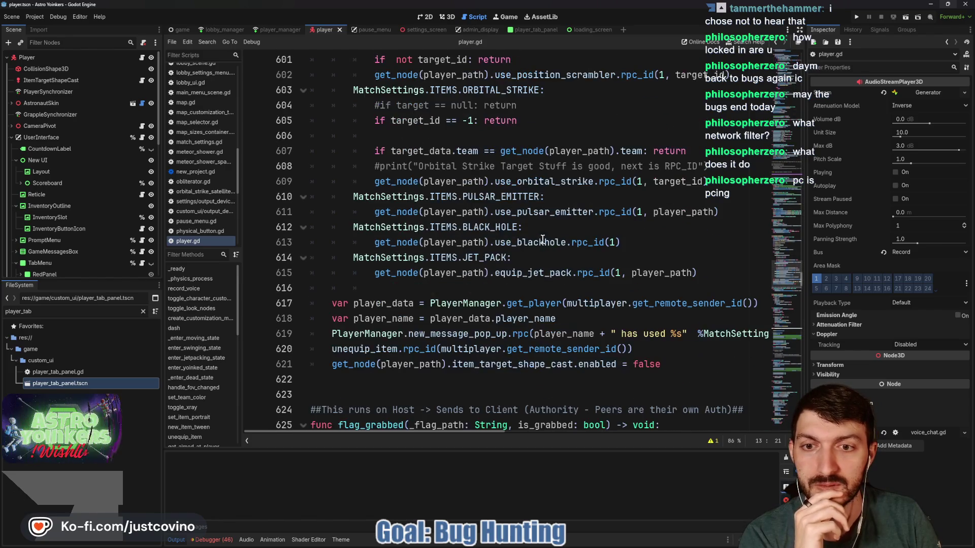
scroll(539, 239, "down", 1)
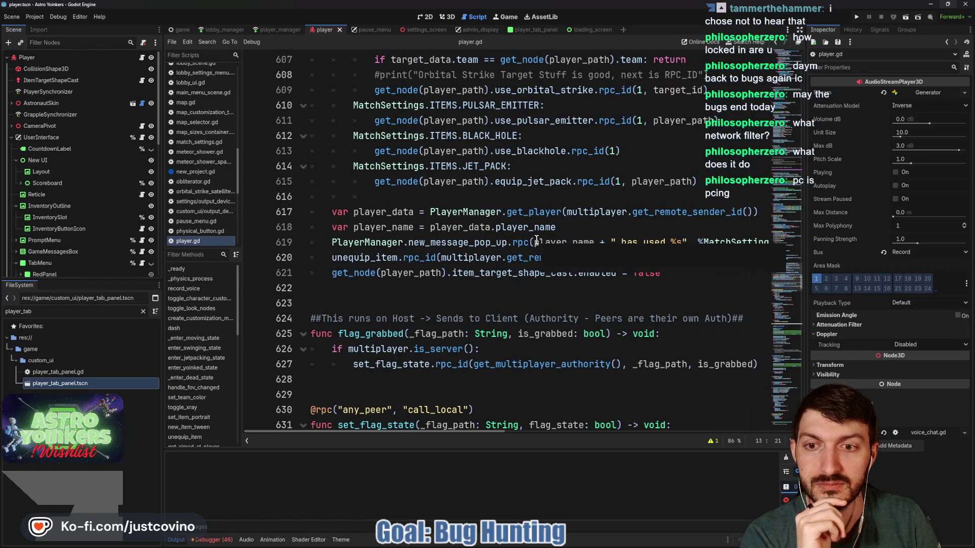
scroll(477, 264, "down", 3)
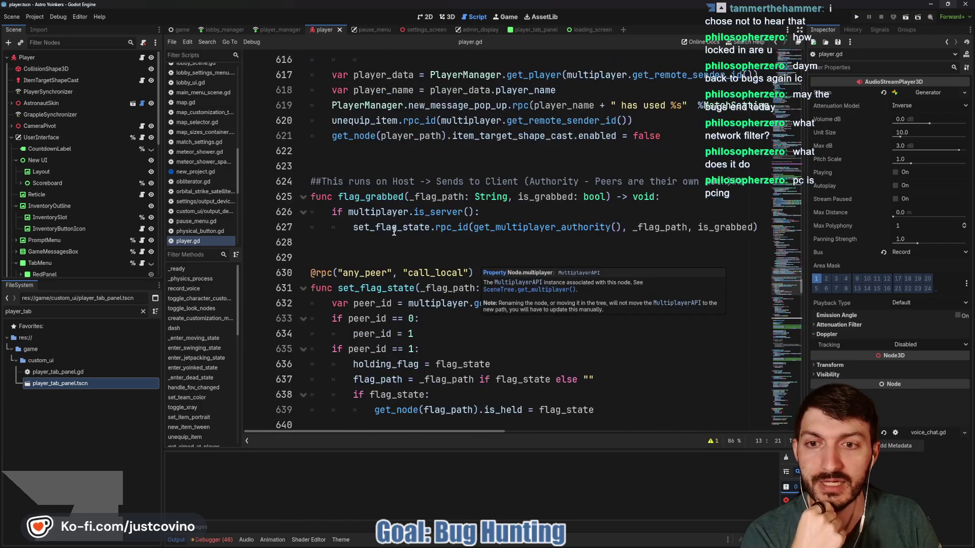
mouse_move(470, 232)
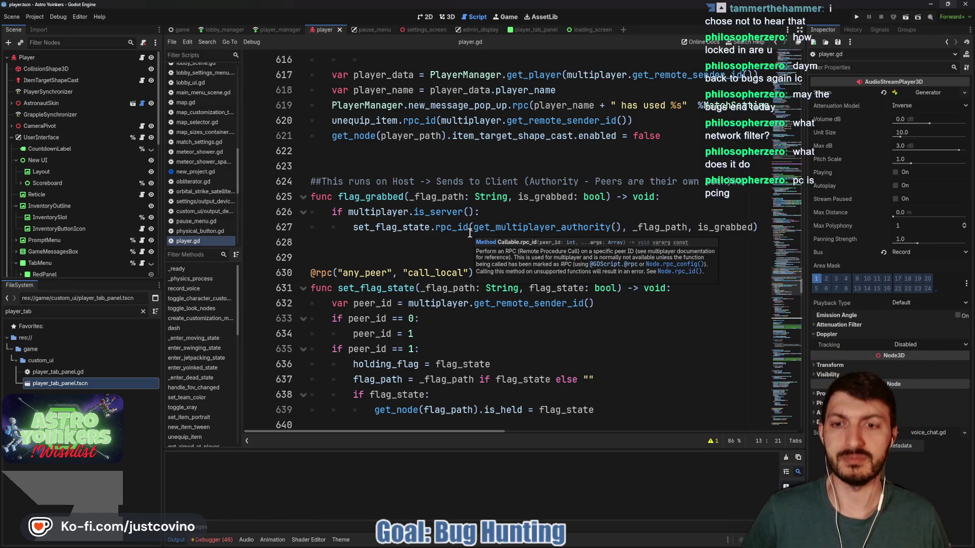
scroll(457, 253, "down", 1)
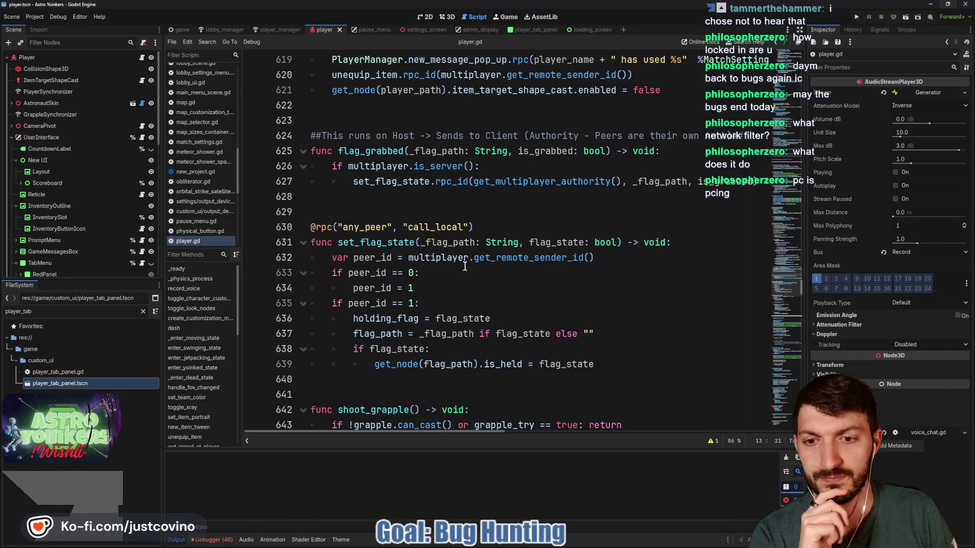
scroll(476, 299, "down", 3)
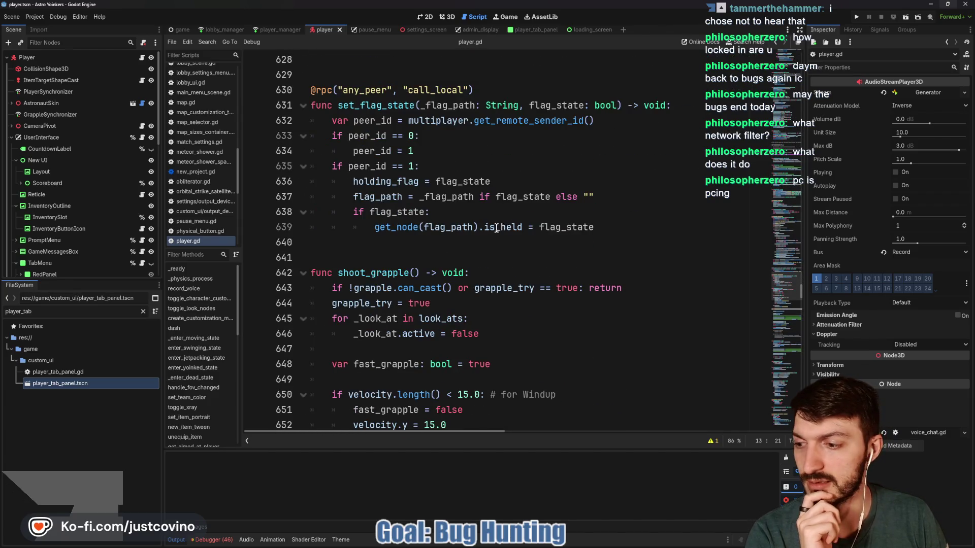
scroll(505, 231, "down", 5)
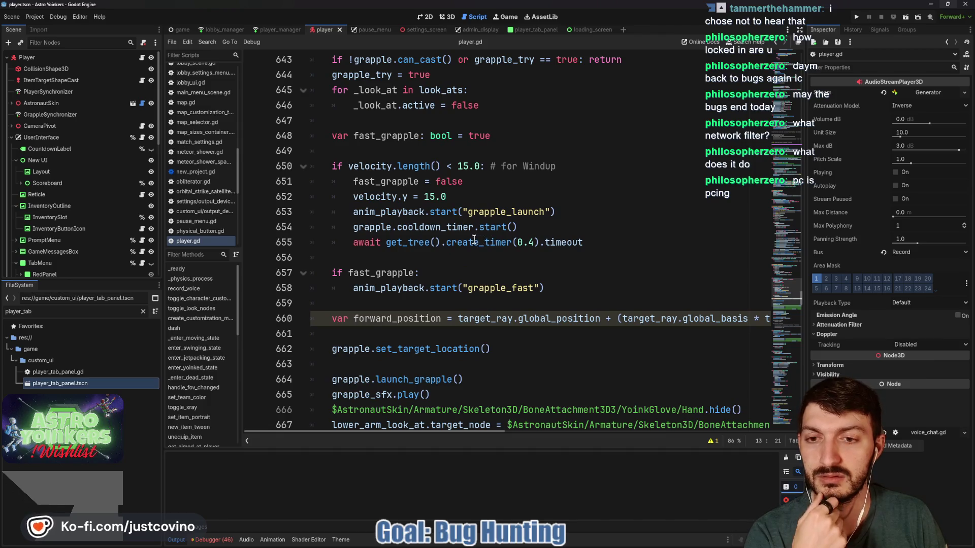
scroll(474, 241, "down", 3)
scroll(405, 242, "down", 11)
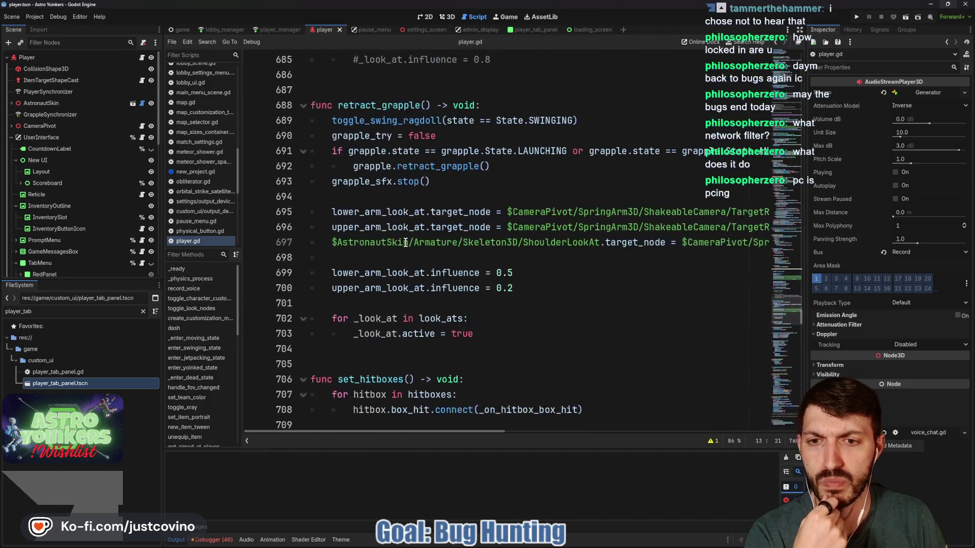
scroll(405, 242, "down", 4)
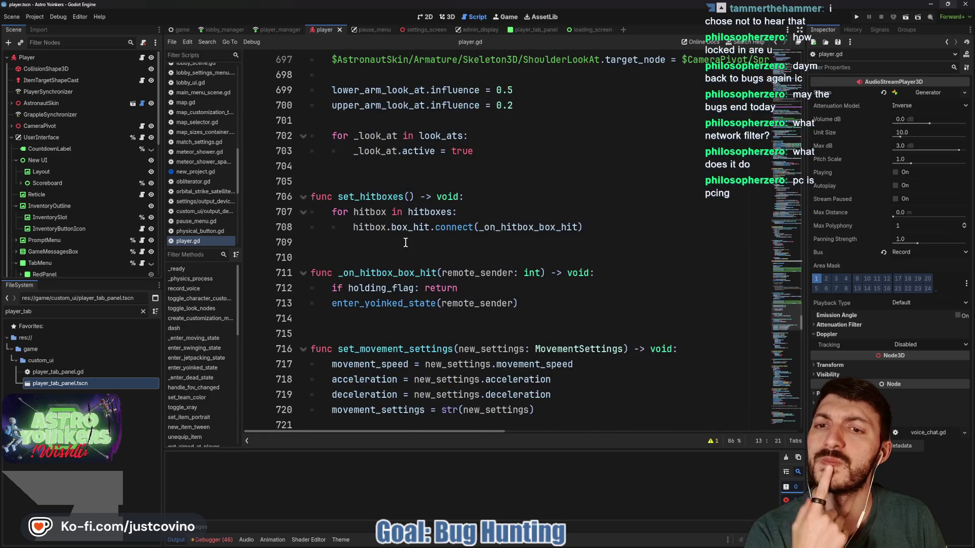
scroll(406, 242, "down", 4)
scroll(416, 254, "down", 5)
scroll(386, 230, "up", 3)
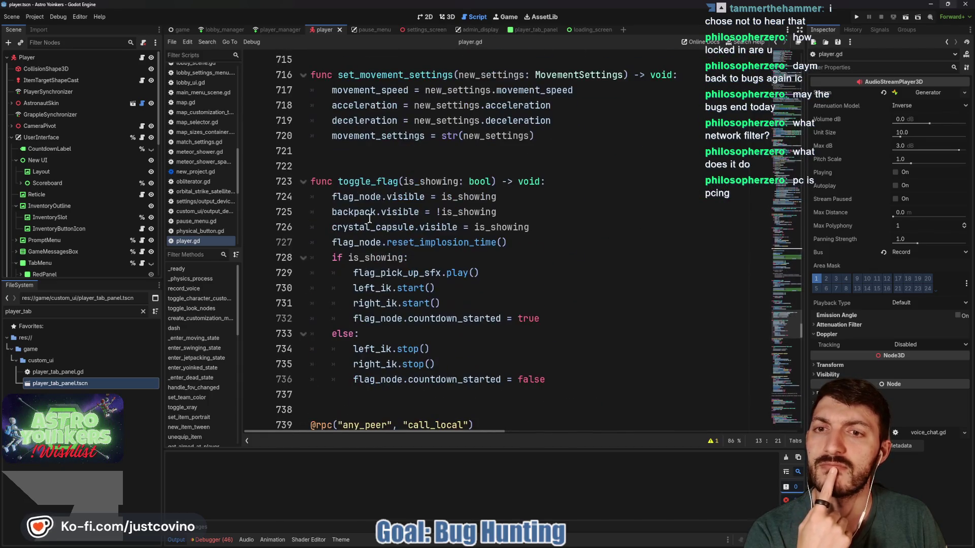
- Select flag_node on line 727, then expand AstronautSkin and FlagAttachment down to the Flag node
left_click(368, 242)
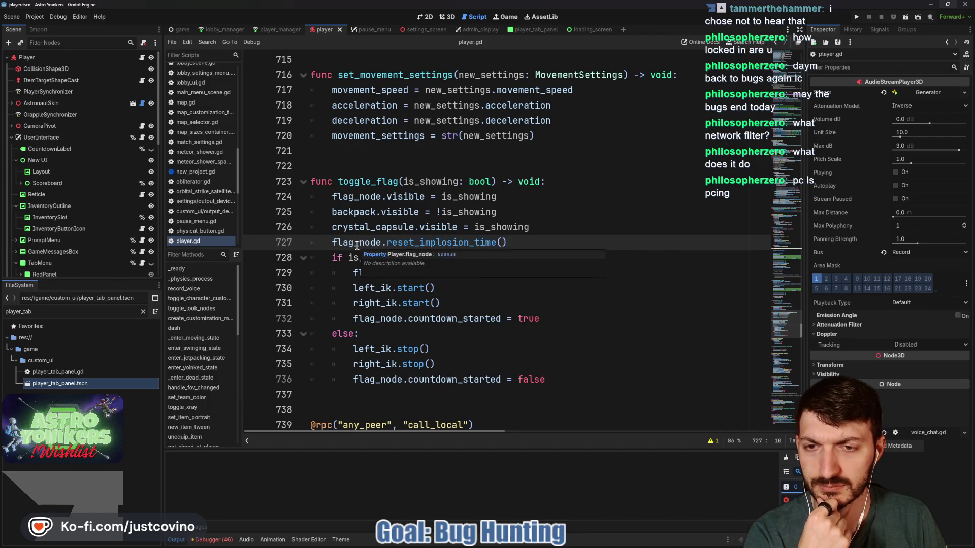
double_click(357, 241)
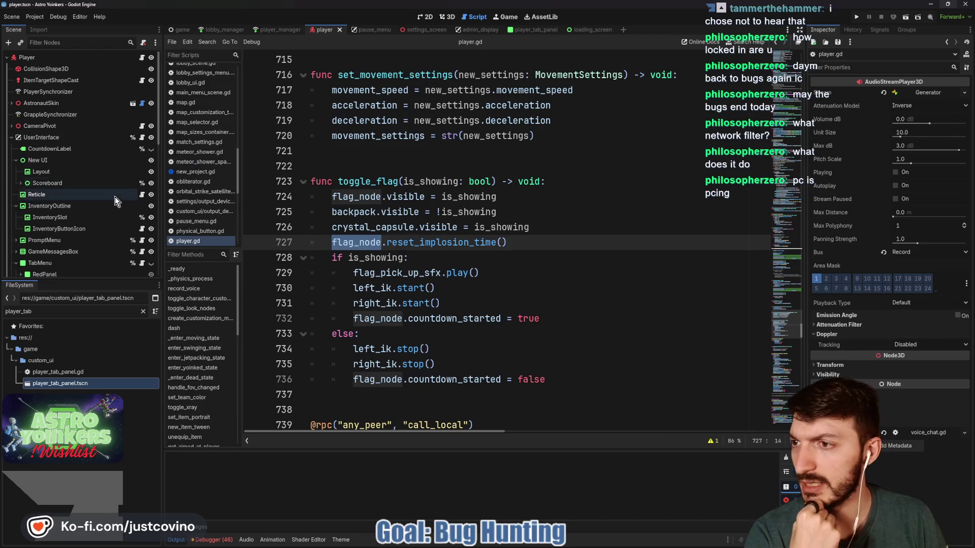
left_click(12, 103)
scroll(40, 219, "down", 3)
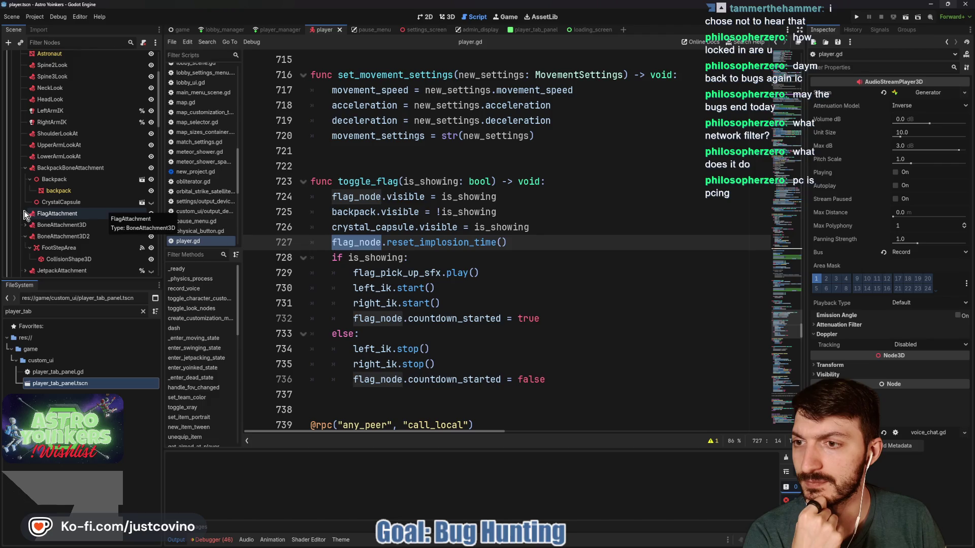
left_click(26, 213)
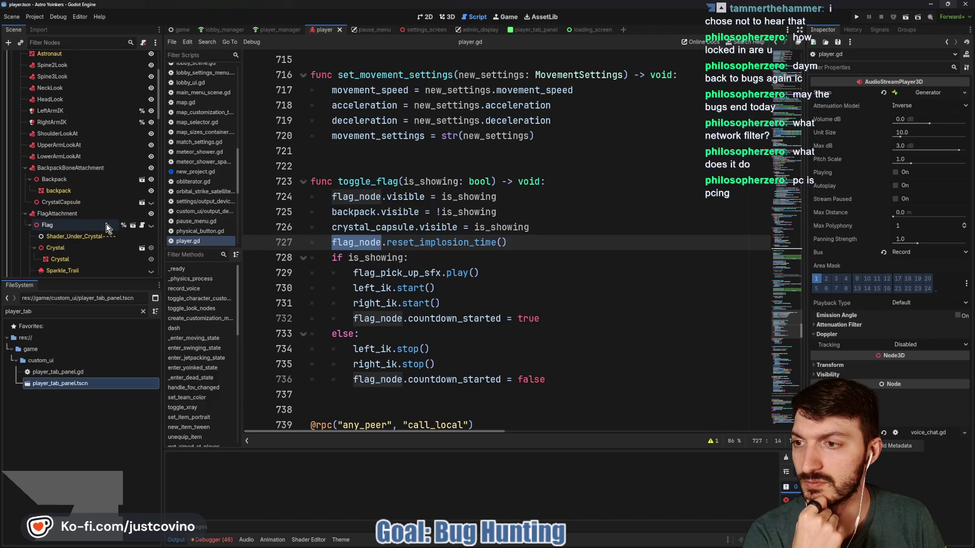
scroll(102, 223, "down", 1)
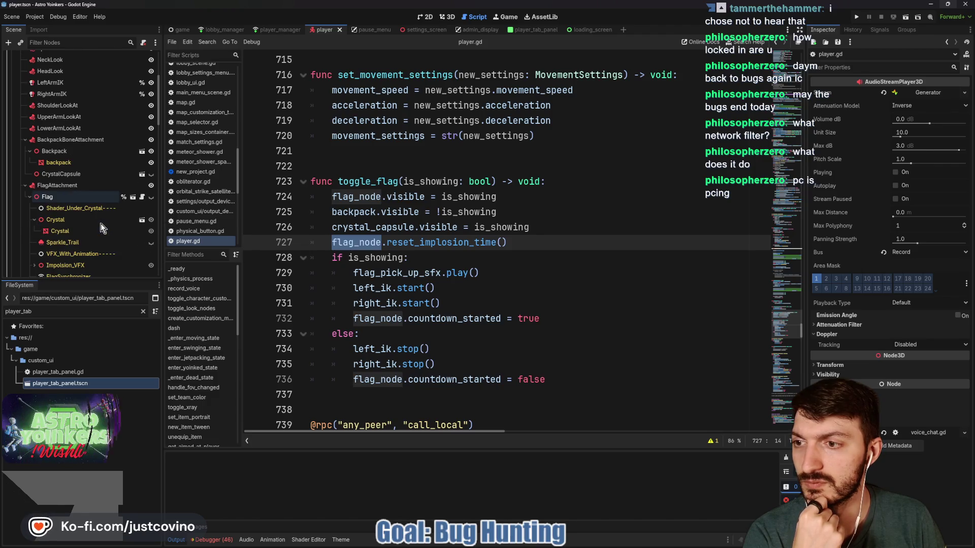
left_click(152, 197)
- Show the Flag, hide its green Crystal, and orbit the view around the astronaut
left_click(445, 18)
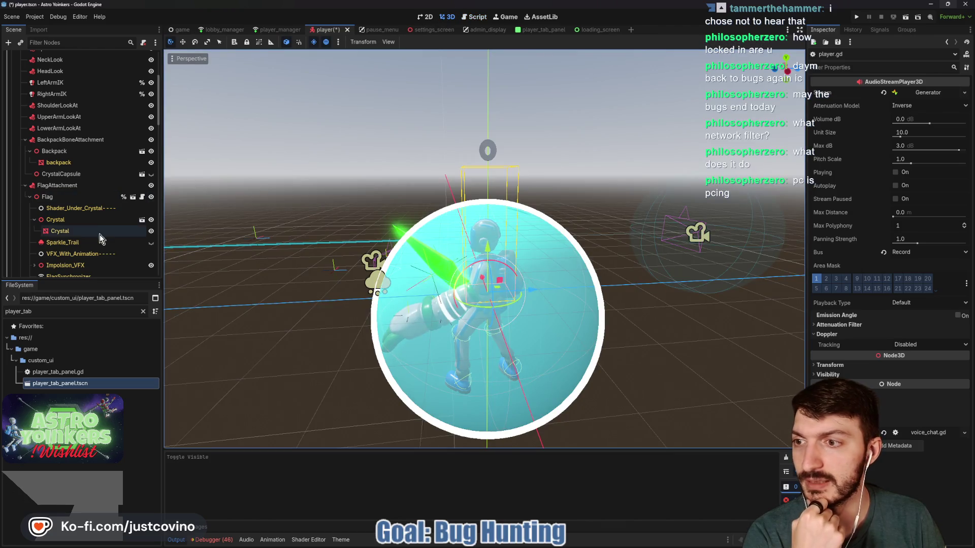
left_click(151, 220)
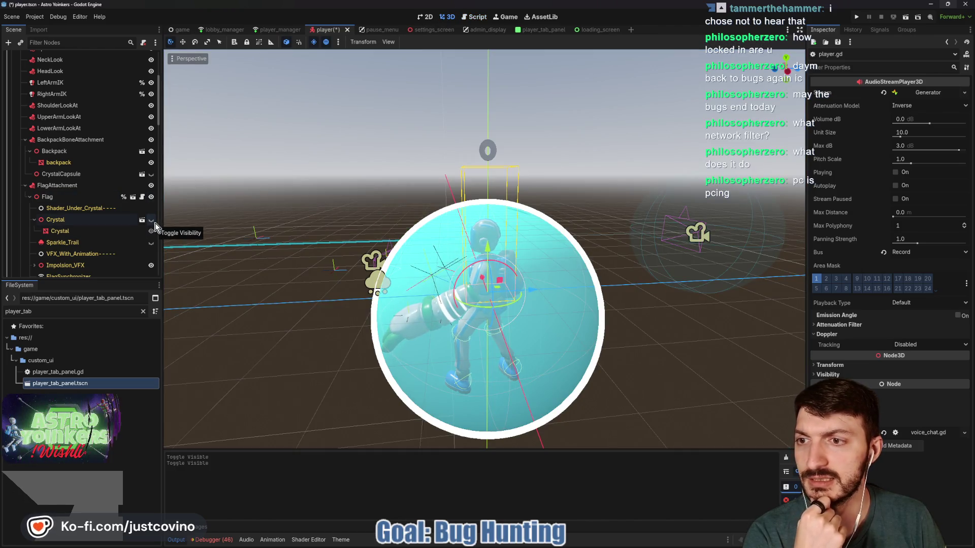
mouse_move(173, 213)
left_mouse_down()
mouse_move(289, 227)
mouse_move(605, 223)
mouse_move(162, 223)
left_mouse_up()
left_click(151, 198)
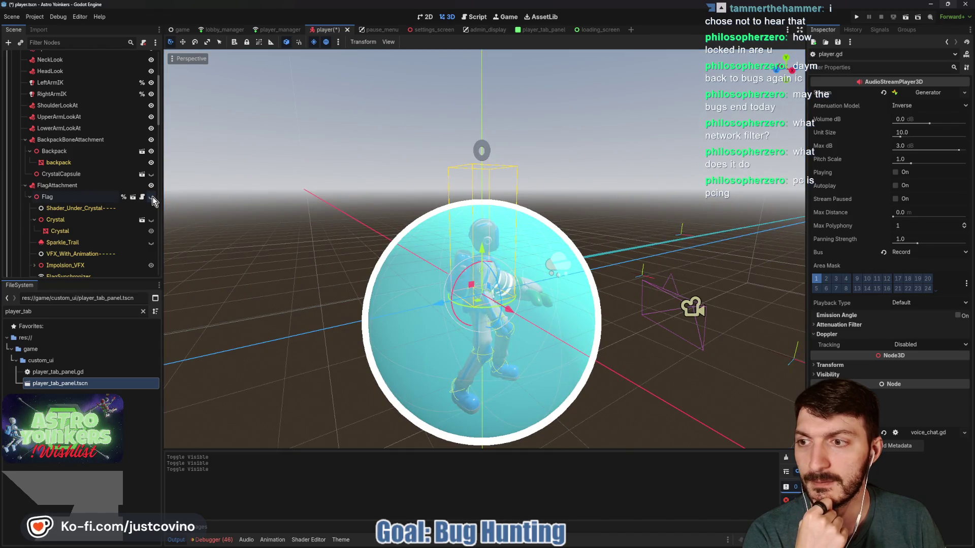
left_click(151, 198)
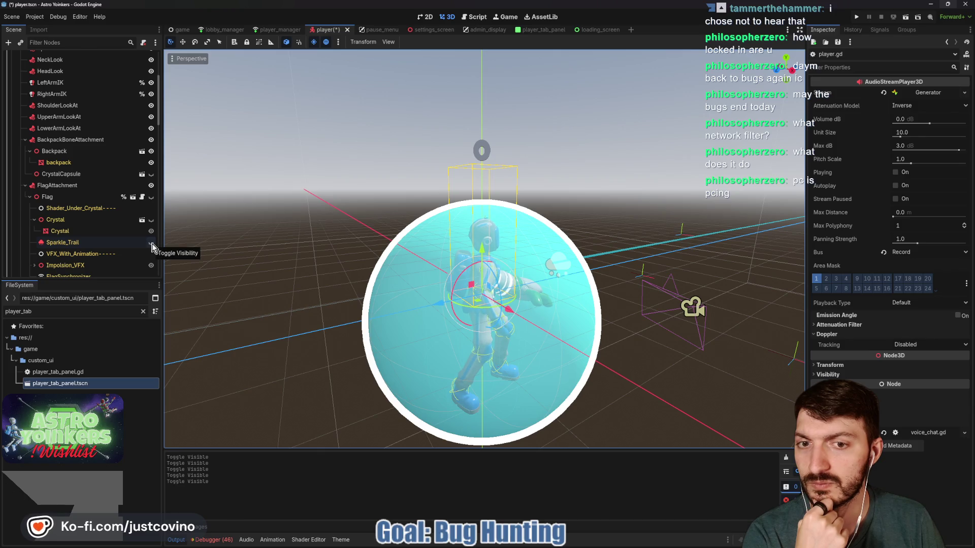
- Show the Sparkle_Trail effect with the Flag to preview its green particles
left_click(34, 220)
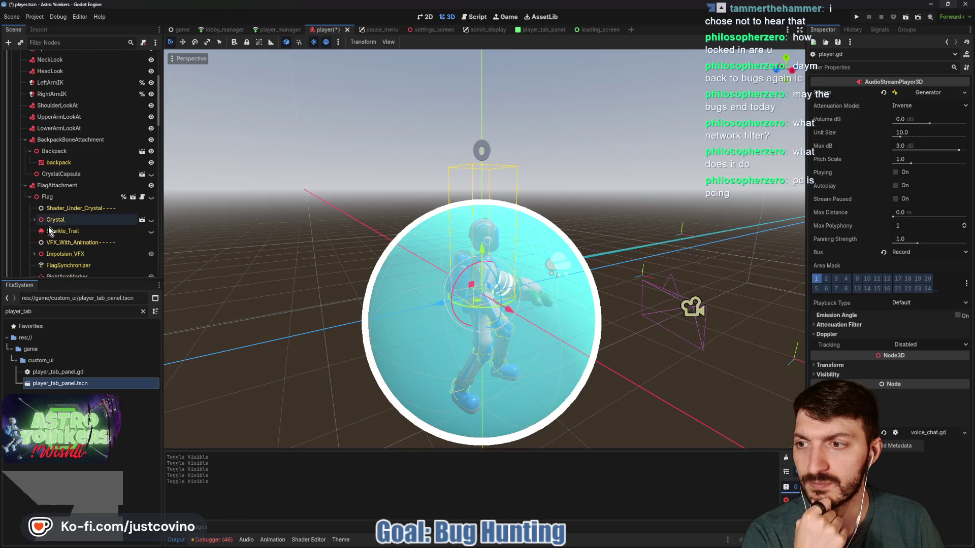
left_click(151, 231)
left_click(151, 198)
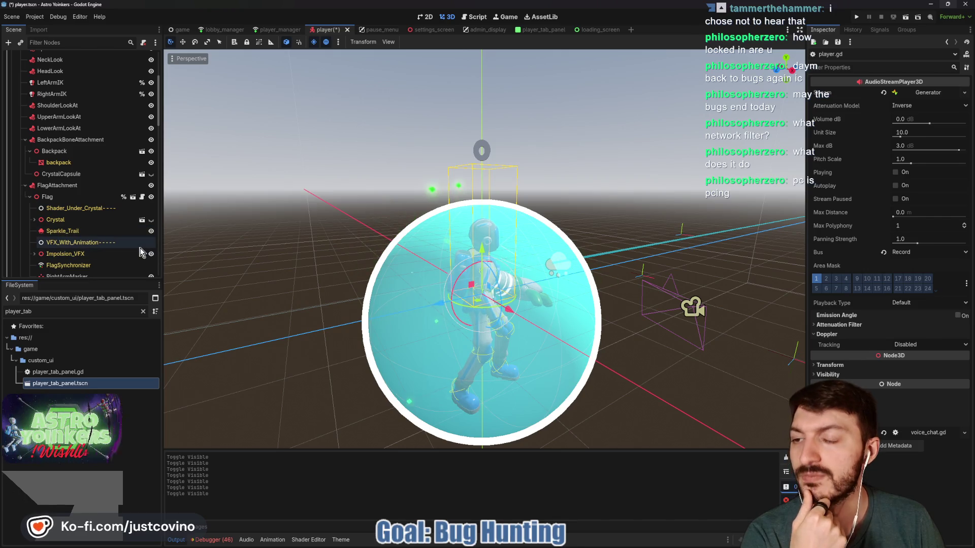
- Hide the Flag again and return to Player's attached player.gd script
scroll(140, 251, "down", 2)
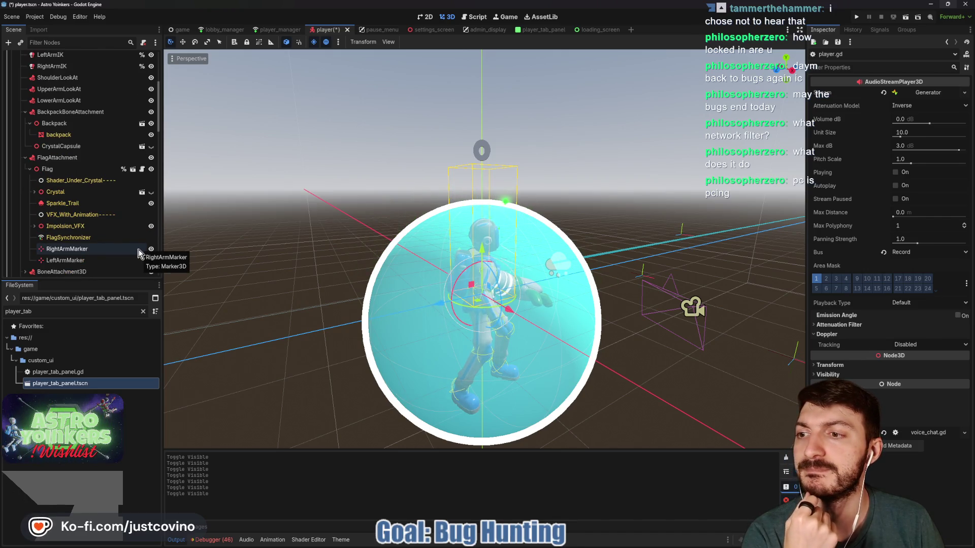
left_click(153, 170)
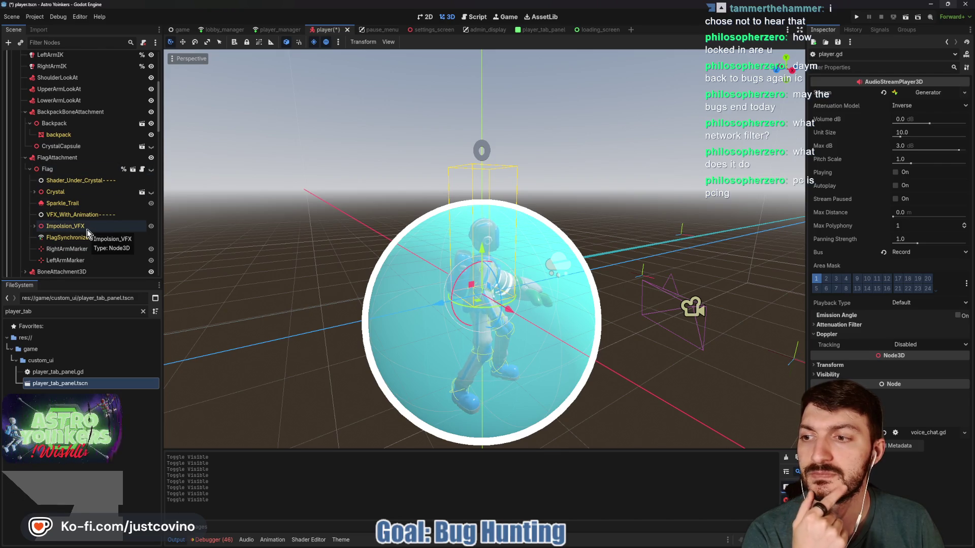
scroll(87, 230, "down", 1)
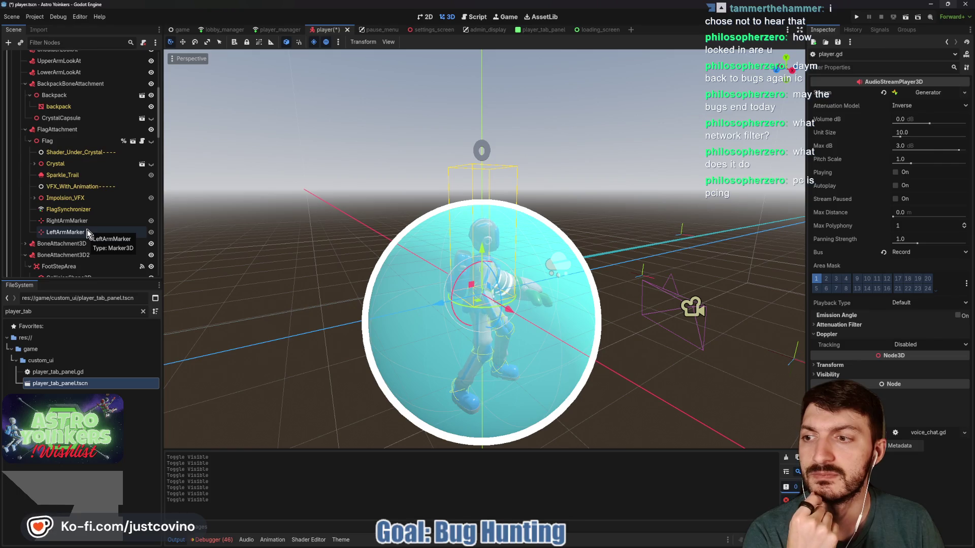
scroll(87, 232, "up", 6)
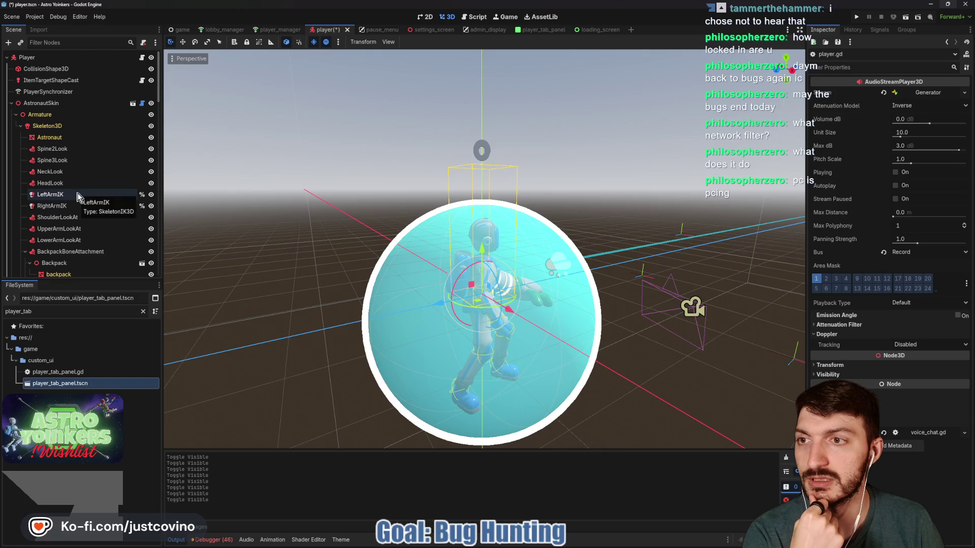
left_click(143, 58)
scroll(482, 239, "down", 1)
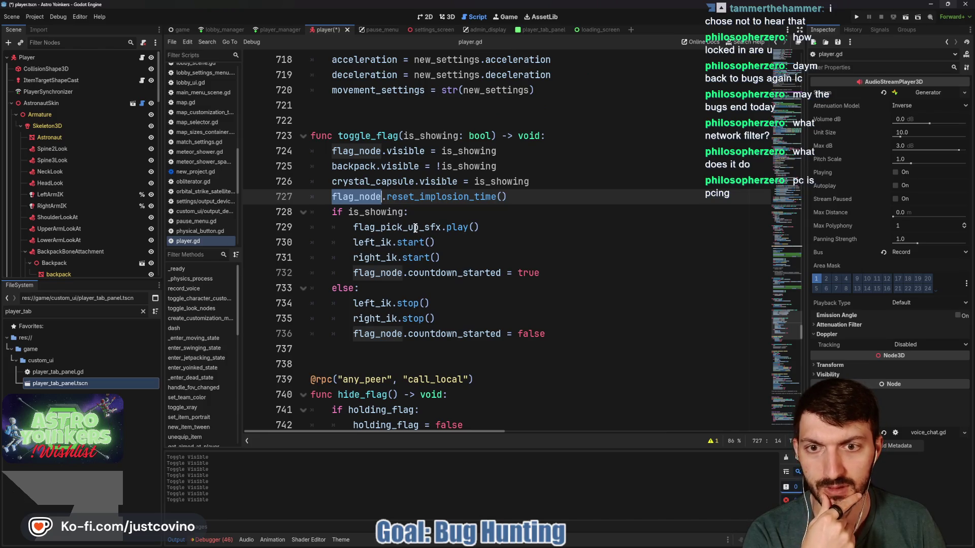
- Comment out the left_ik and right_ik start and stop calls and save player.gd
left_click(364, 243)
left_click(354, 243)
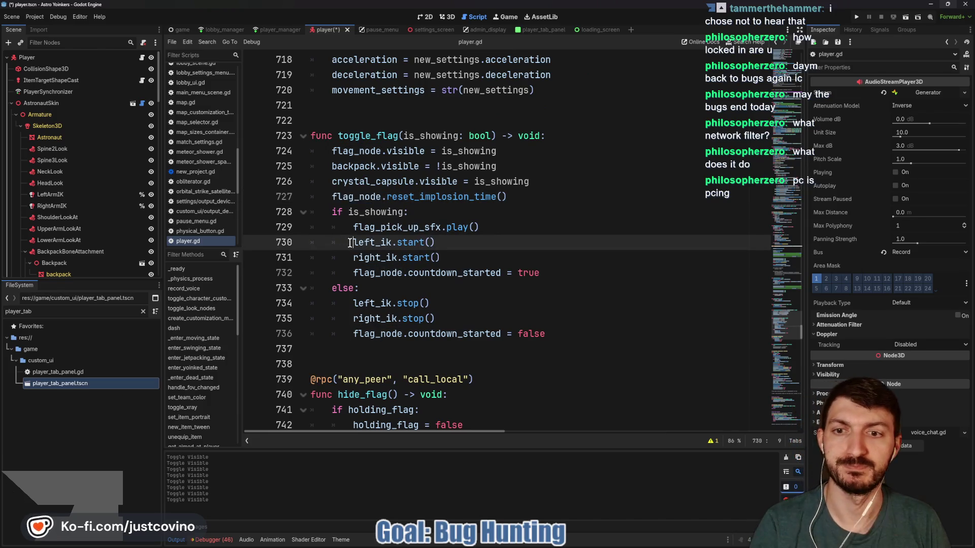
type("#")
left_click(351, 258)
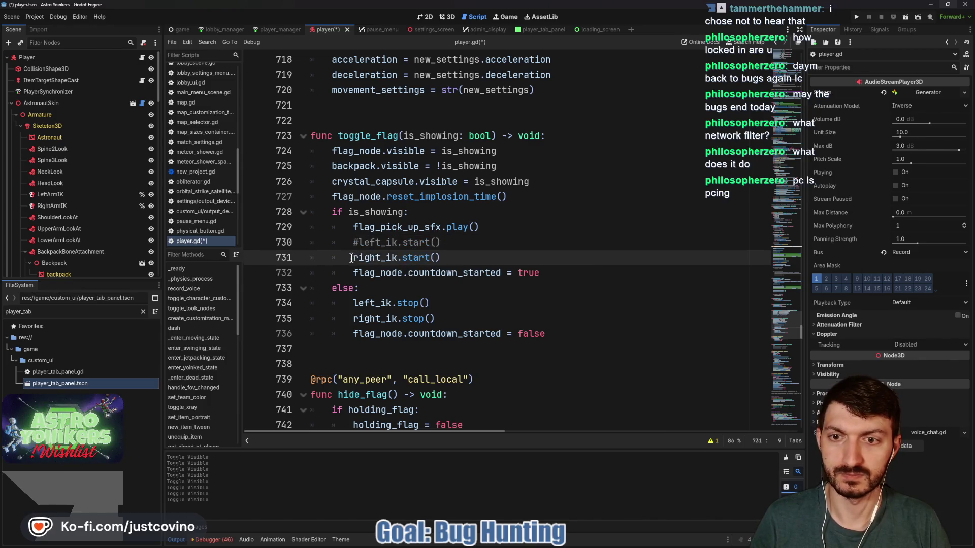
type("#")
left_click(353, 304)
type("#")
left_click(351, 319)
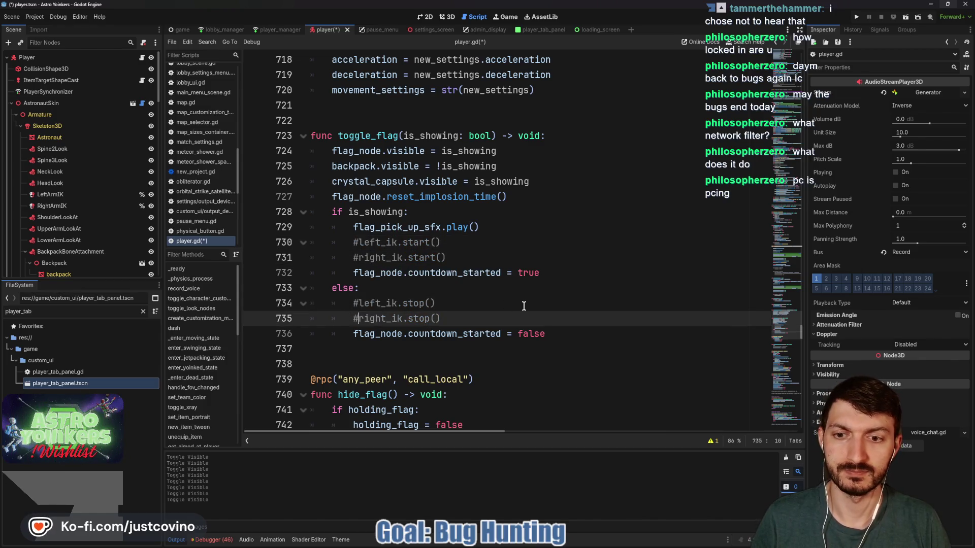
left_click(501, 305)
key("ctrl+s")
- Jump to the toggle_flag function definition in player.gd
scroll(448, 317, "down", 2)
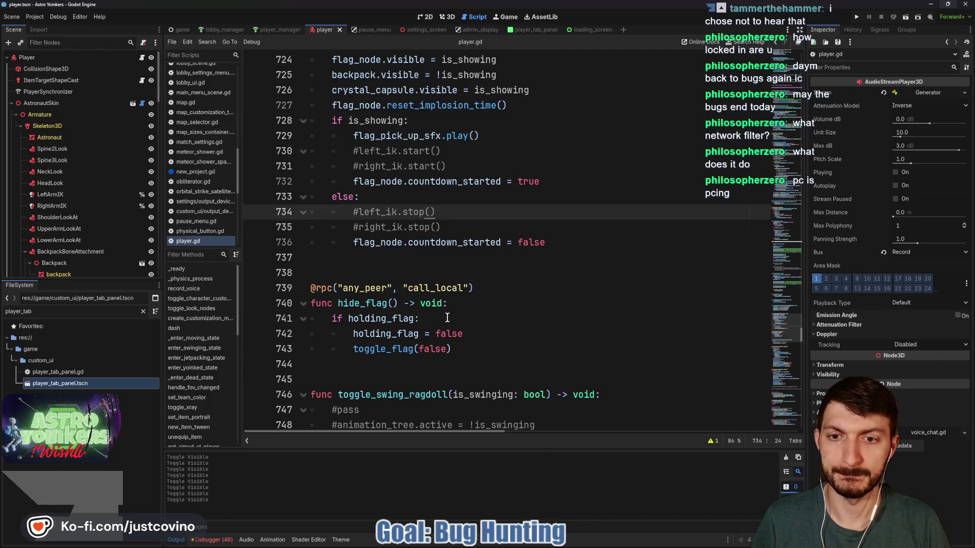
left_click(401, 348, "ctrl")
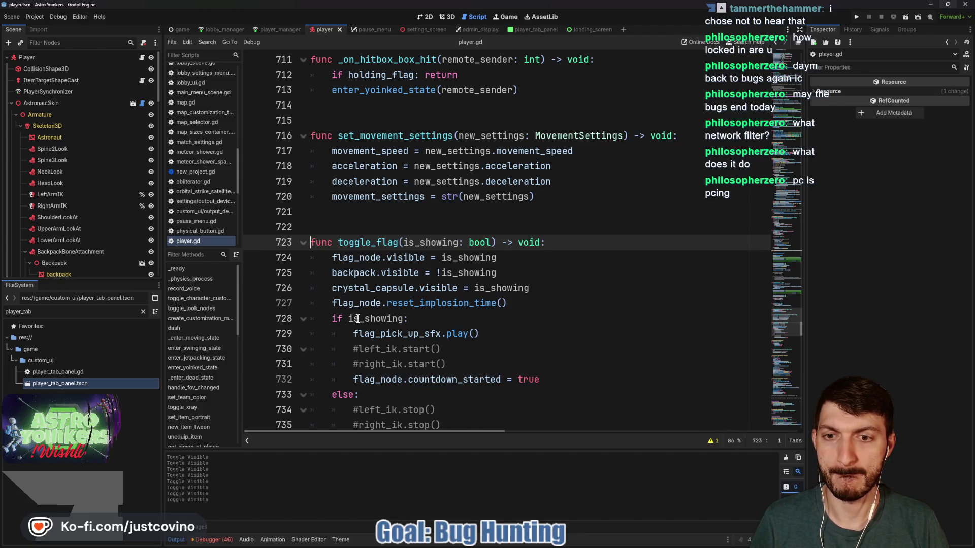
scroll(358, 318, "down", 2)
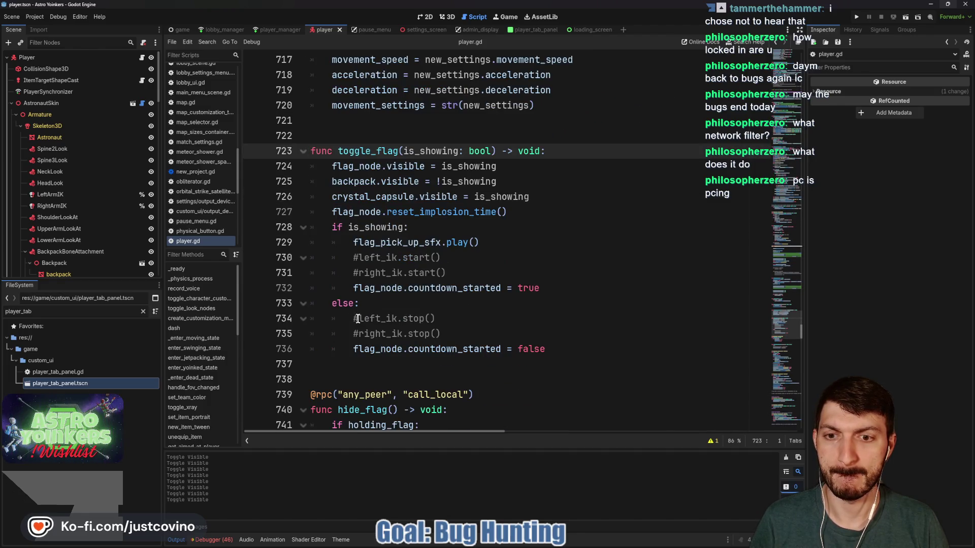
left_click(857, 17)
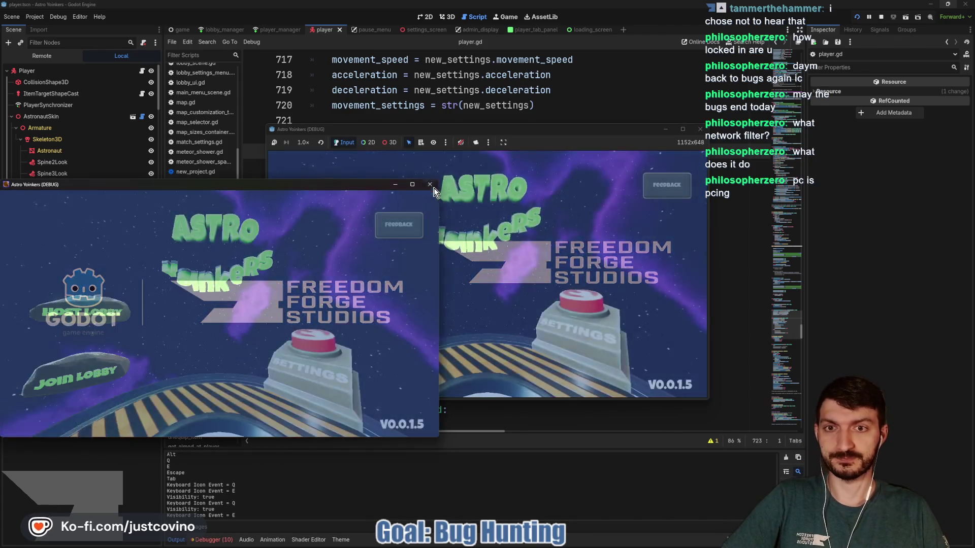
left_click(429, 184)
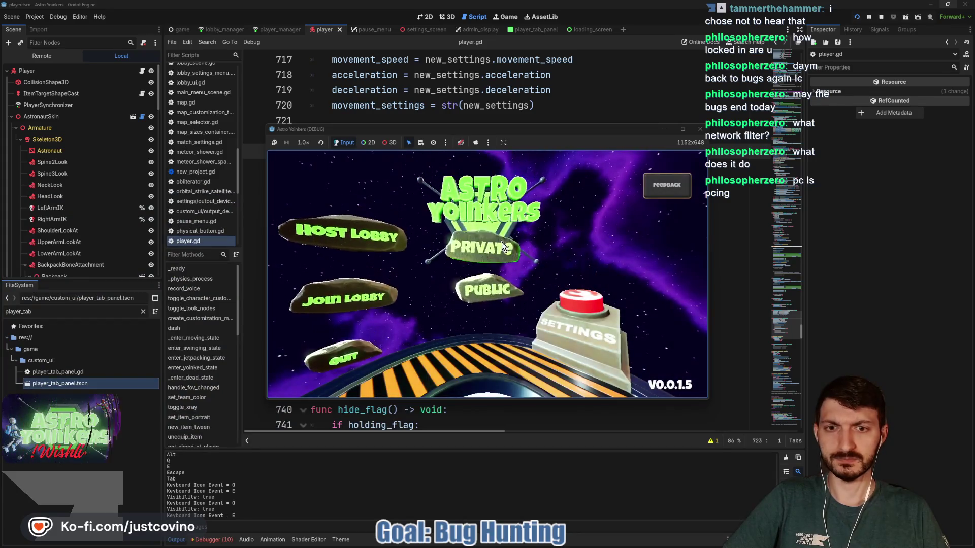
left_click(501, 242)
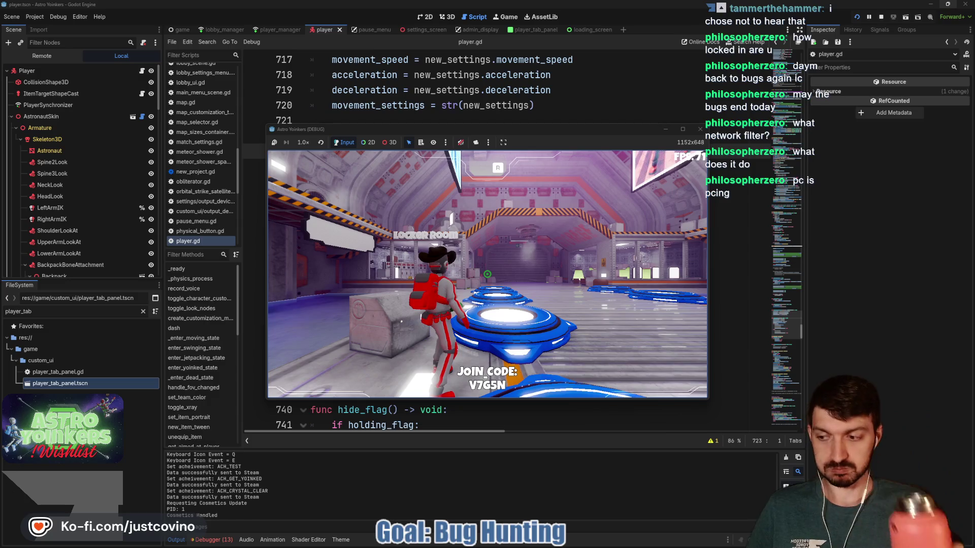
key("w")
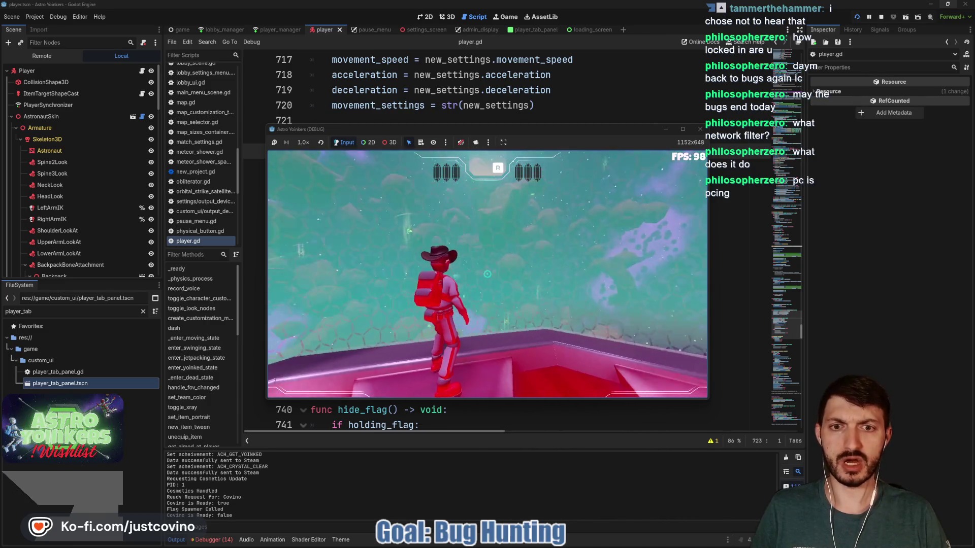
left_click(487, 274)
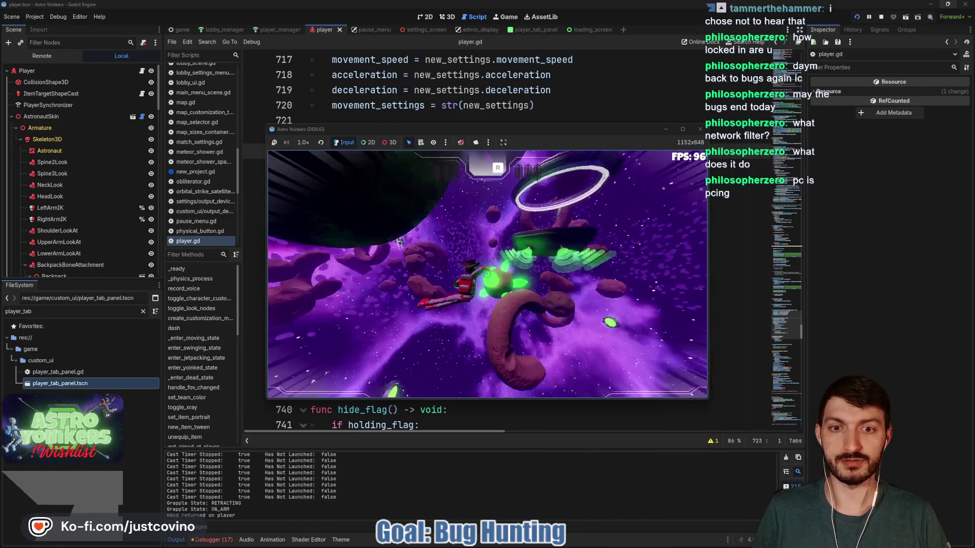
left_click(487, 274)
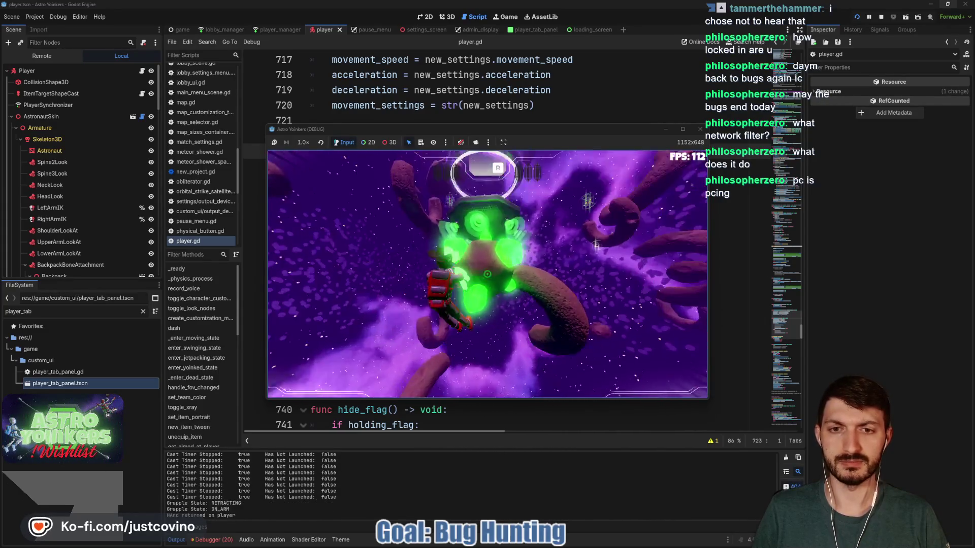
left_click(486, 275)
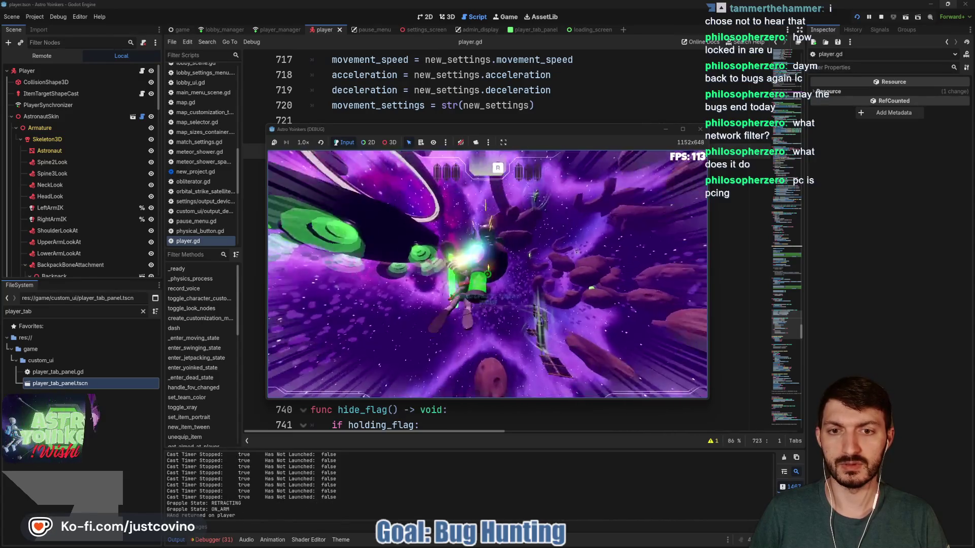
key("F8")
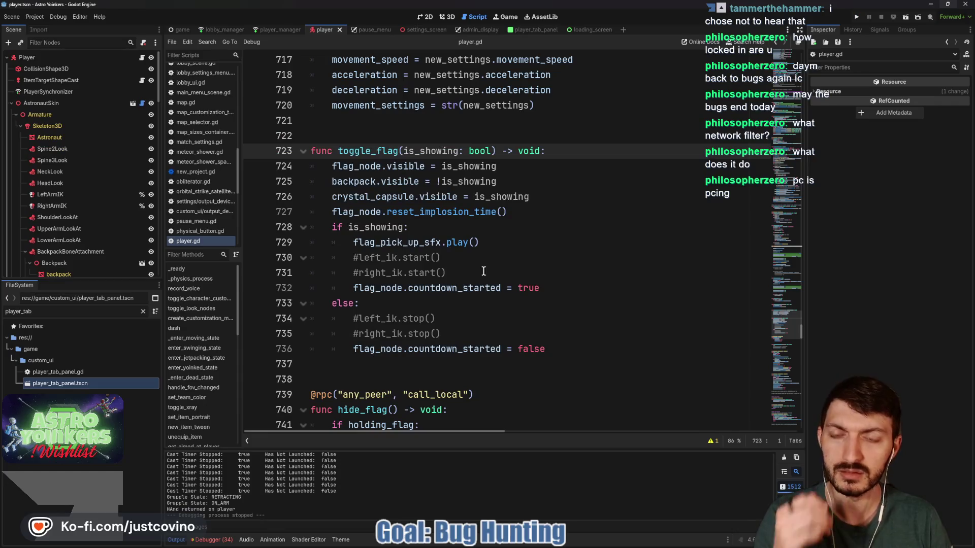
- Select flag_node in the script, toggle the Flag's visibility, and view the player scene in 3D
double_click(356, 166)
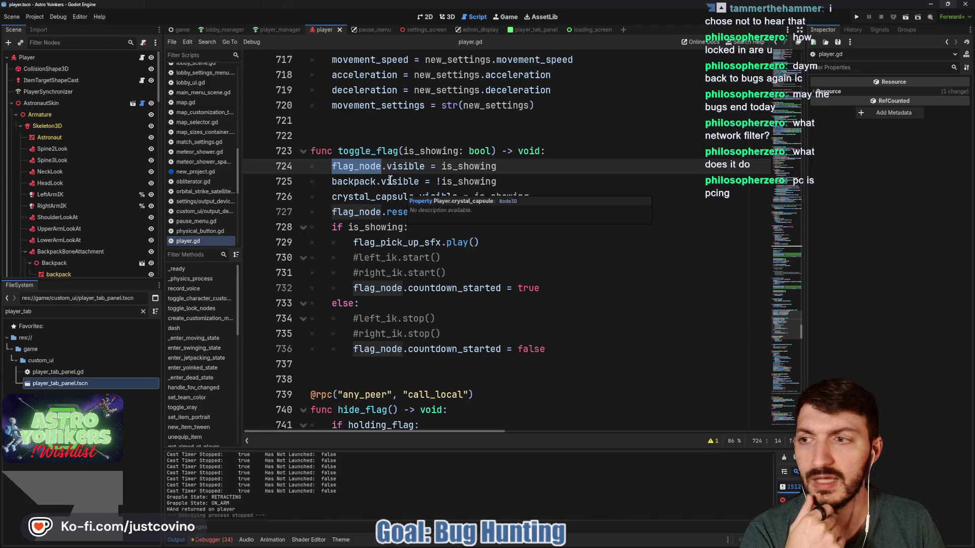
scroll(95, 196, "down", 5)
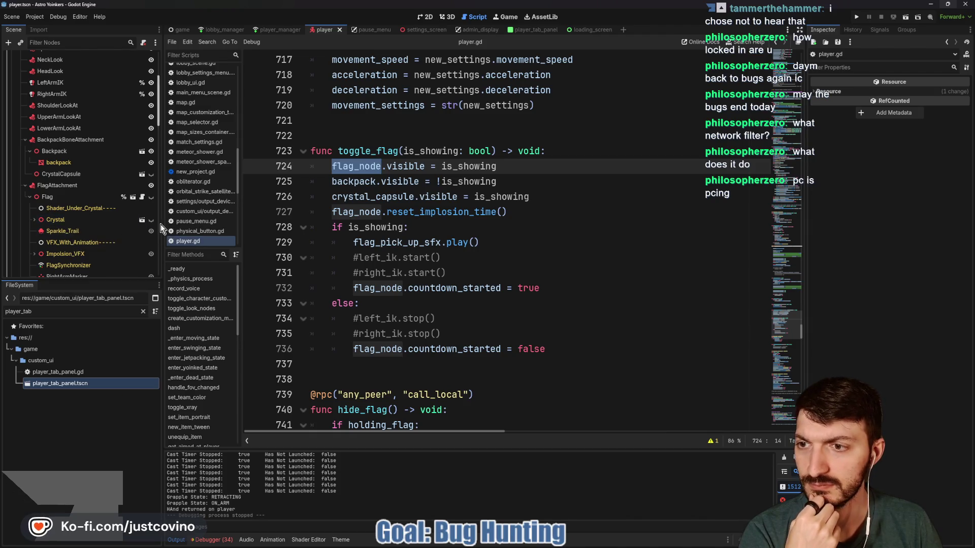
left_click(150, 197)
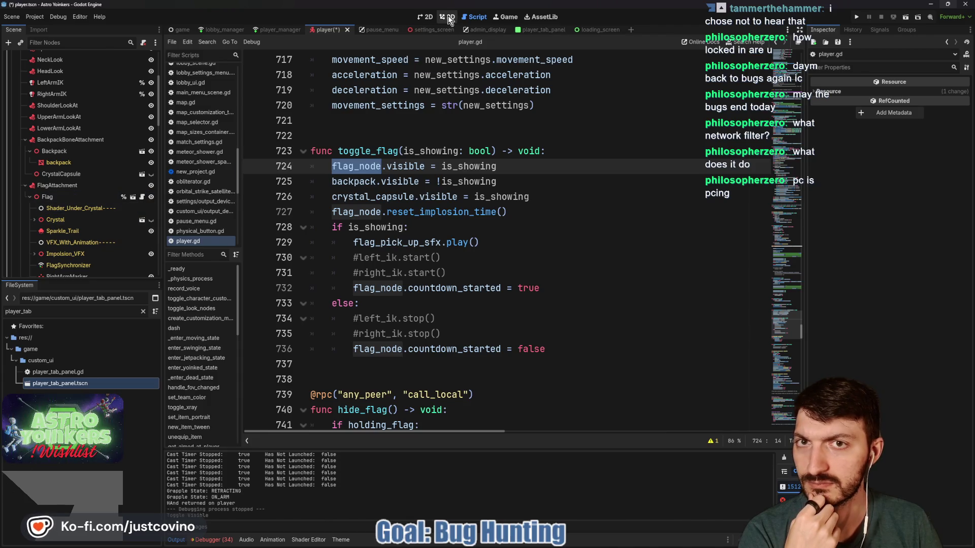
left_click(447, 17)
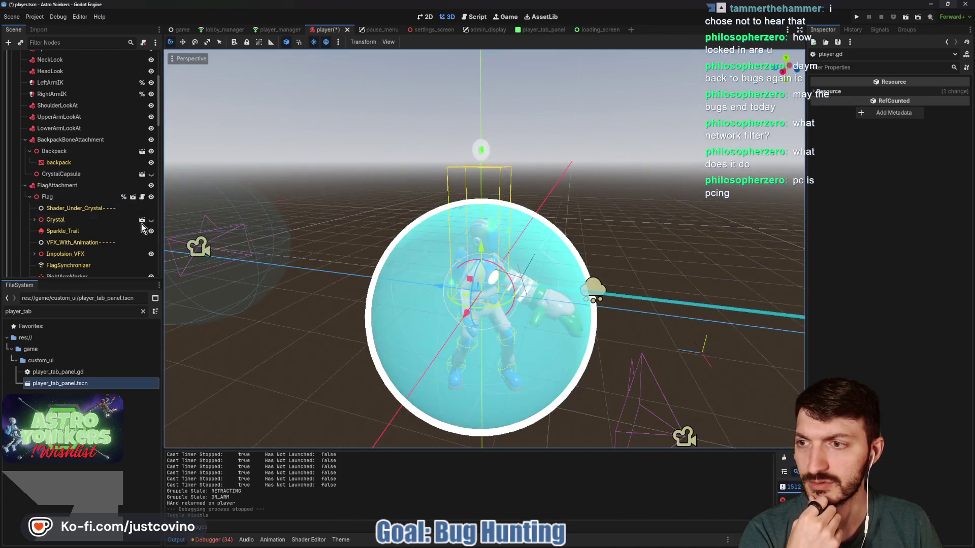
- Check the Crystal's visibility and child mesh, then open the Flag's player_flag.gd script
left_click(151, 220)
left_click(151, 220)
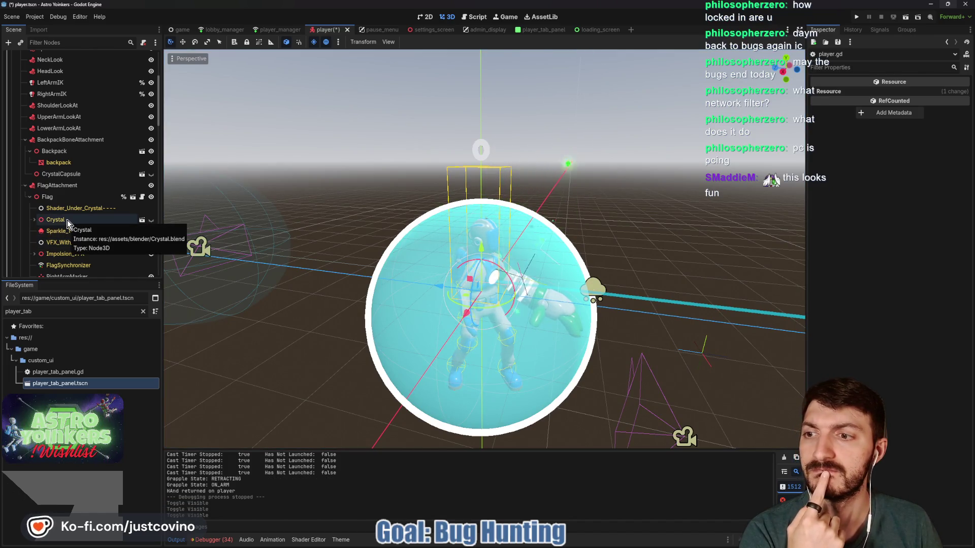
left_click(34, 220)
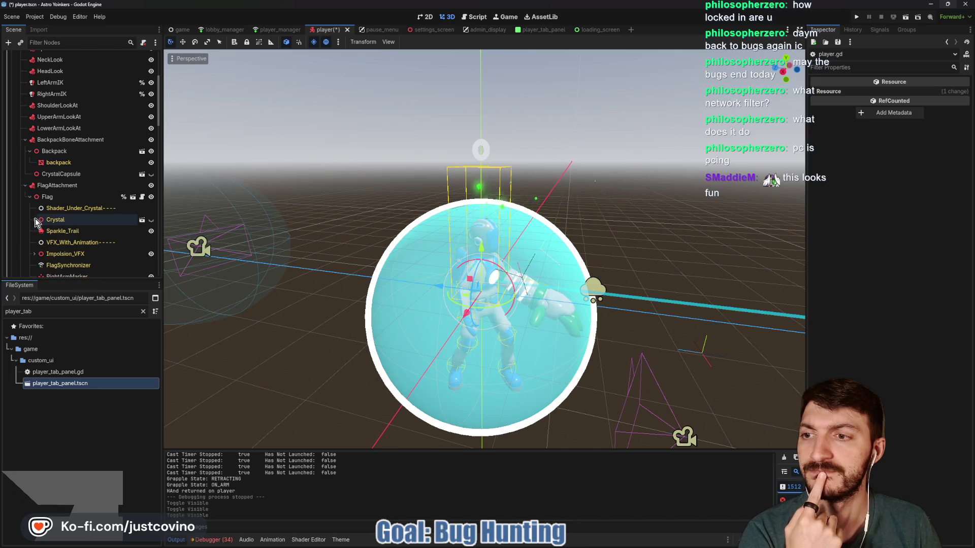
left_click(34, 220)
left_click(143, 197)
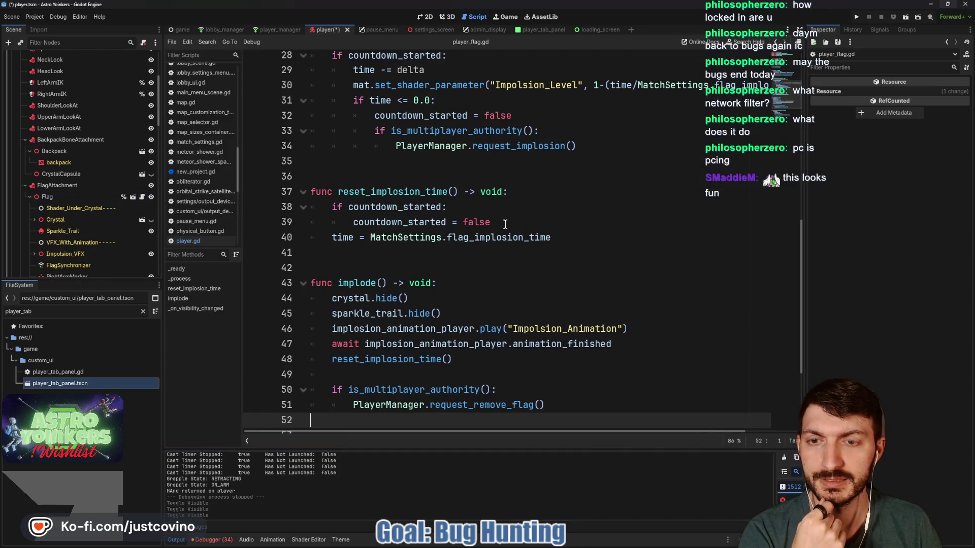
- Read player_flag.gd from the exported crystal variable down to the visibility handler
scroll(608, 226, "up", 10)
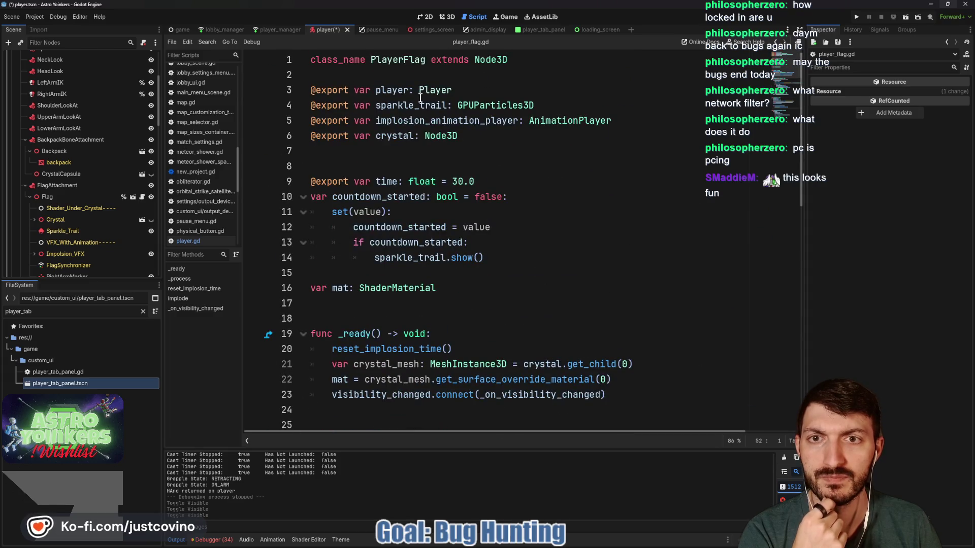
left_click(413, 135)
scroll(330, 227, "down", 3)
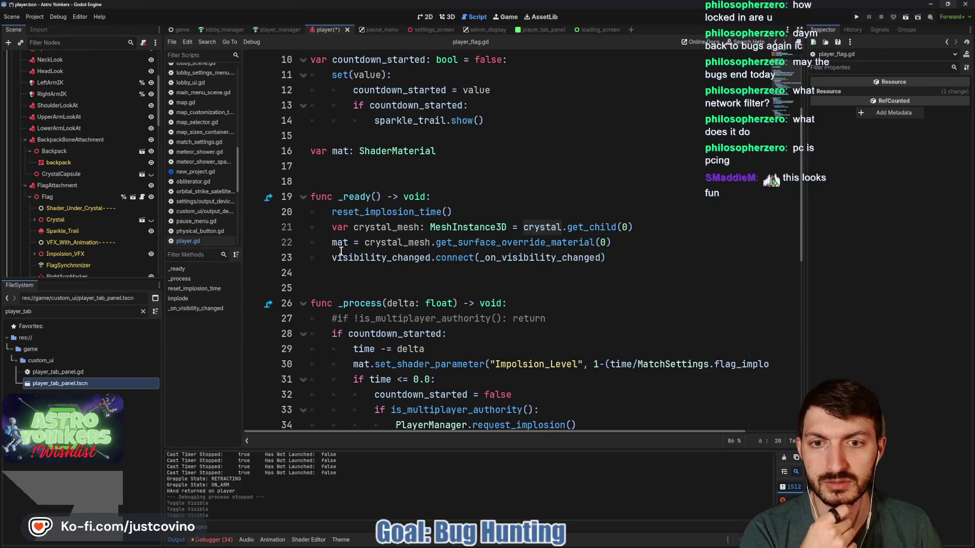
mouse_move(555, 239)
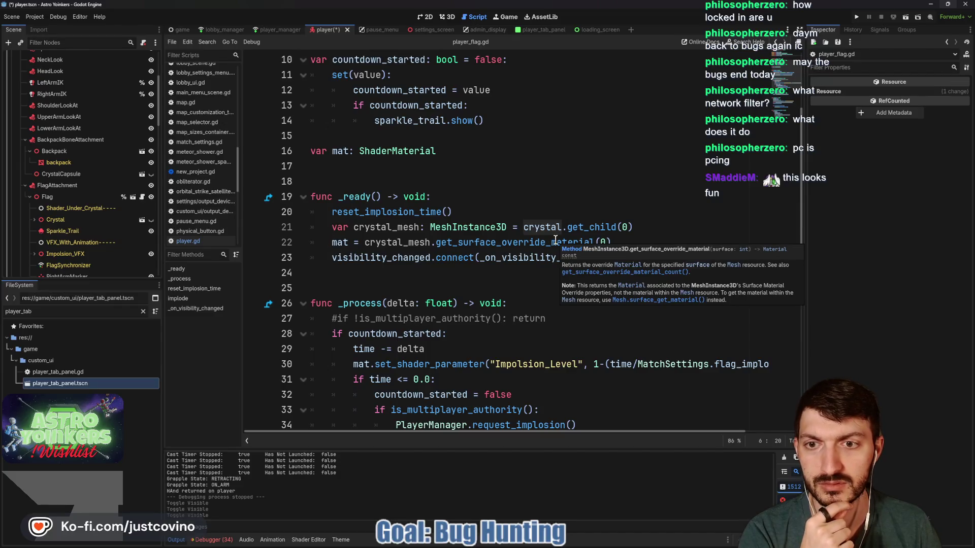
scroll(555, 240, "down", 3)
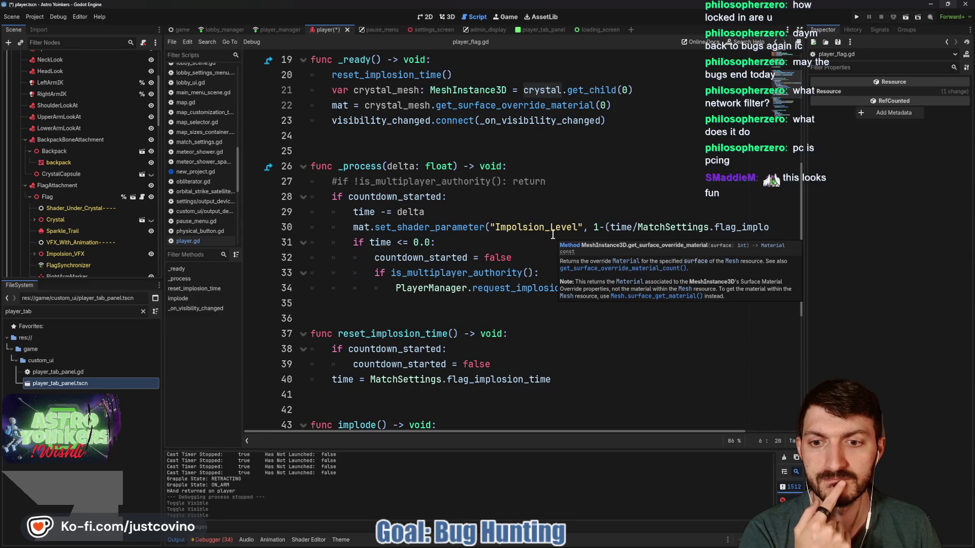
scroll(552, 234, "down", 2)
scroll(551, 233, "down", 3)
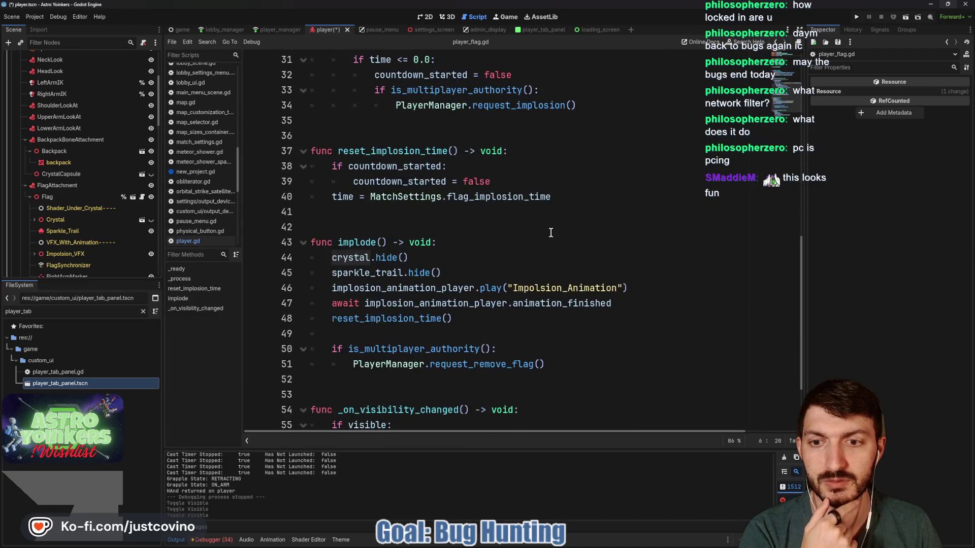
scroll(400, 215, "down", 1)
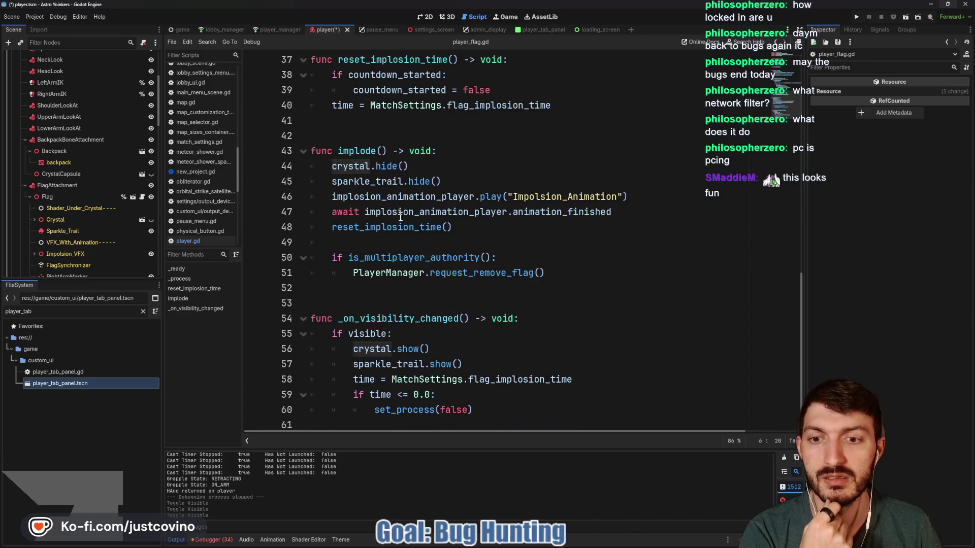
- Comment out crystal.show() in _on_visibility_changed, save, and return to the 3D view
left_click(352, 349)
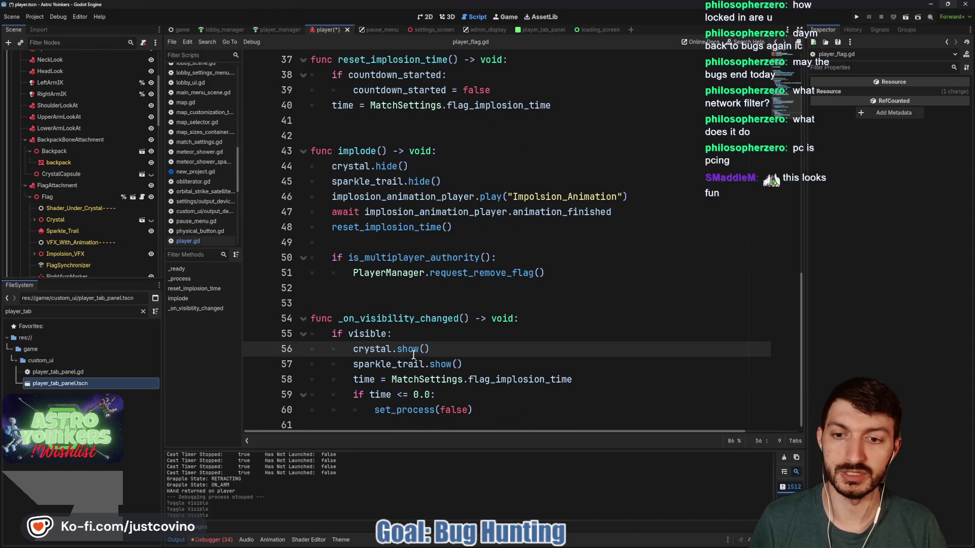
type("#")
key("ctrl+s")
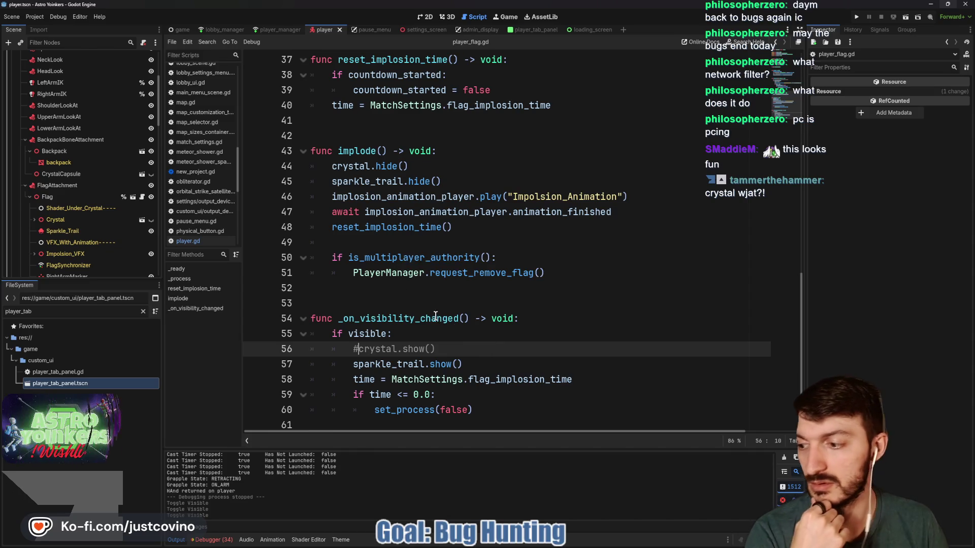
left_click(514, 306)
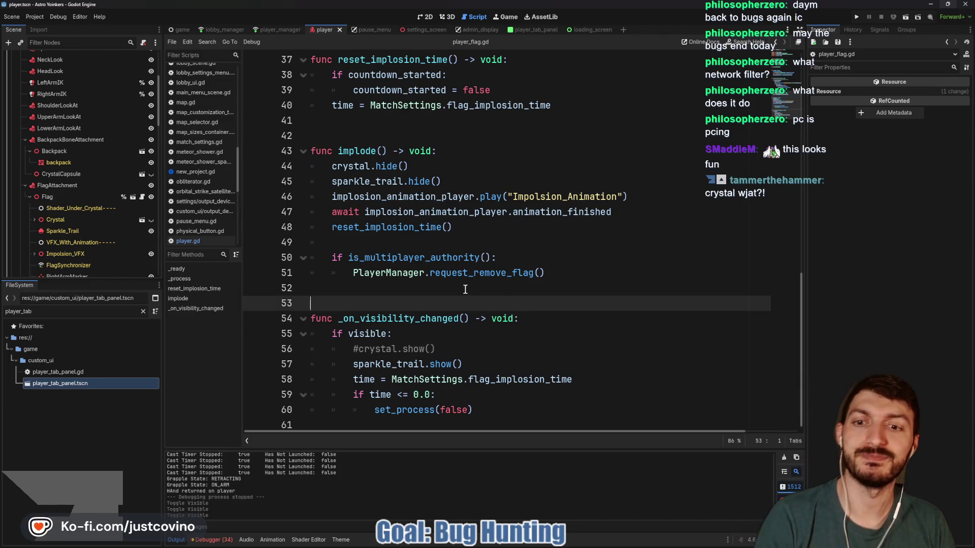
key("ctrl+s")
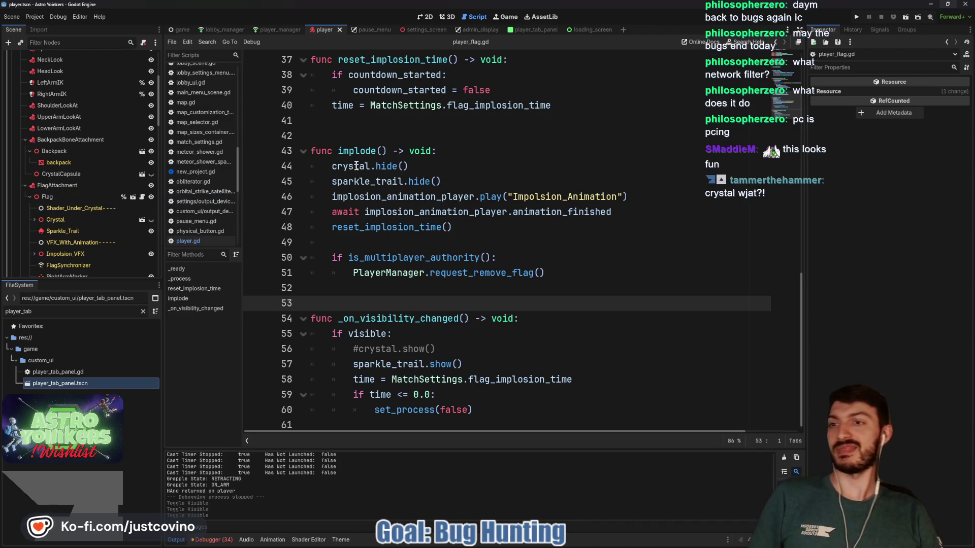
key("ctrl+F2")
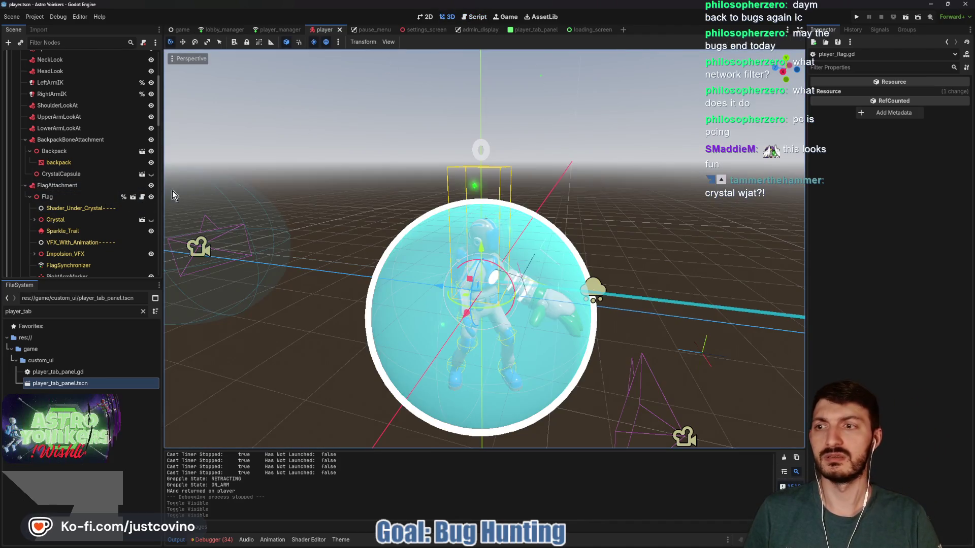
- Hide the Flag node, save the player scene, and launch a test run
left_click(151, 197)
key("ctrl+s")
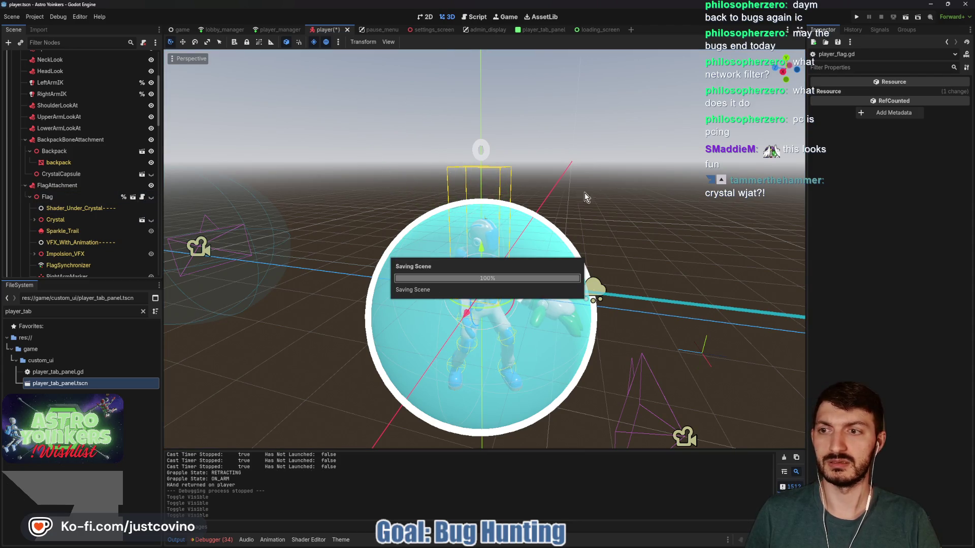
left_click(855, 18)
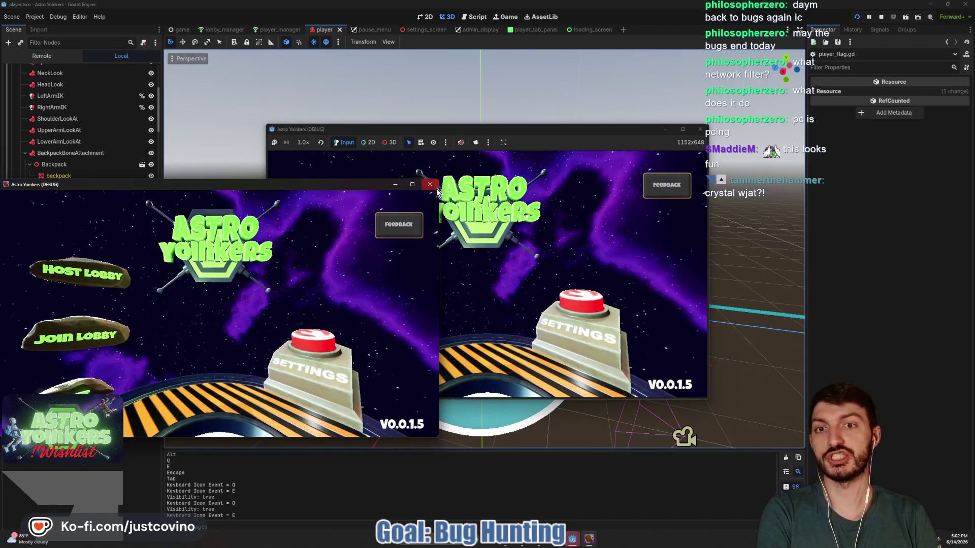
- Host a lobby, walk the character onto the blue pad and away, then stop the game
left_click(430, 185)
left_click(363, 223)
left_click(466, 248)
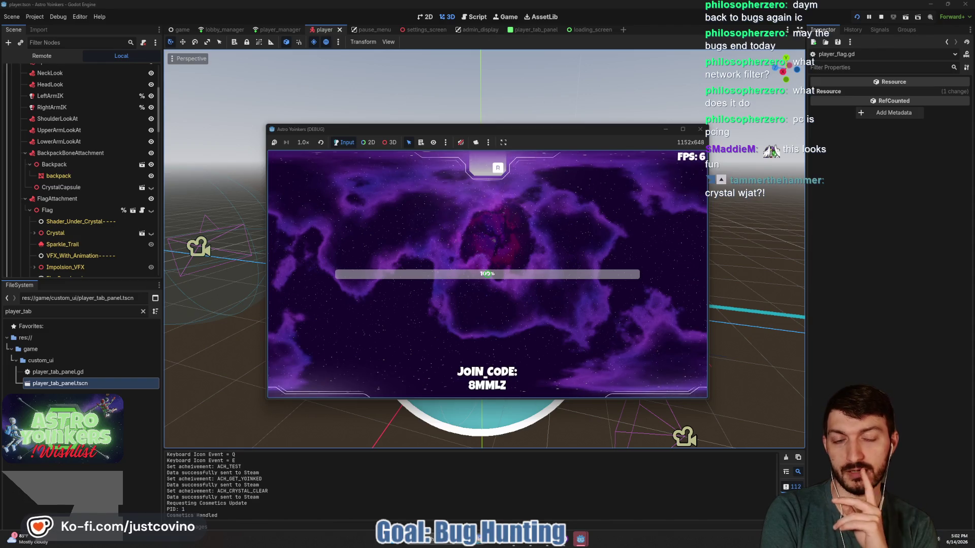
key("w")
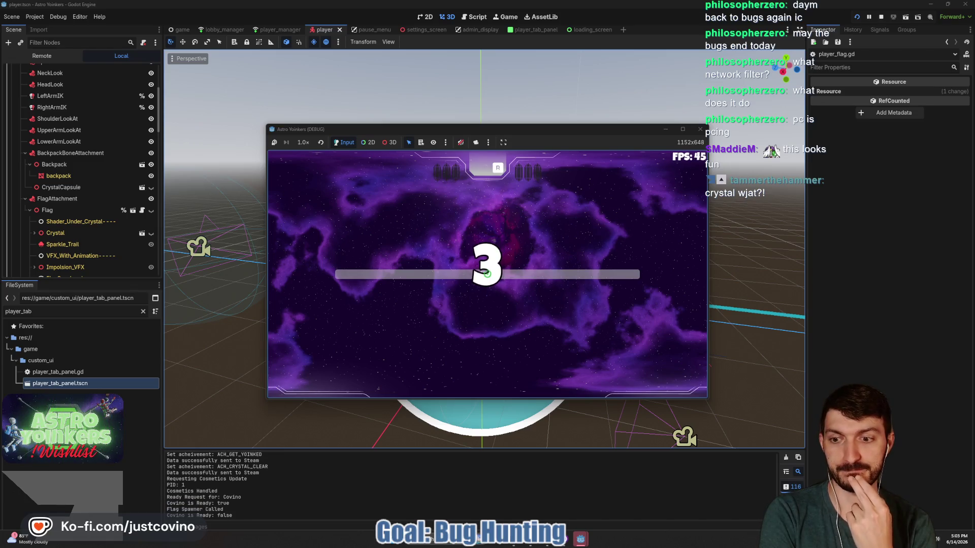
key("w")
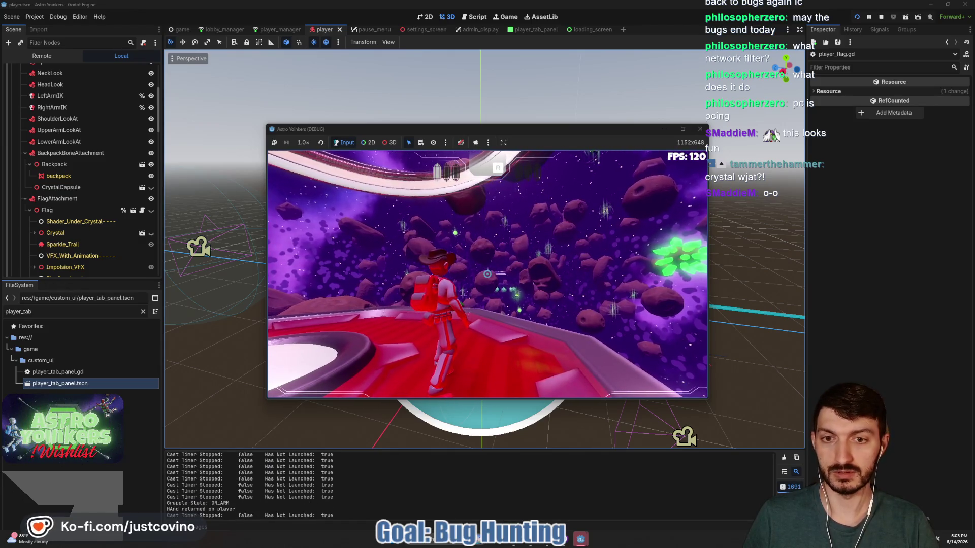
key("F8")
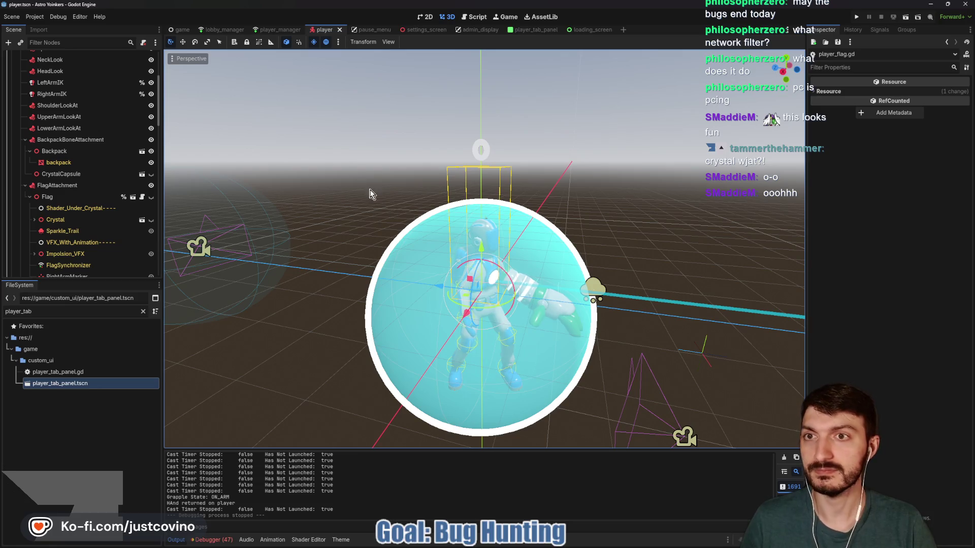
- Inspect the Shader_Under_Crystal node, then open the Flag's Flag_VFX.tscn scene for editing
scroll(109, 193, "up", 5)
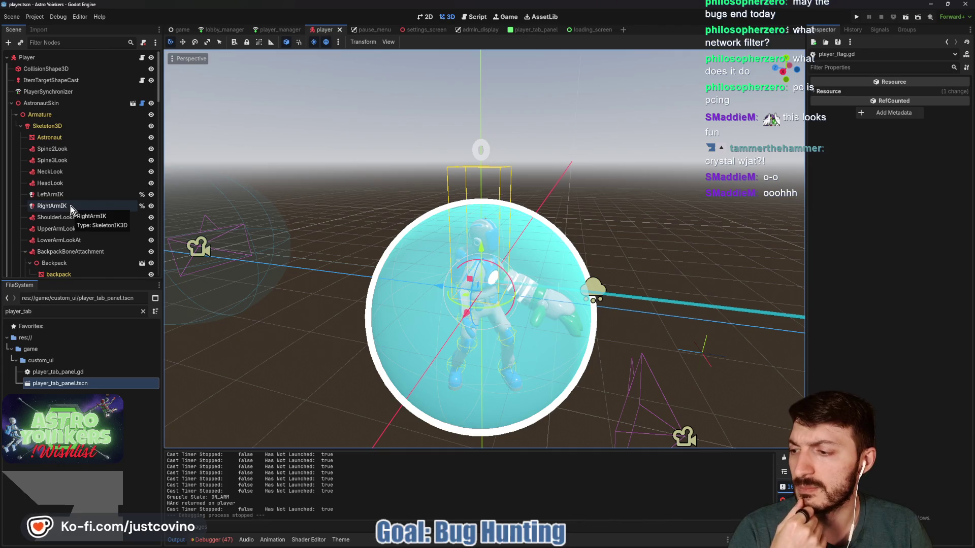
scroll(73, 218, "down", 4)
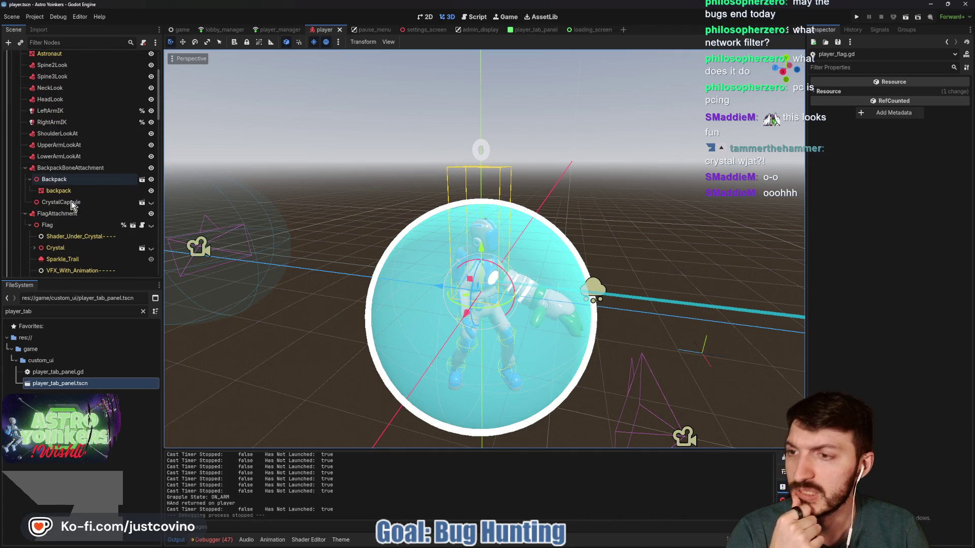
left_click(83, 237)
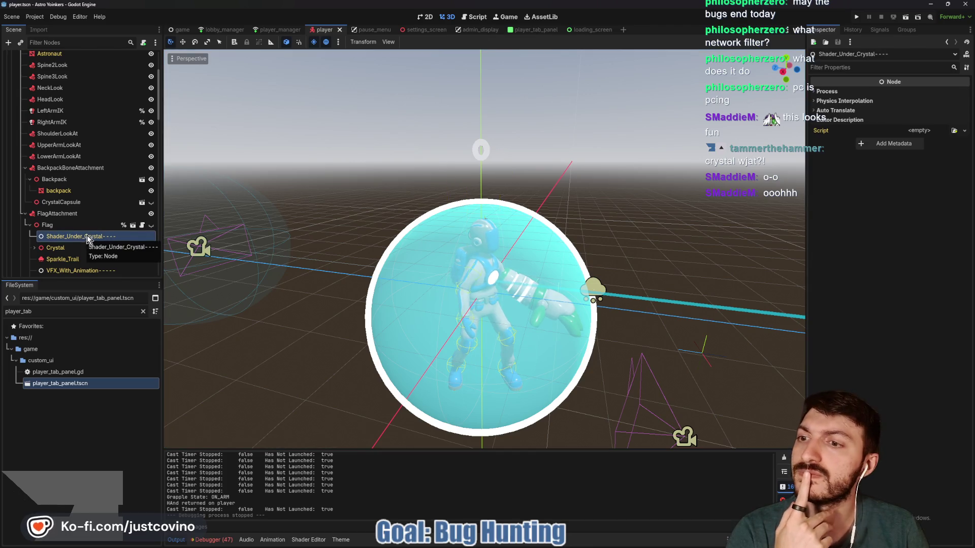
left_click(132, 226)
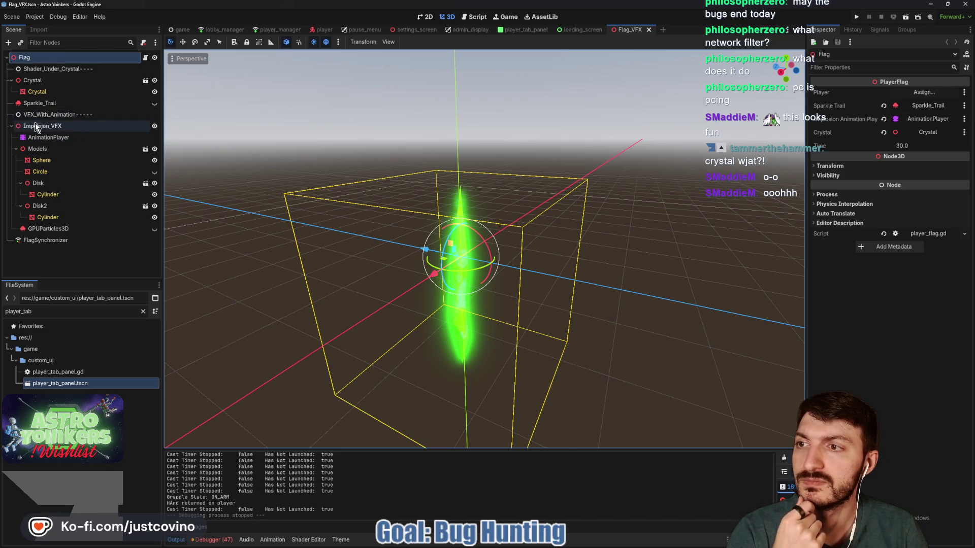
- Hide the Crystal node in Flag_VFX, with Impolsion_VFX collapsed, and save the scene
left_click(10, 126)
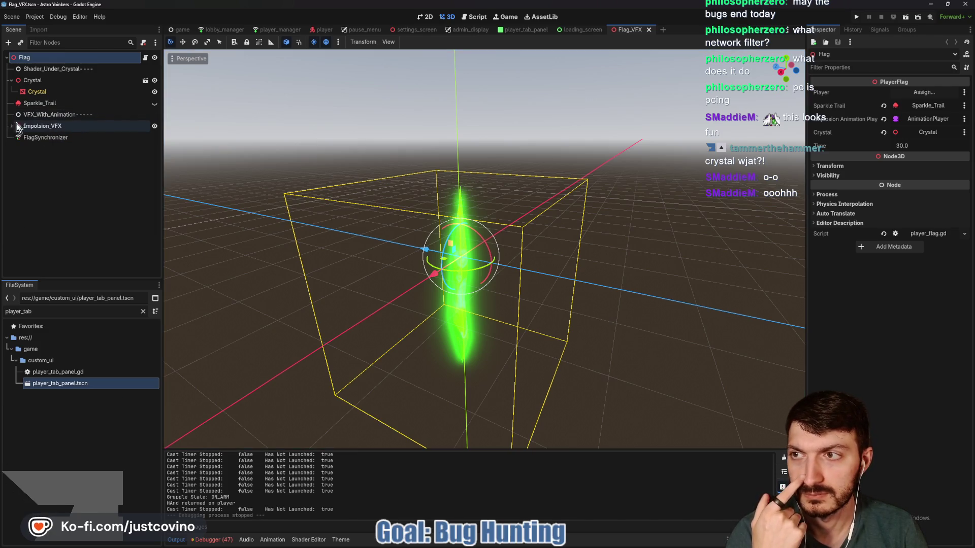
left_click(155, 80)
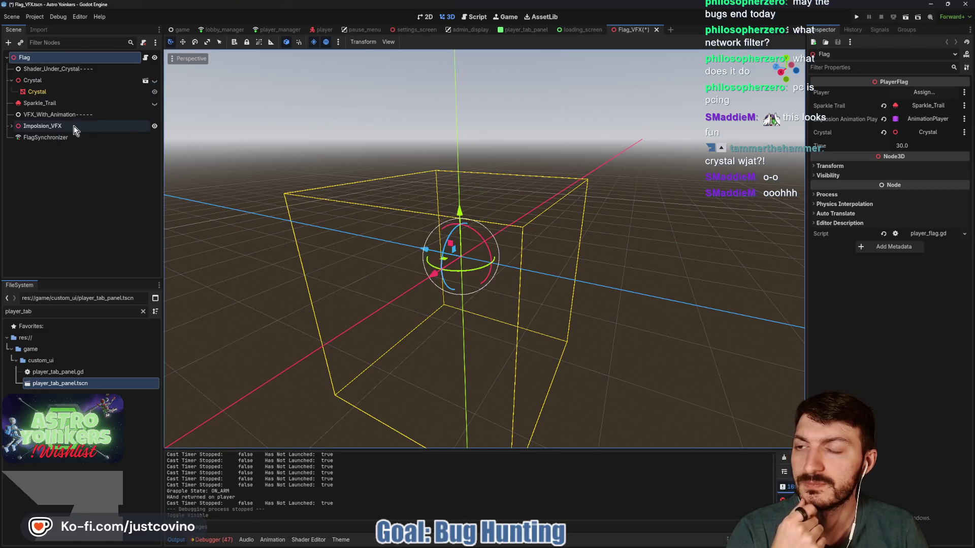
left_click(11, 127)
left_click(11, 127)
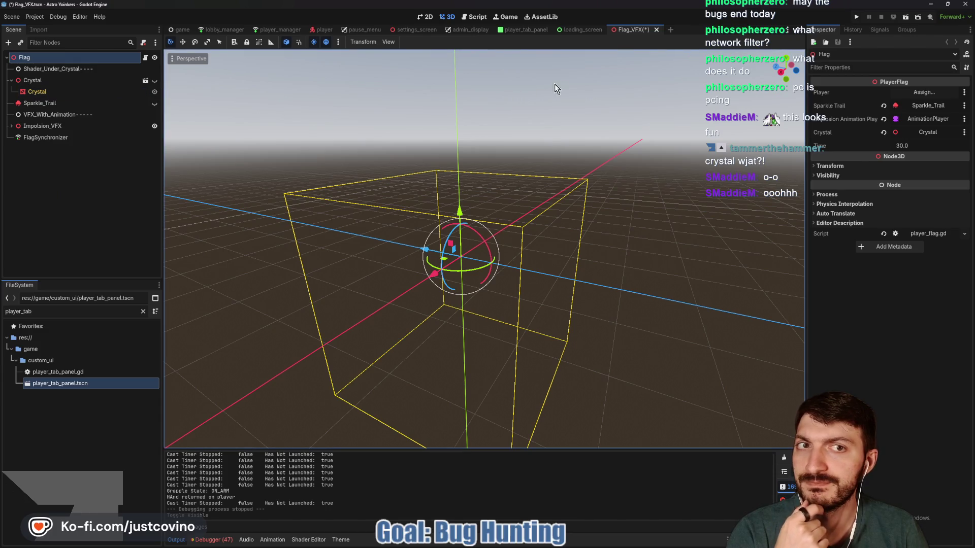
key("ctrl+s")
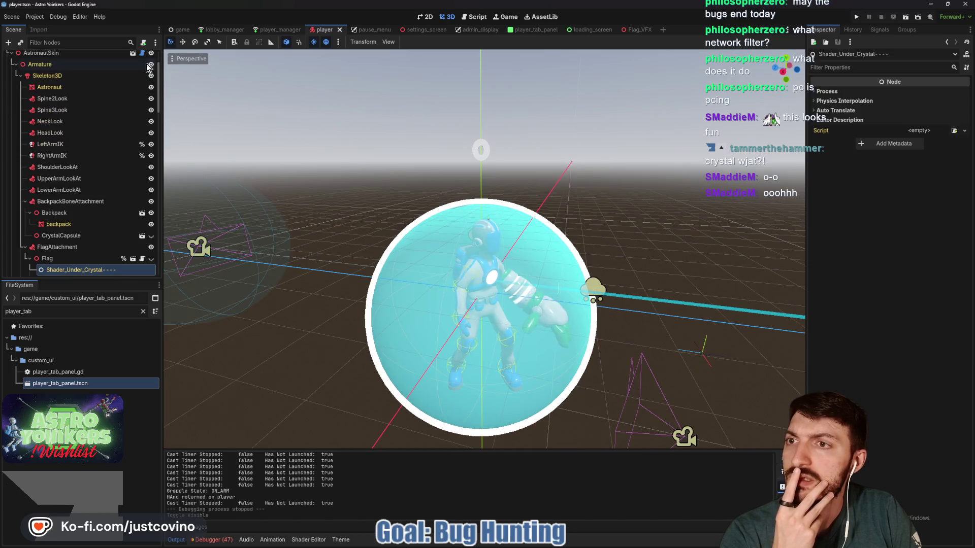
- Select the Flag node under FlagAttachment to show its PlayerFlag properties in the Inspector
scroll(111, 145, "up", 2)
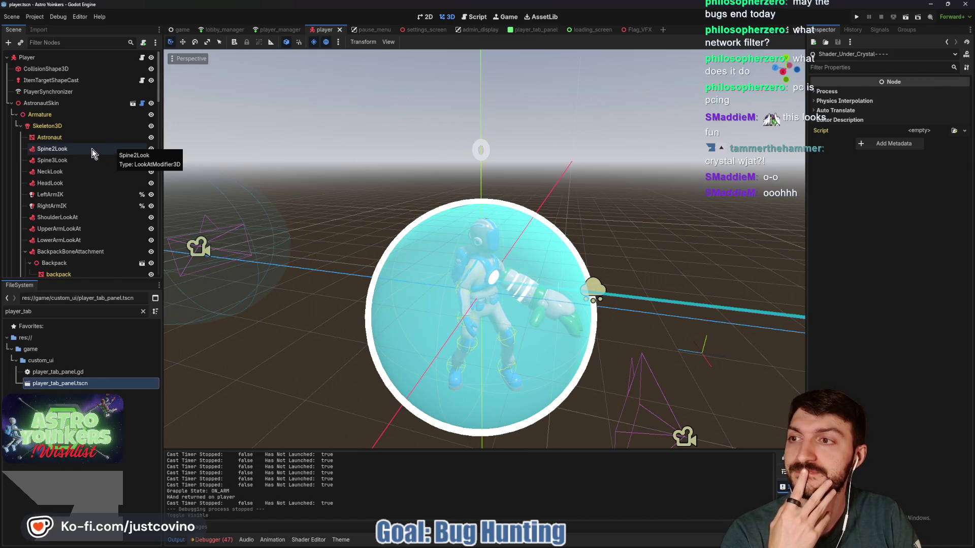
scroll(75, 140, "down", 5)
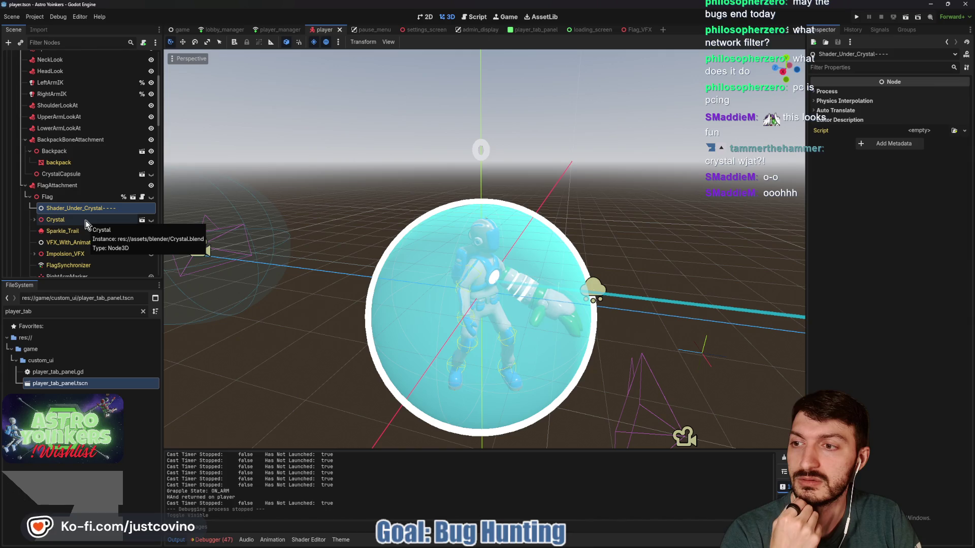
left_click(46, 202)
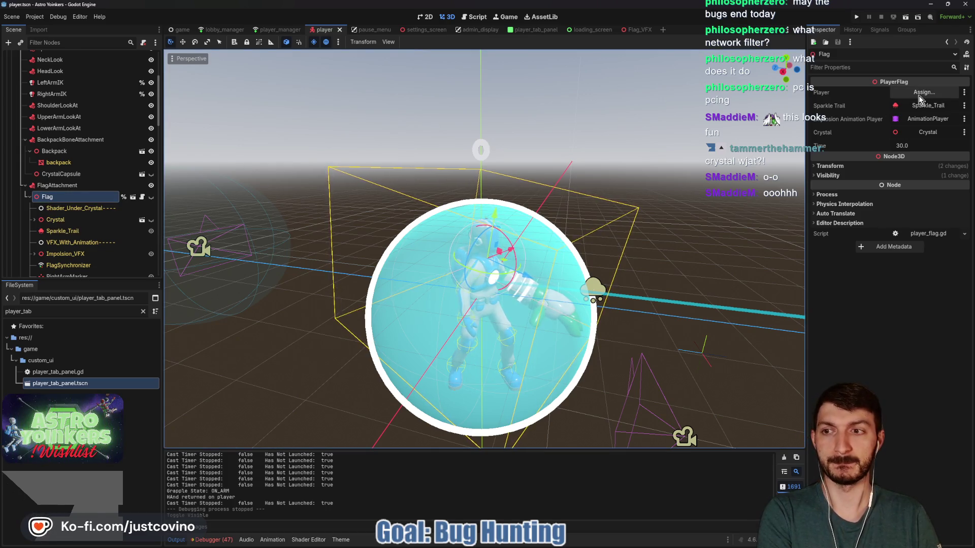
- Open the player_flag.gd script and select the word 'player' on line 3
left_click(142, 197)
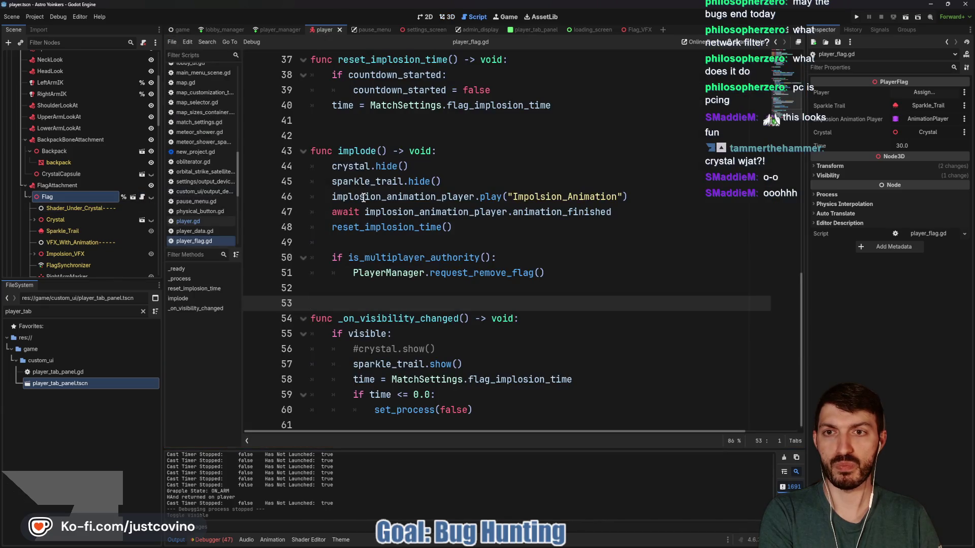
scroll(481, 204, "up", 6)
scroll(481, 204, "up", 5)
double_click(421, 86)
scroll(500, 246, "down", 1)
scroll(500, 246, "down", 10)
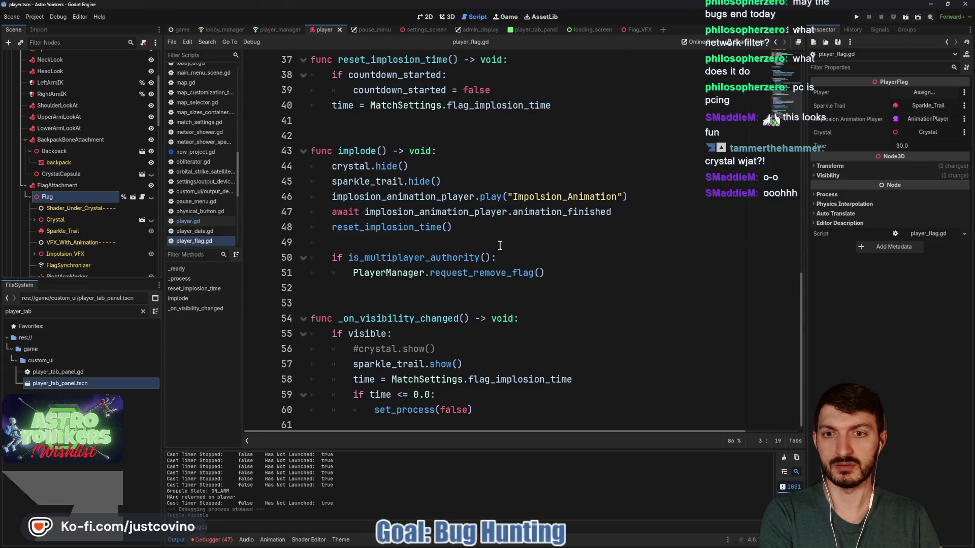
scroll(500, 246, "up", 12)
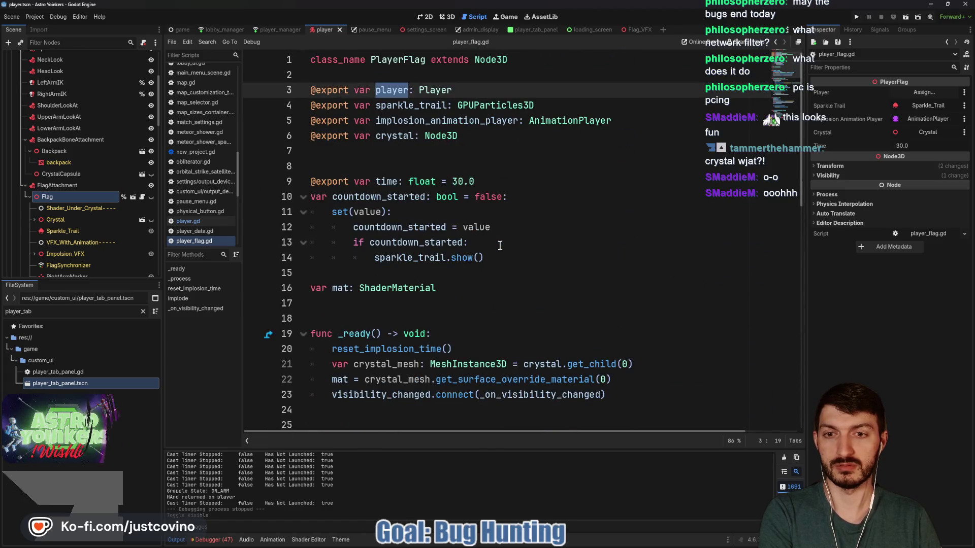
- Search player_flag.gd for every 'player' occurrence, stepping through matches down to line 50
key("ctrl+f")
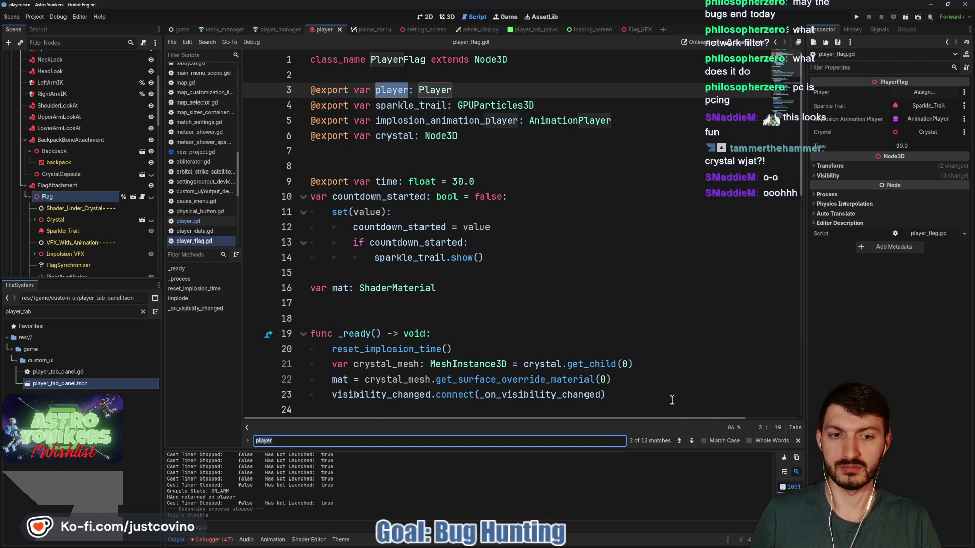
left_click(689, 444)
left_click(690, 443)
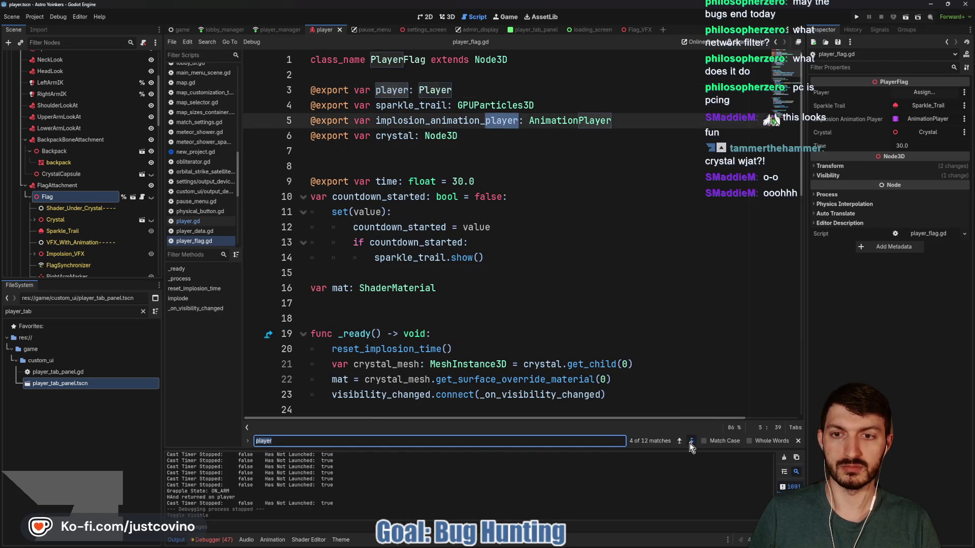
left_click(689, 444)
left_click(690, 443)
left_click(689, 444)
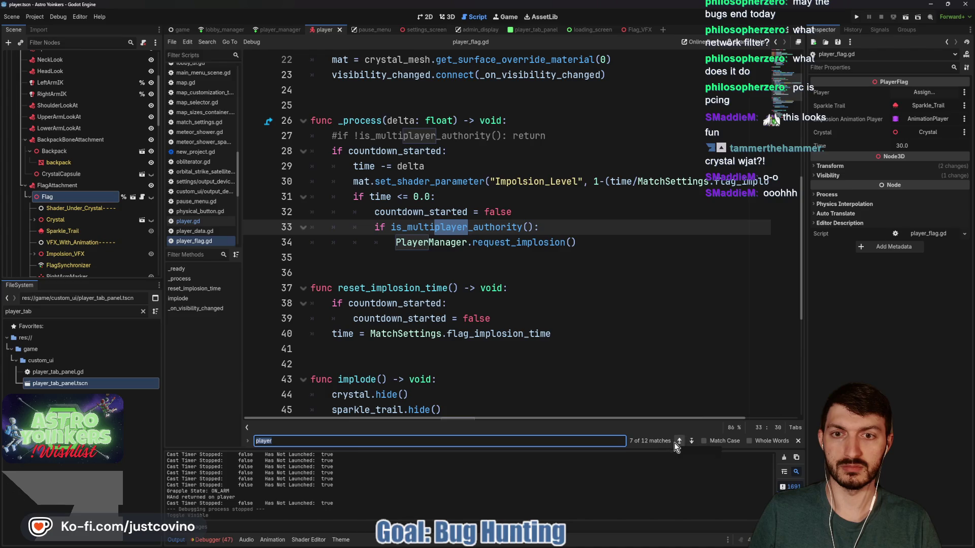
left_click(692, 444)
left_click(691, 444)
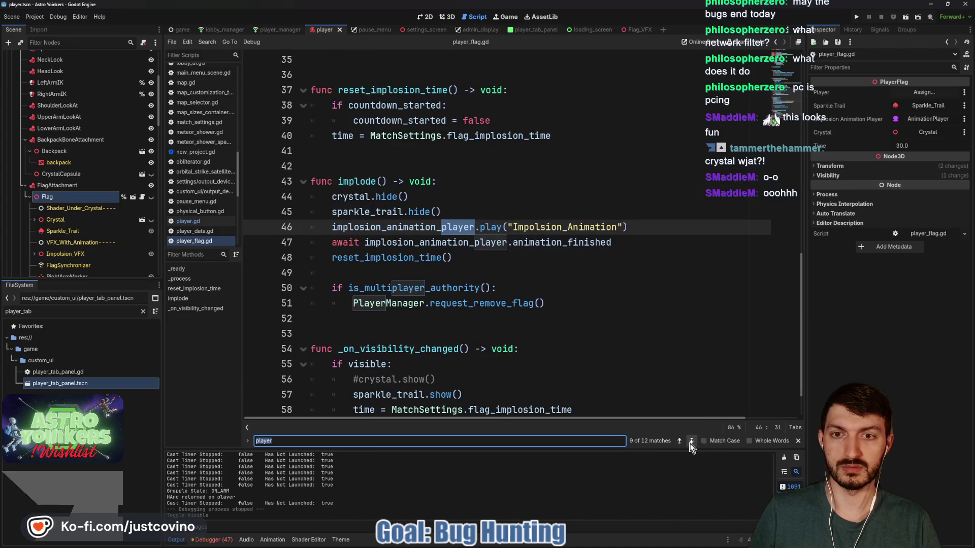
left_click(690, 443)
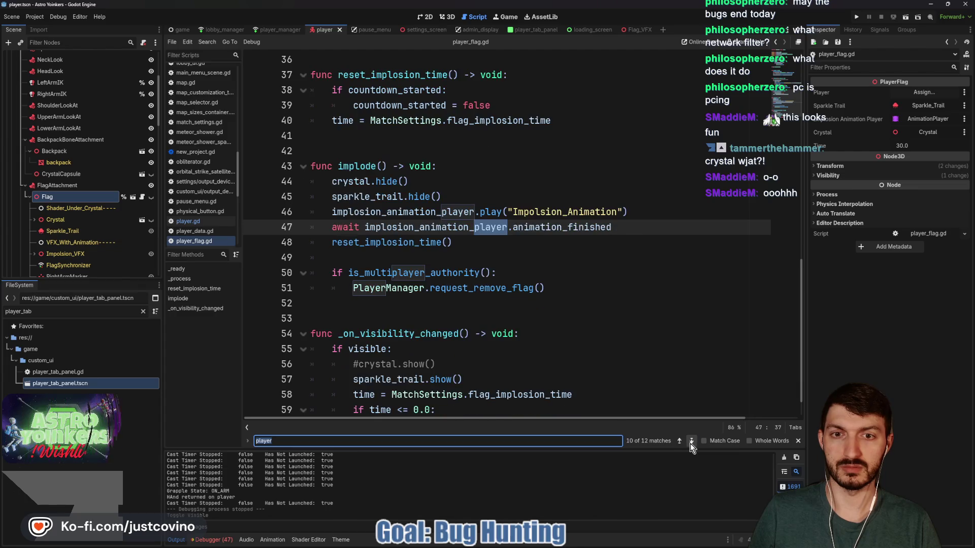
left_click(690, 443)
key("Escape")
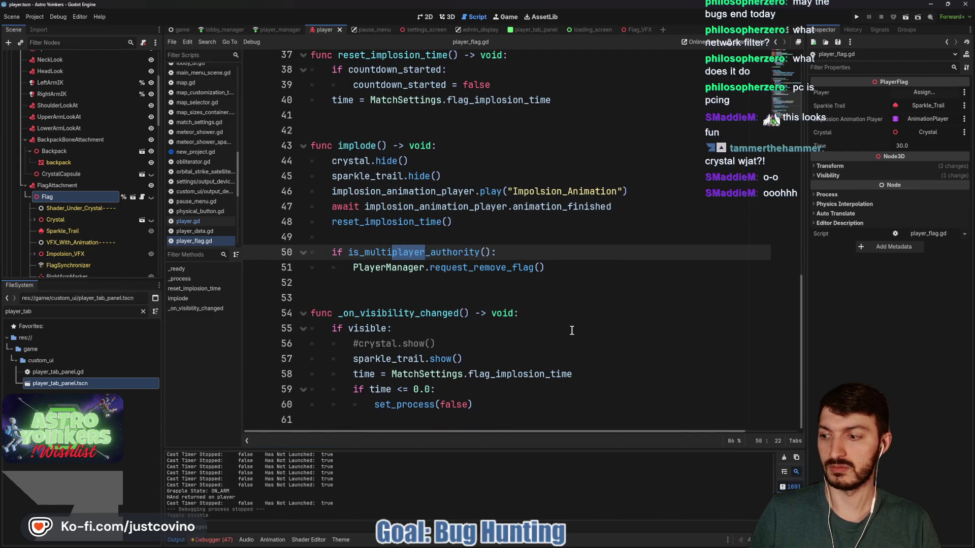
left_click(538, 299)
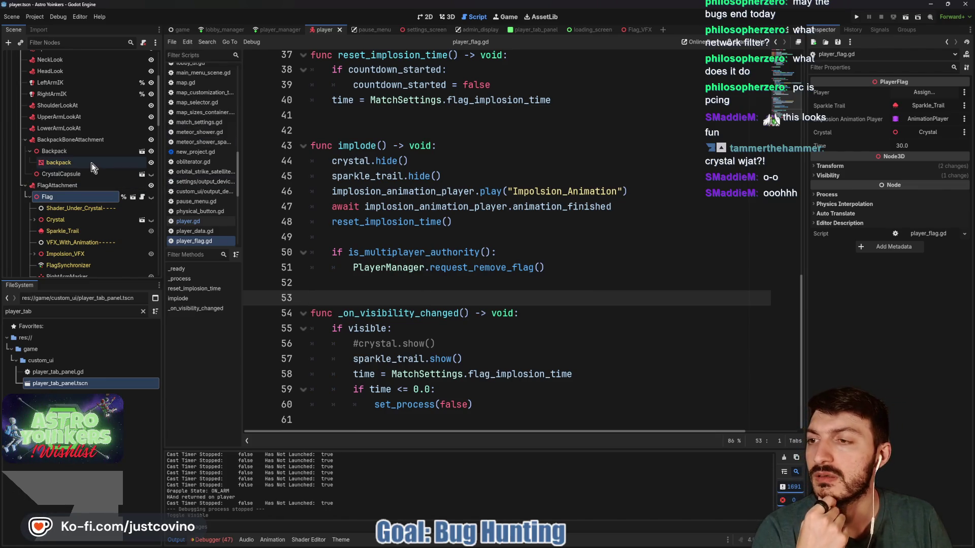
- Return to the panel scene's 2D view, then bring GitHub Desktop's pending changes forward
left_click(446, 17)
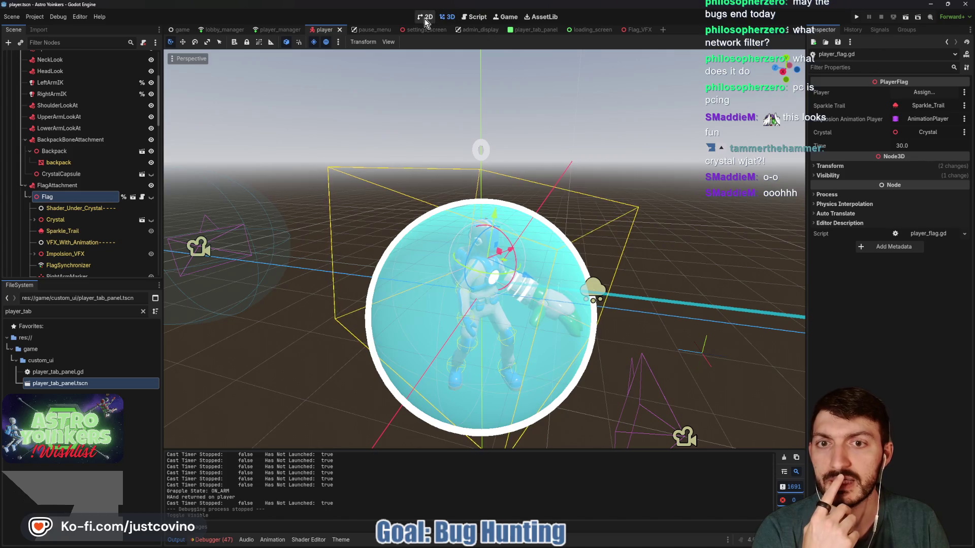
left_click(426, 18)
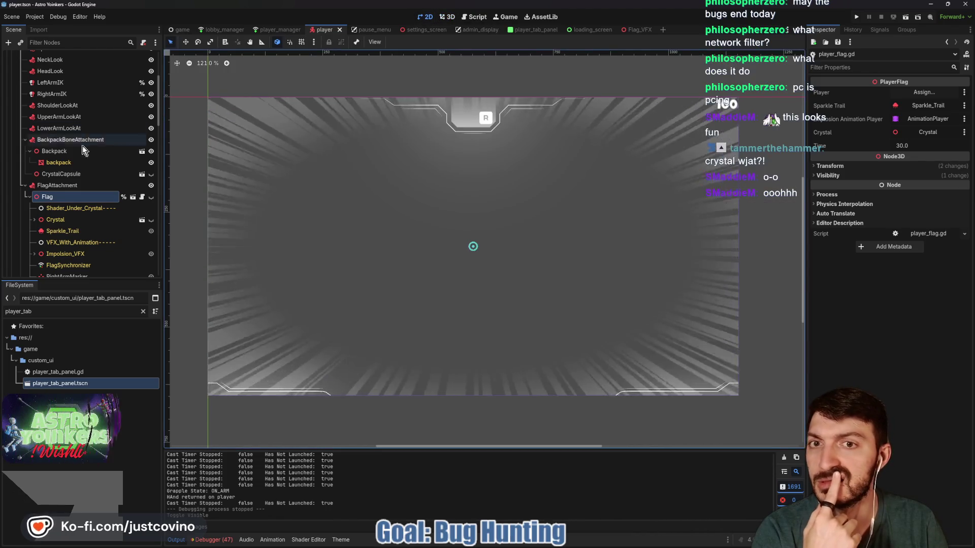
scroll(62, 123, "up", 5)
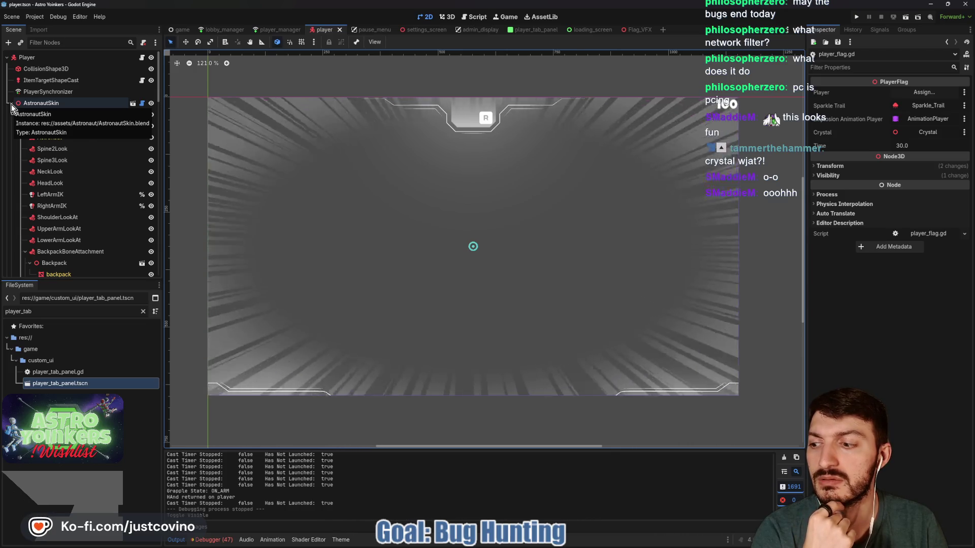
key("alt+Tab")
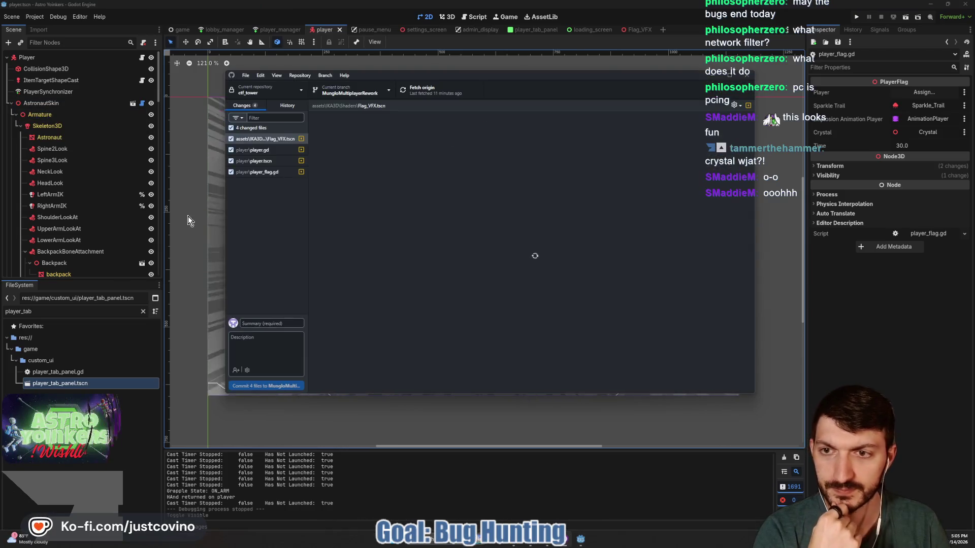
- Review player.gd's diff and commit all four files as 'Disabled flag IK + crystal showing on player'
left_click(279, 150)
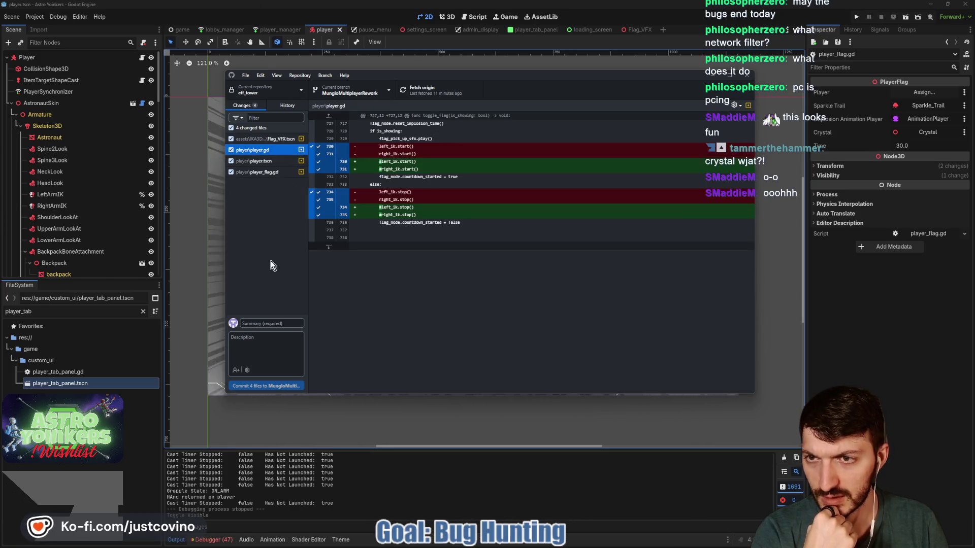
left_click(276, 323)
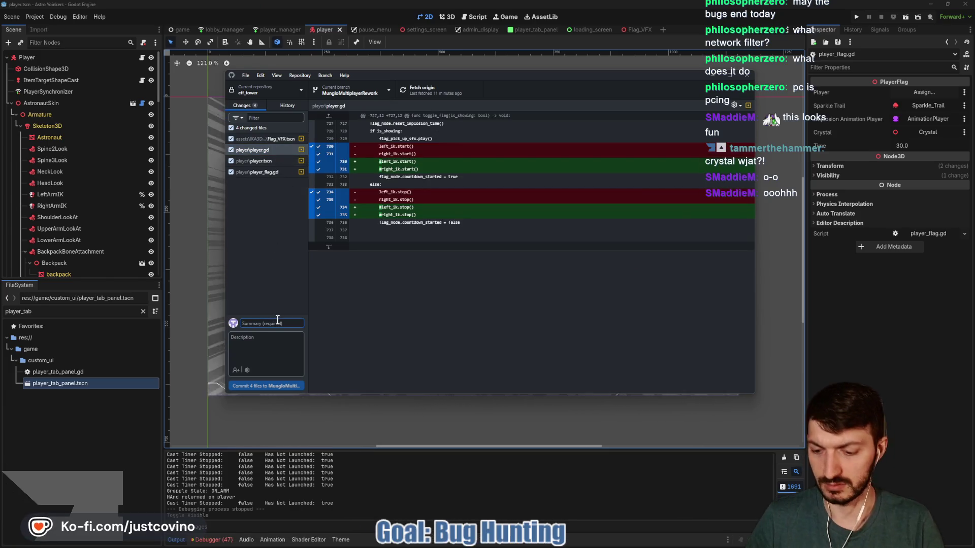
type("removed fla")
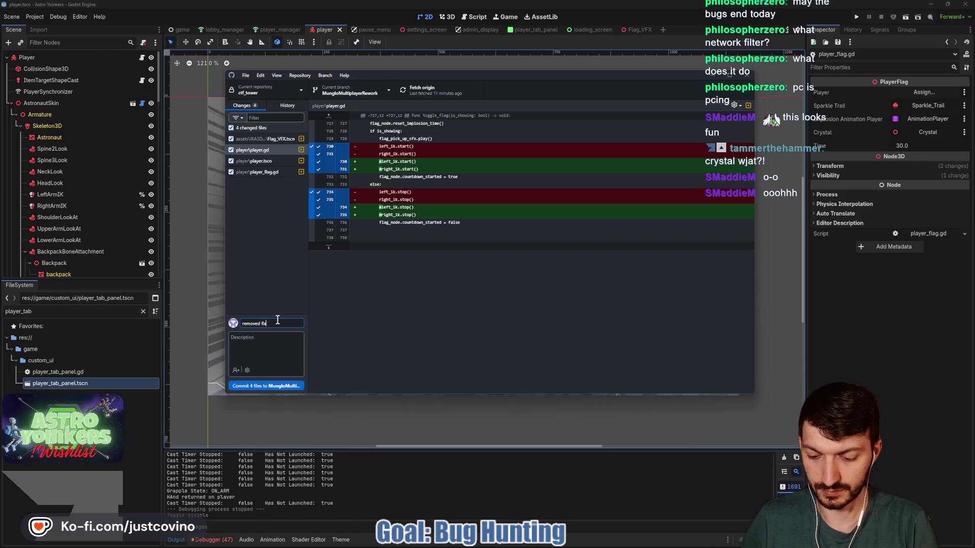
type("g IK")
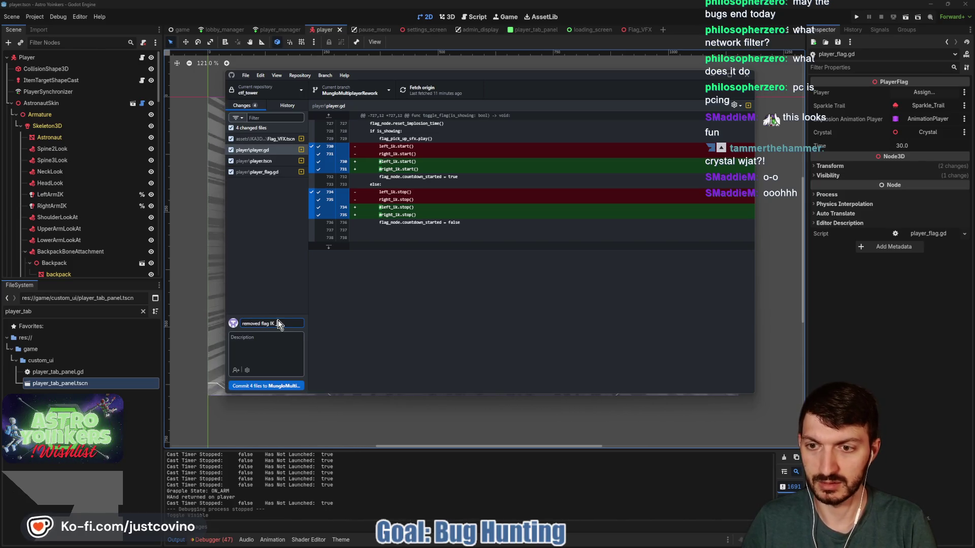
key("ctrl+a")
key("BackSpace")
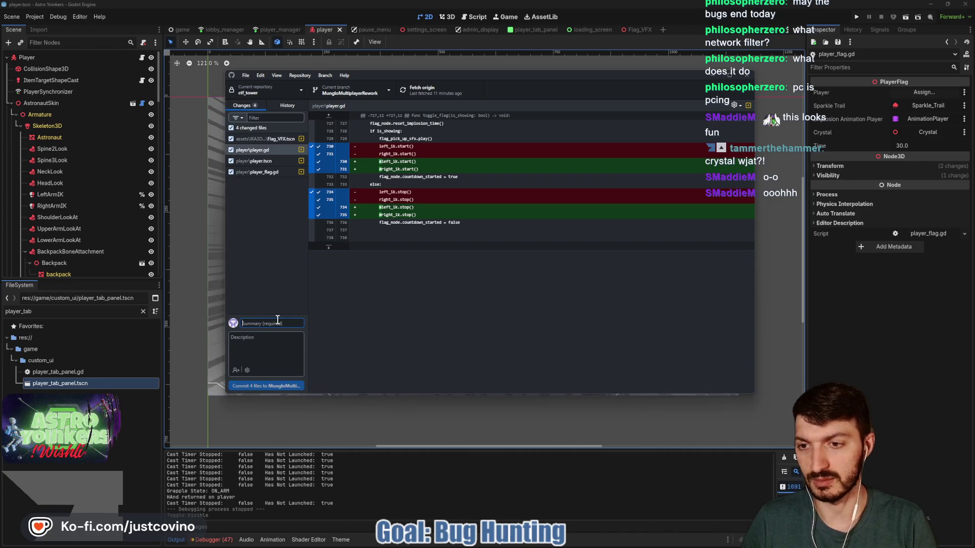
type("Disabled flag")
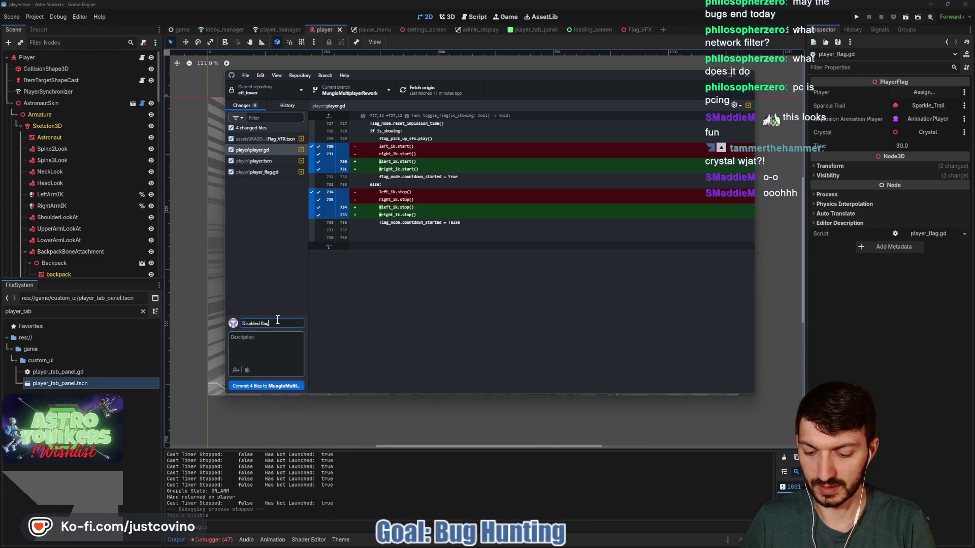
type(" IK crysta")
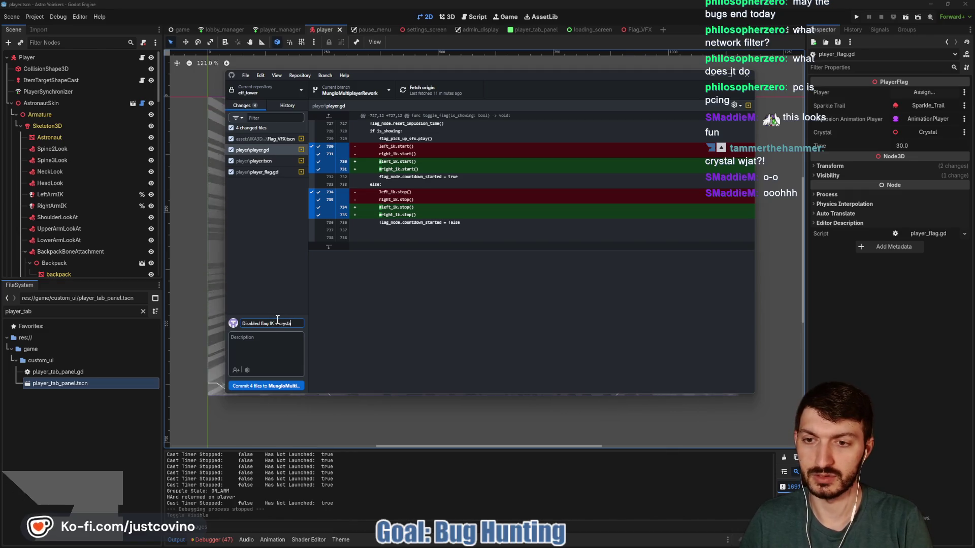
type("l showing on")
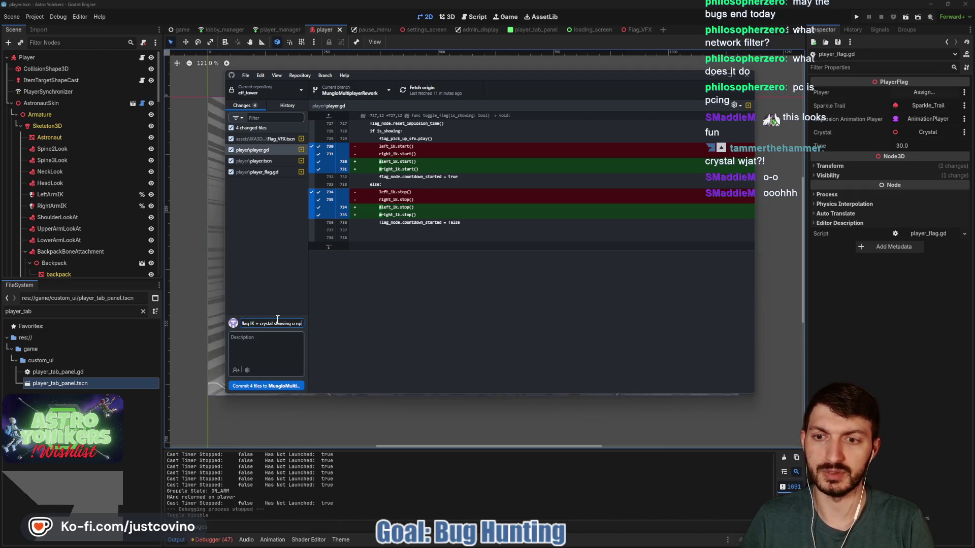
type("yer")
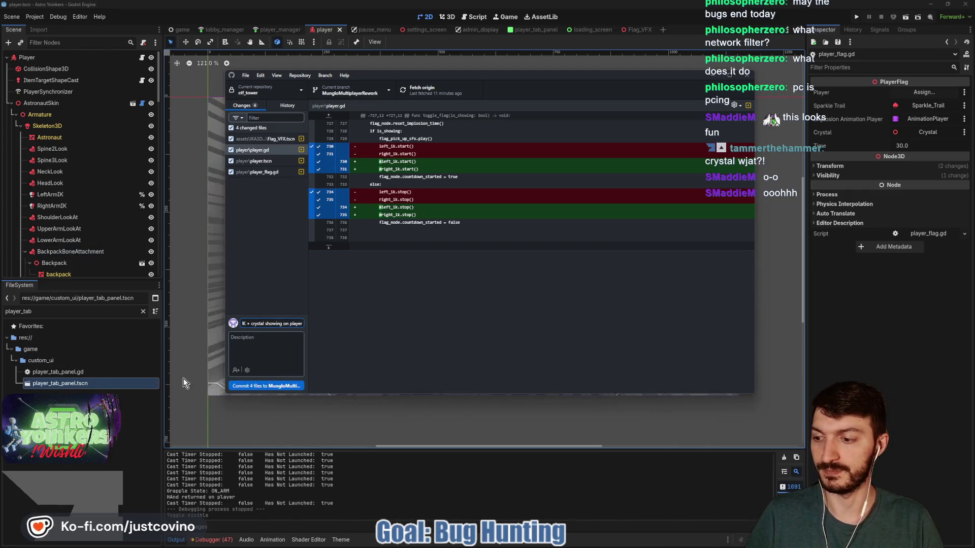
left_click(263, 386)
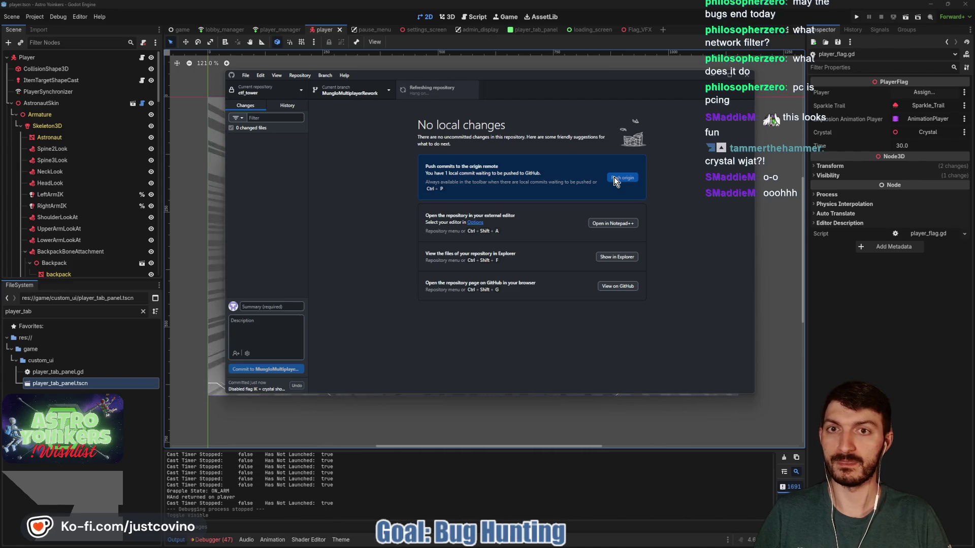
left_click(855, 305)
- Save the player scene, clearing the player_tab FileSystem filter and enlarging the scene tree
key("ctrl+s")
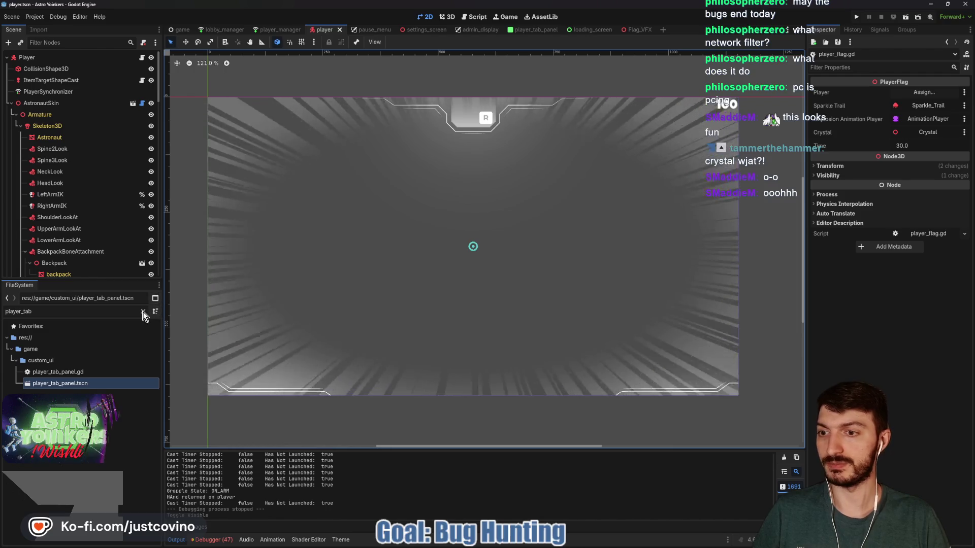
left_click(142, 312)
left_click_drag(87, 281, 96, 383)
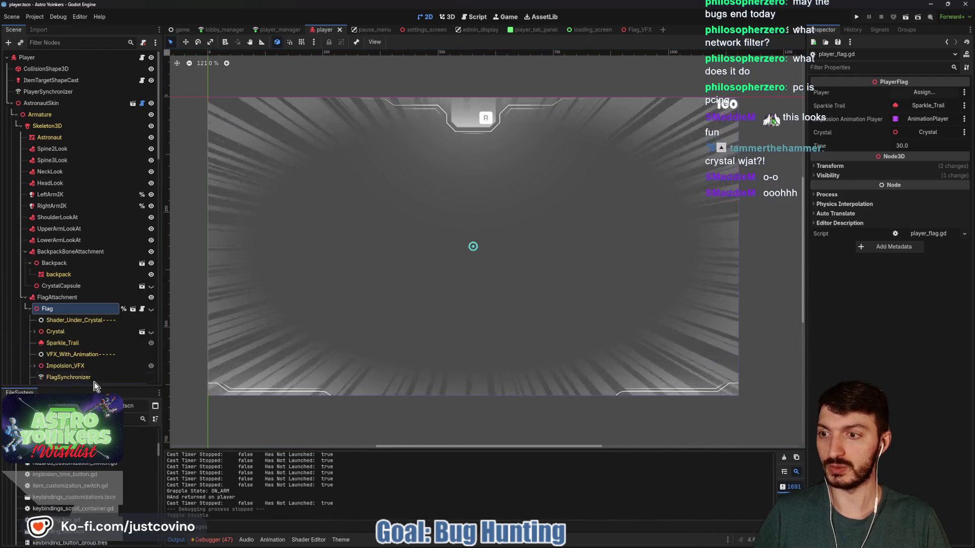
key("ctrl+s")
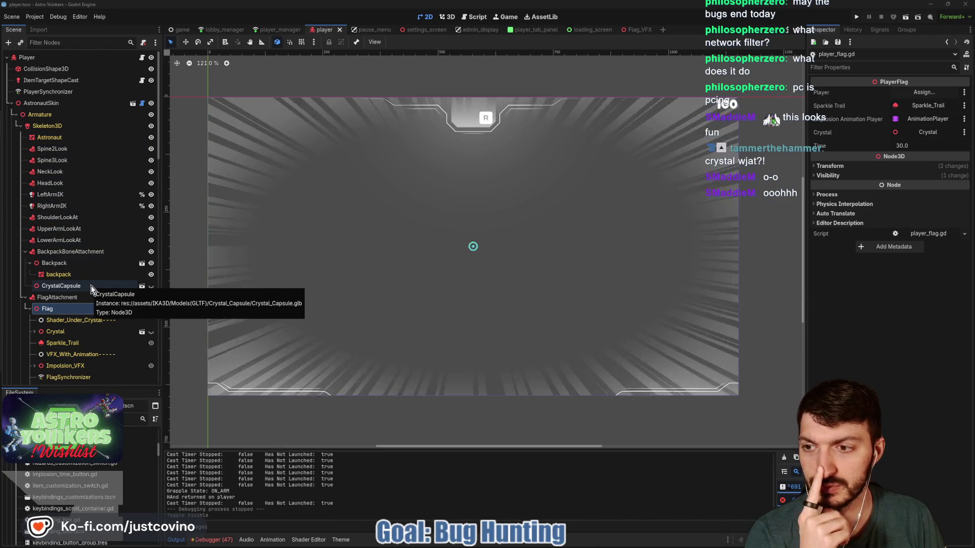
- Cancel opening the CrystalCapsule scene and switch to the Flag_VFX scene instead
left_click(142, 286)
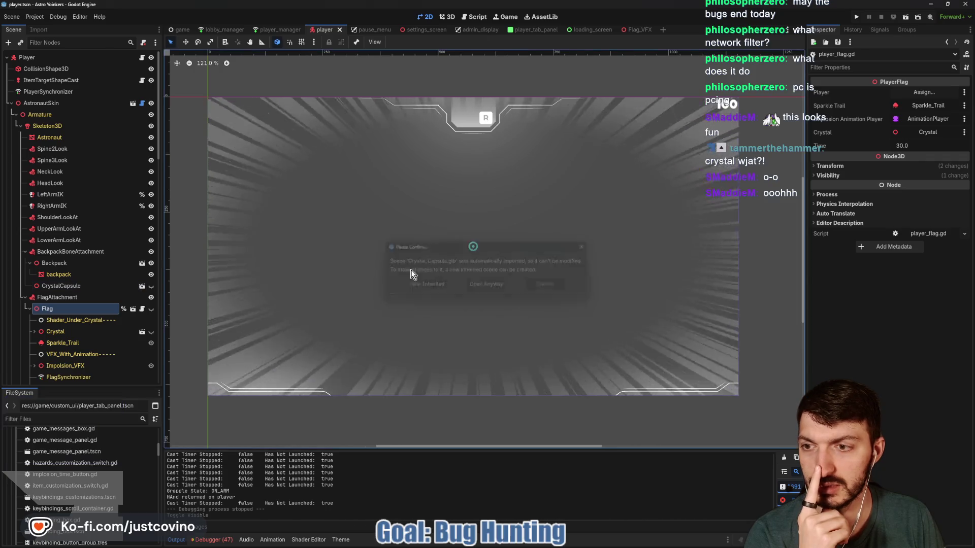
key("Escape")
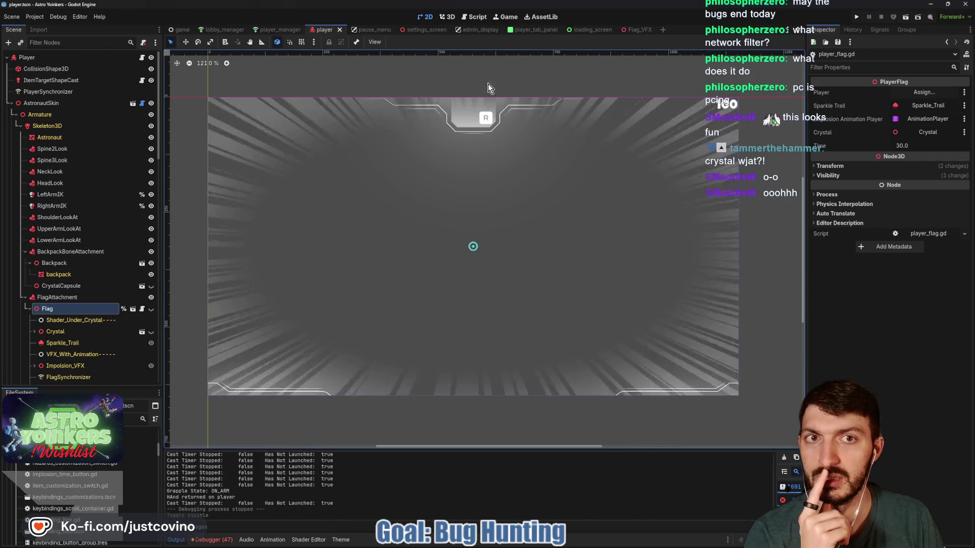
left_click(637, 29)
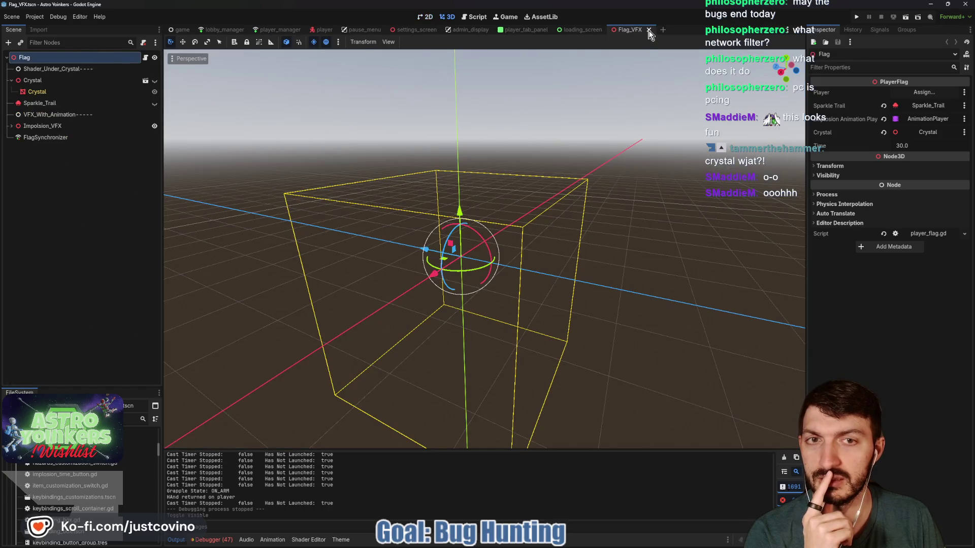
- Close Flag_VFX, compare admin_display against settings_screen, and select admin_display's AdminTabs node
left_click(649, 30)
left_click(533, 30)
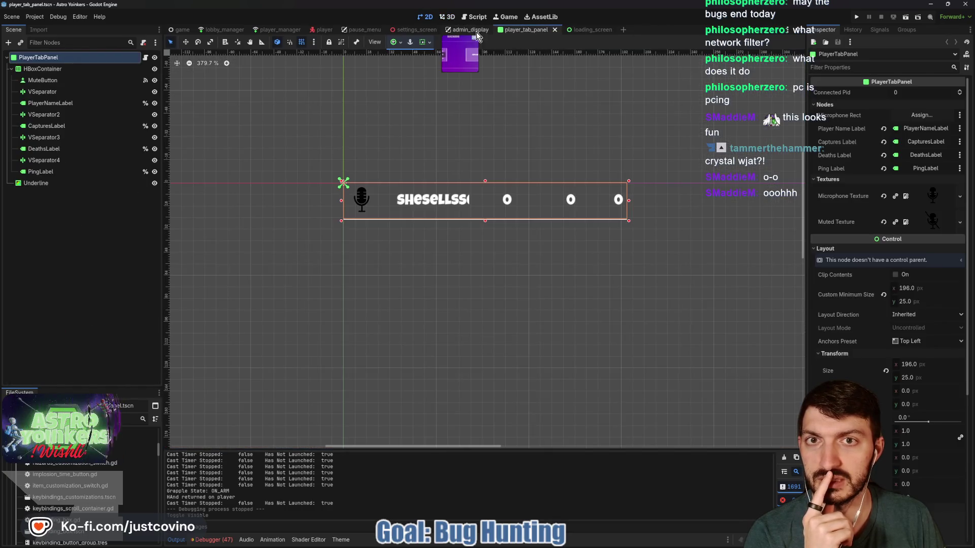
left_click(469, 31)
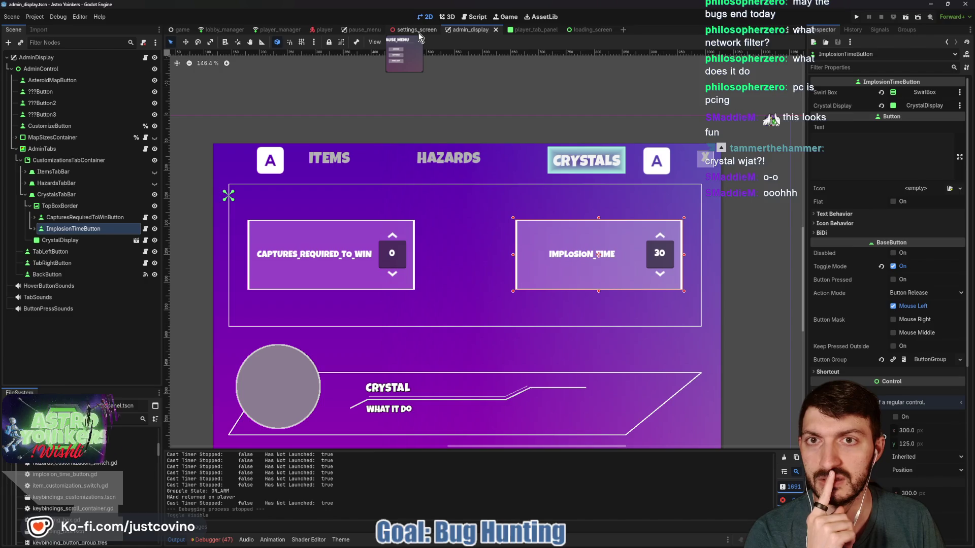
left_click(418, 31)
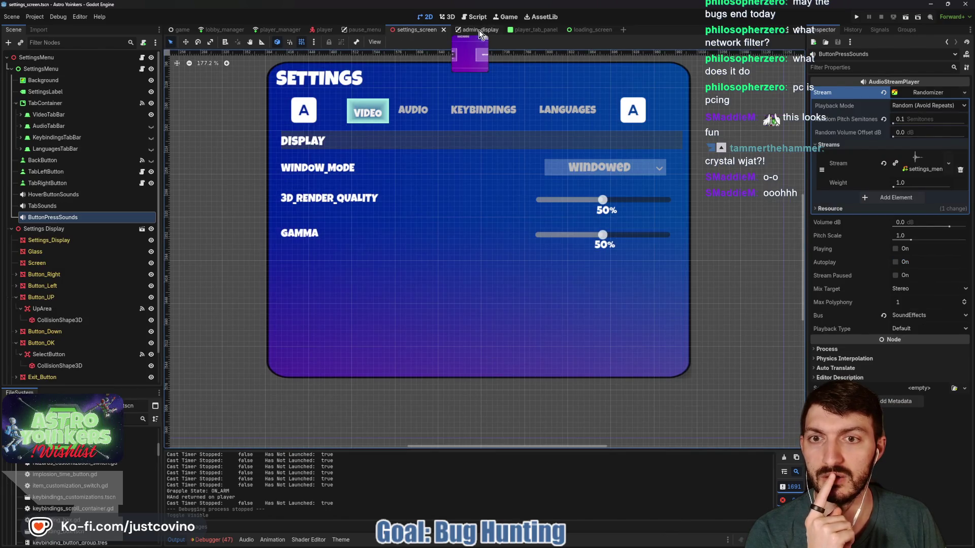
left_click(480, 30)
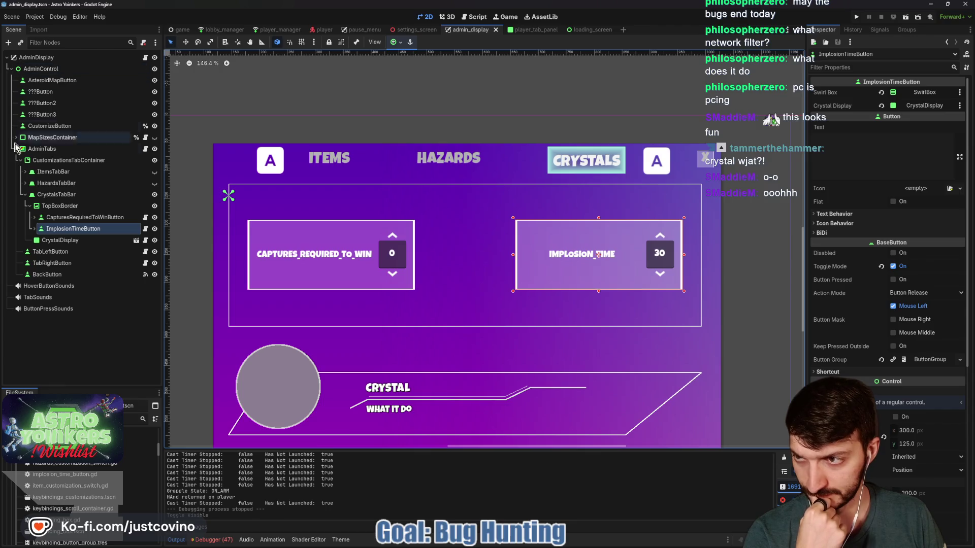
left_click(104, 149)
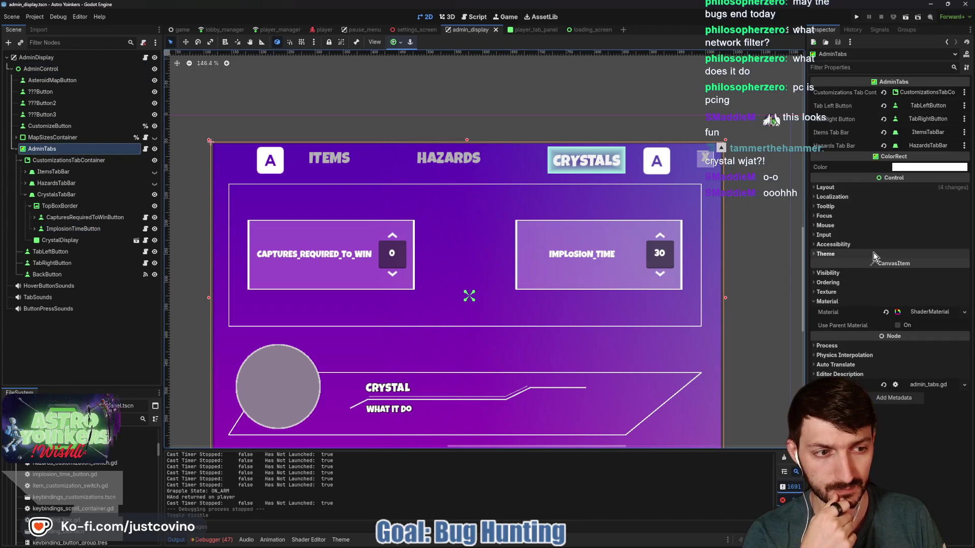
- Inspect the AdminTabs shader material and its blur.gdshader parameters, comparing with settings_screen
left_click(927, 313)
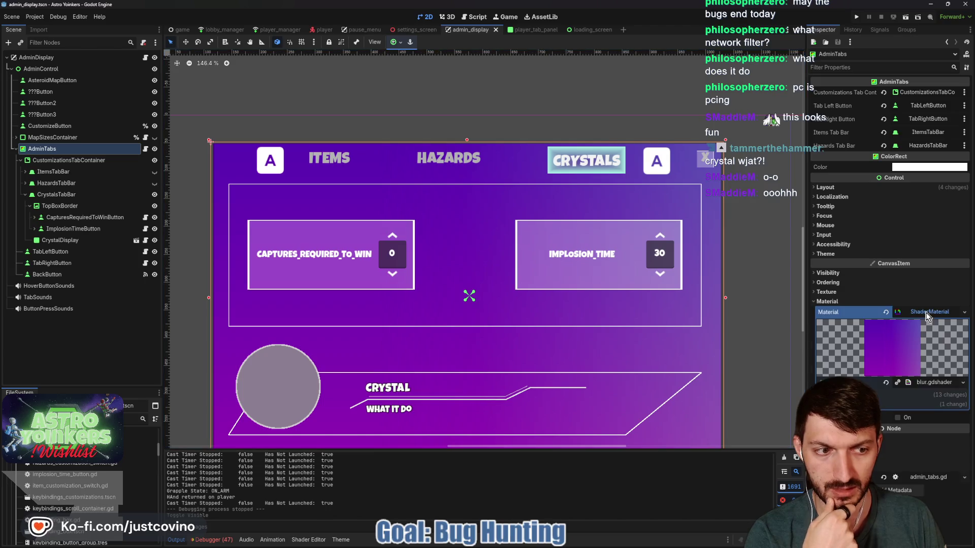
left_click(889, 397)
left_click(889, 397)
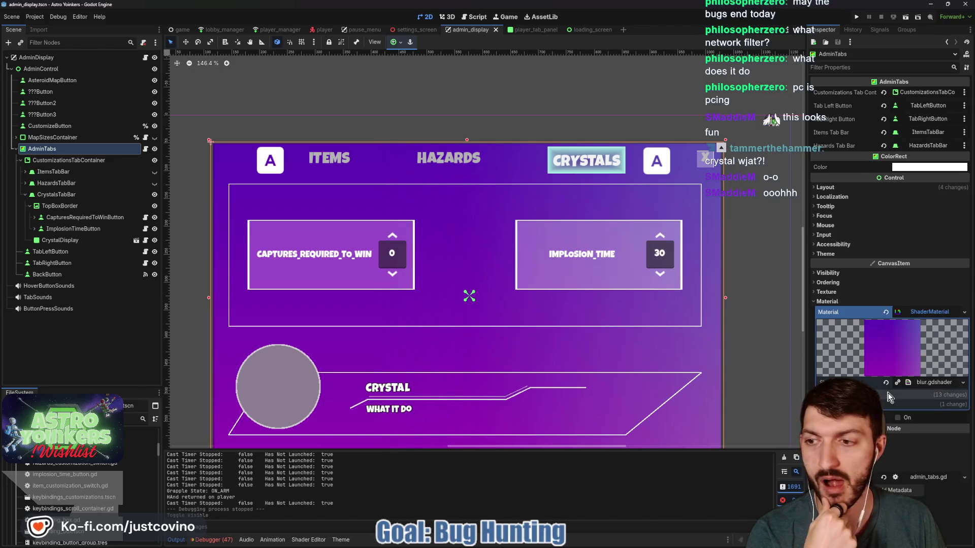
left_click(414, 30)
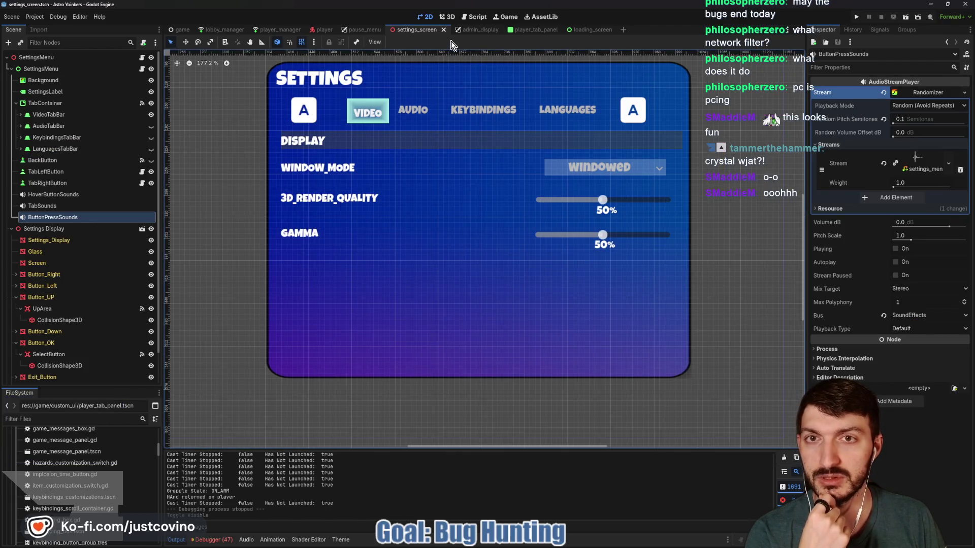
left_click(475, 29)
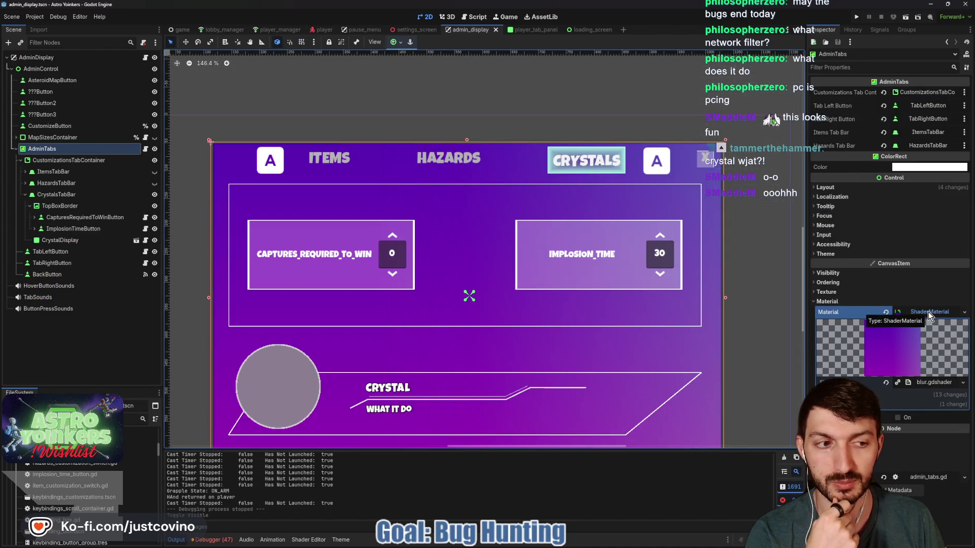
right_click(917, 383)
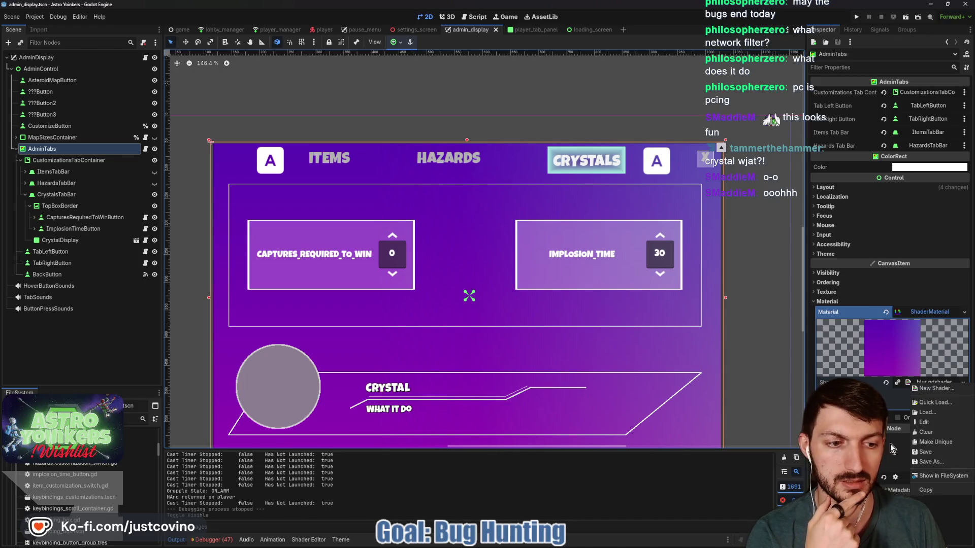
key("Escape")
scroll(925, 400, "down", 5)
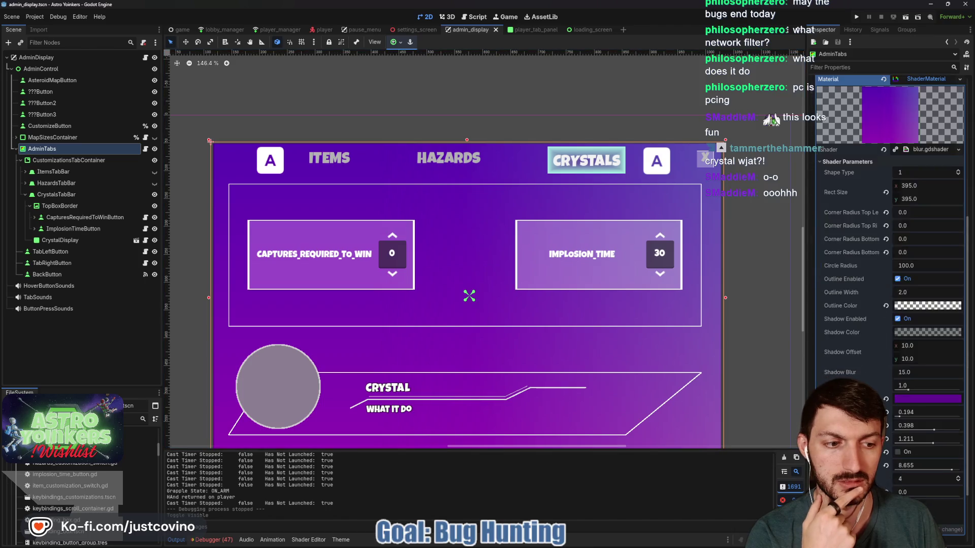
- Copy the admin panel's purple Shape Color hex 621294 and select settings_screen's Background node
left_click(925, 400)
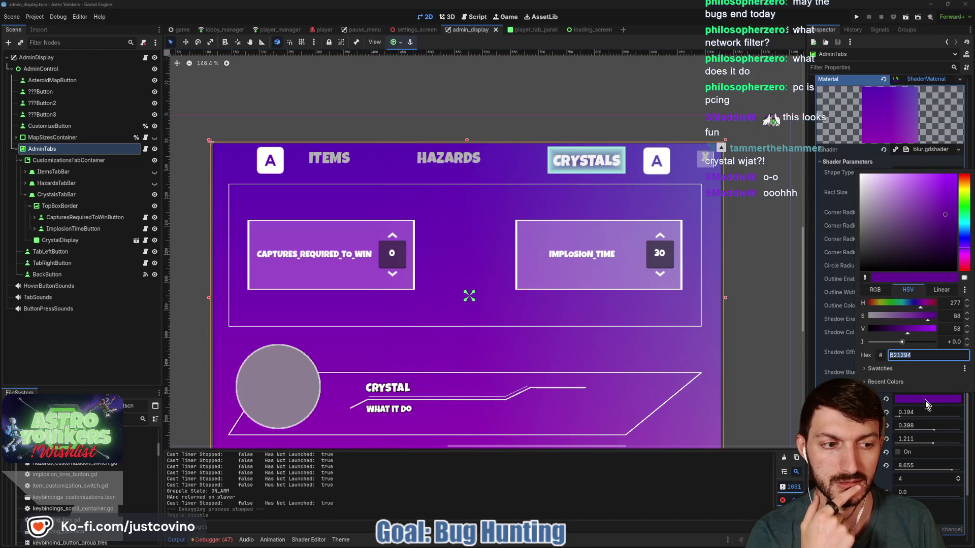
left_click(921, 355)
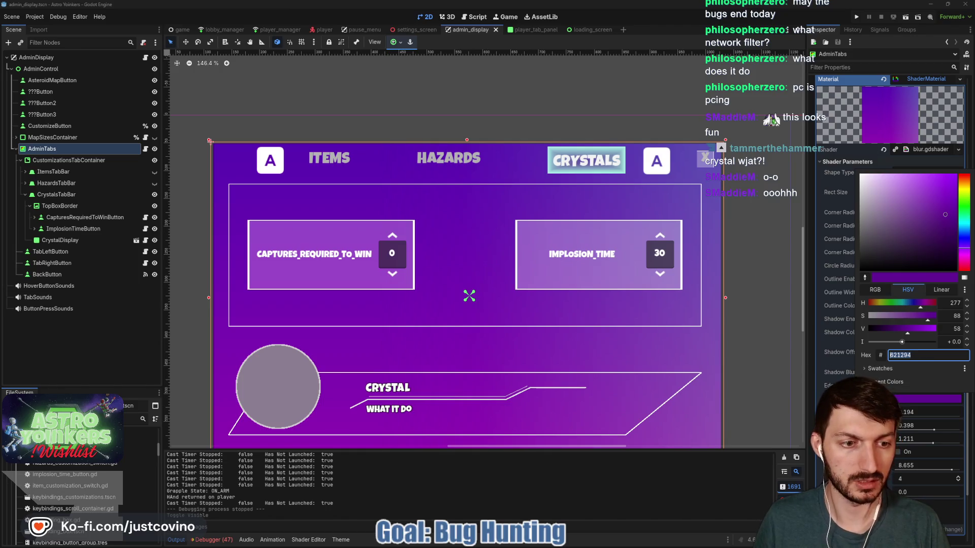
key("Escape")
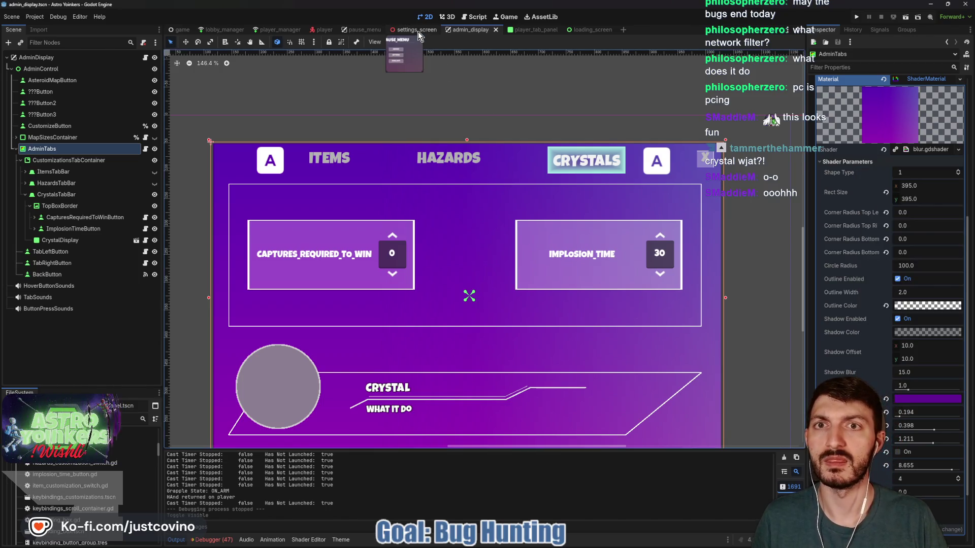
left_click(418, 32)
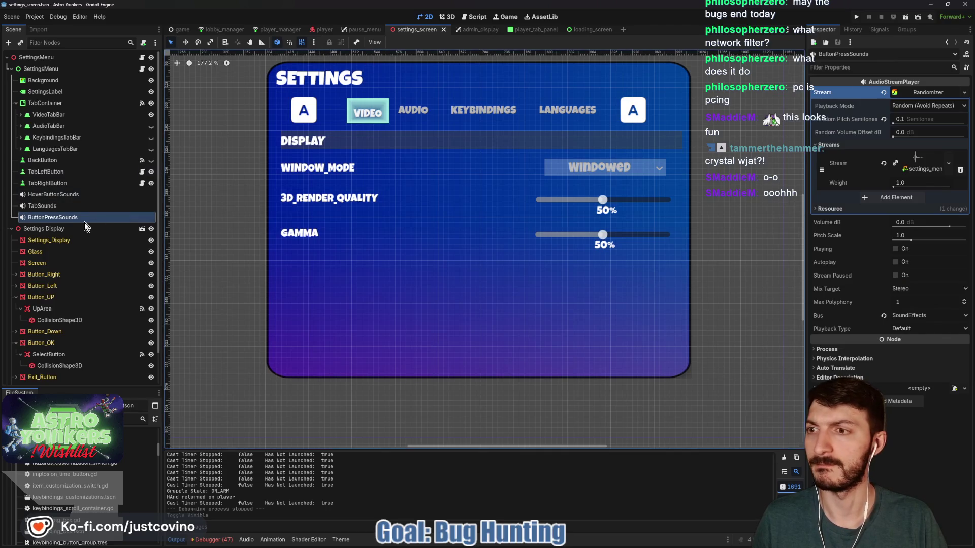
left_click(64, 82)
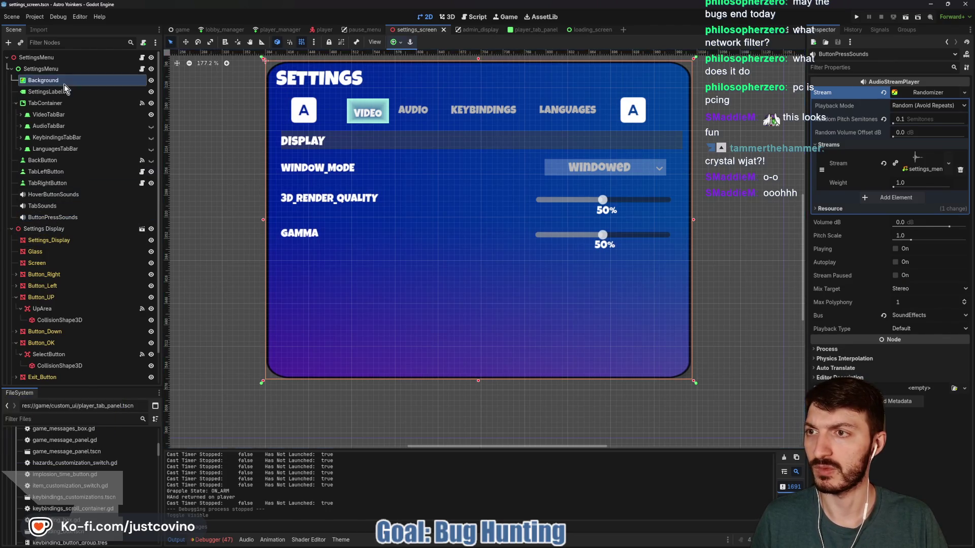
- Set the Background shader's Shape Color to purple 621294 and save settings_screen
scroll(820, 335, "down", 5)
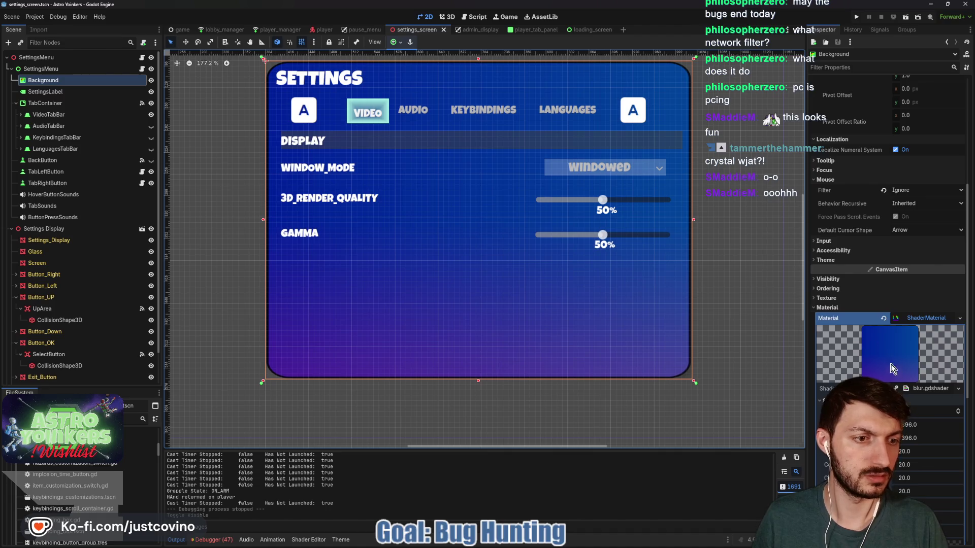
scroll(893, 369, "down", 5)
left_click(912, 406)
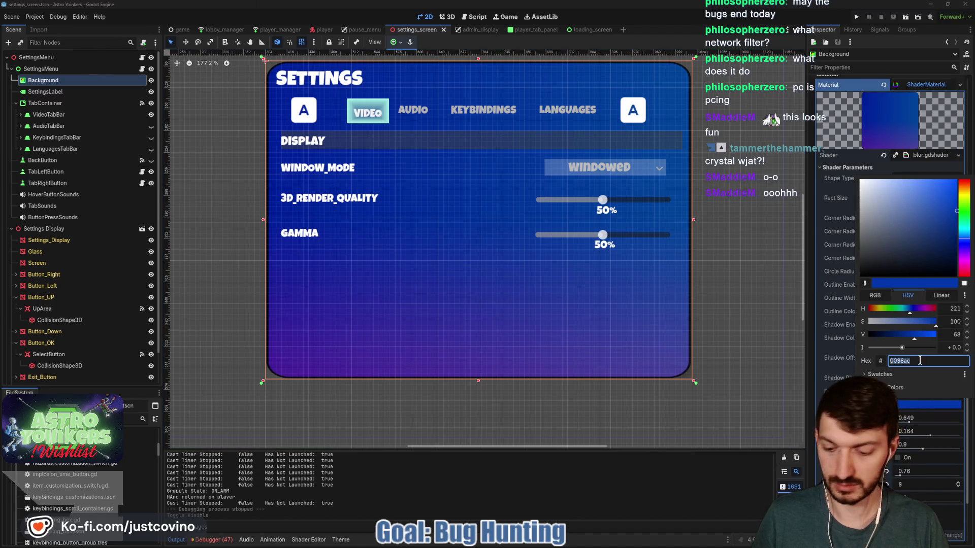
key("Return")
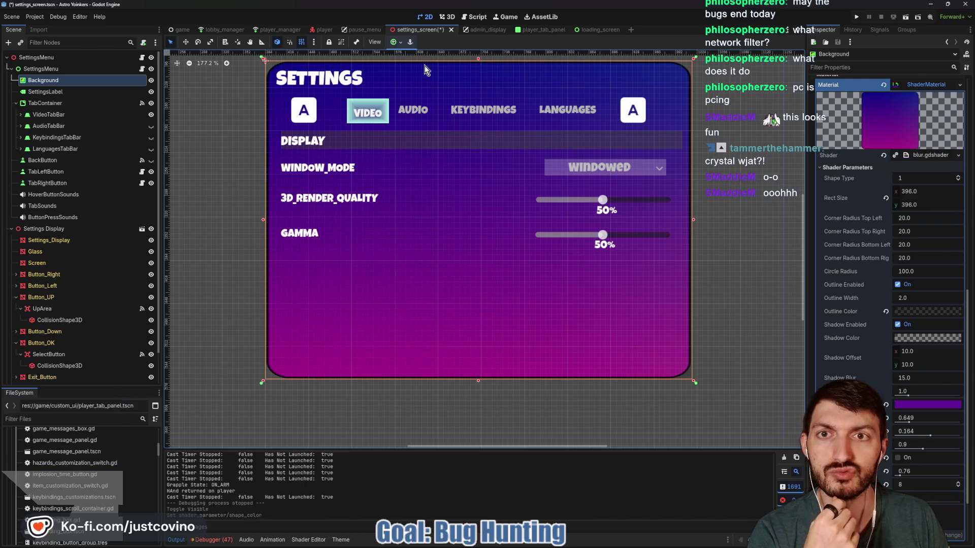
key("ctrl+s")
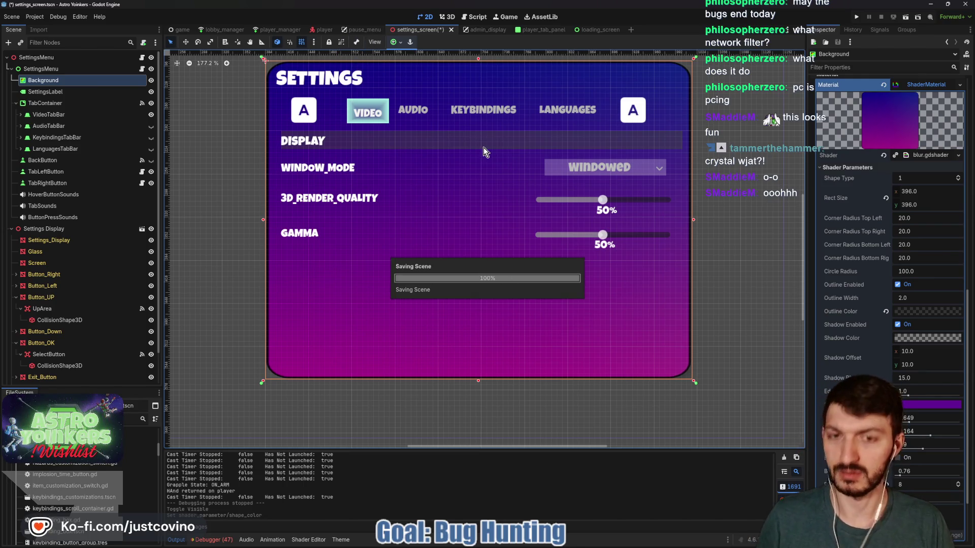
- Compare with admin_display, then begin editing the Background's Color Gradient Y value
left_click(473, 32)
scroll(827, 258, "down", 3)
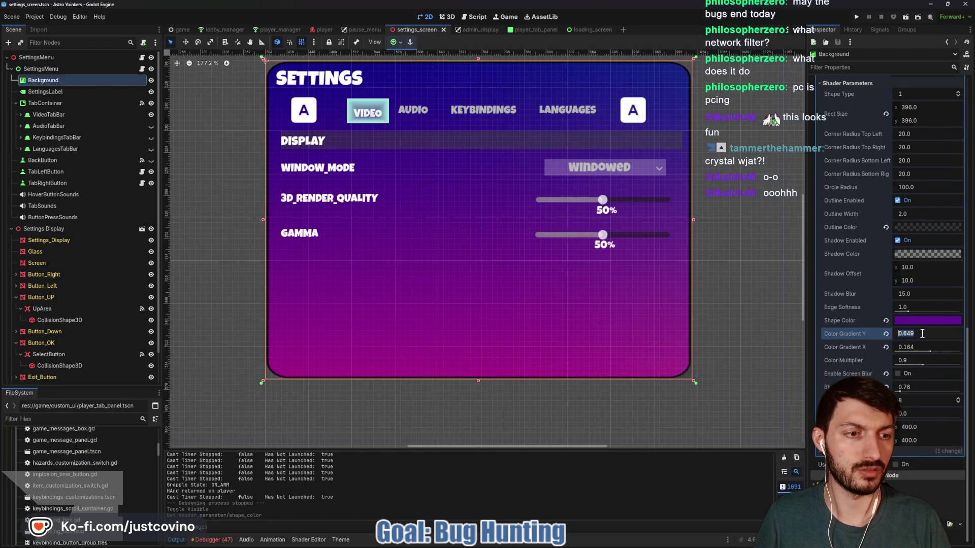
left_click(920, 334)
- Set Color Gradient Y to 0.194 and Color Gradient X to 0.398, then save
type("194")
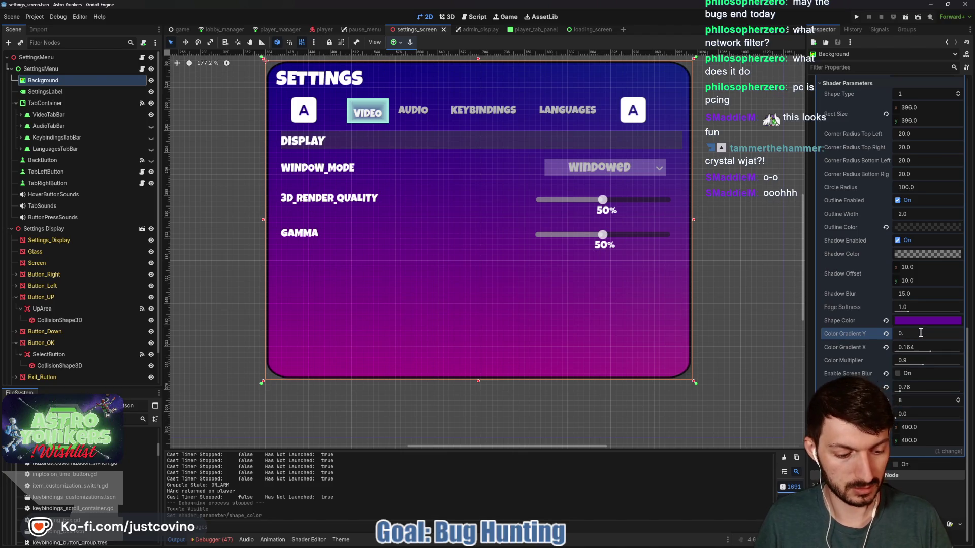
left_click(921, 345)
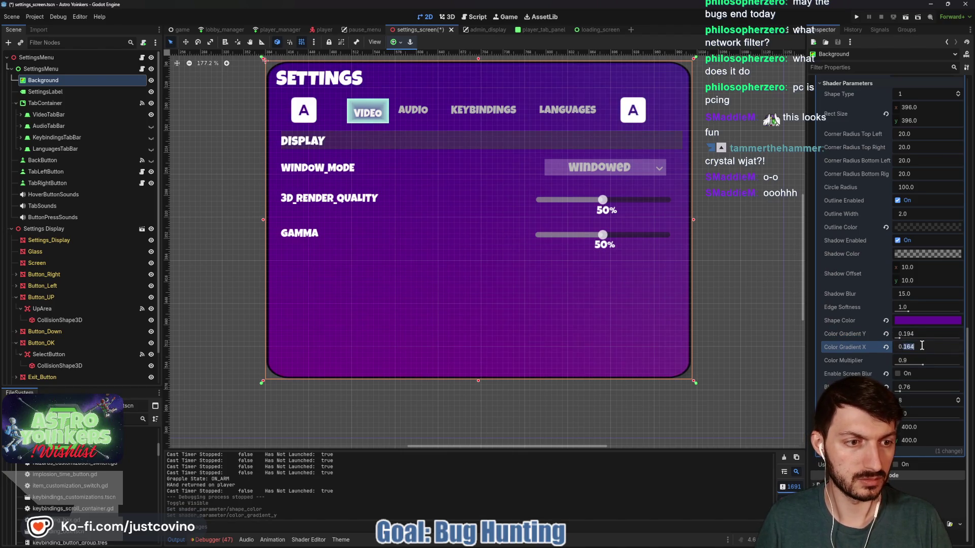
type("398")
key("Return")
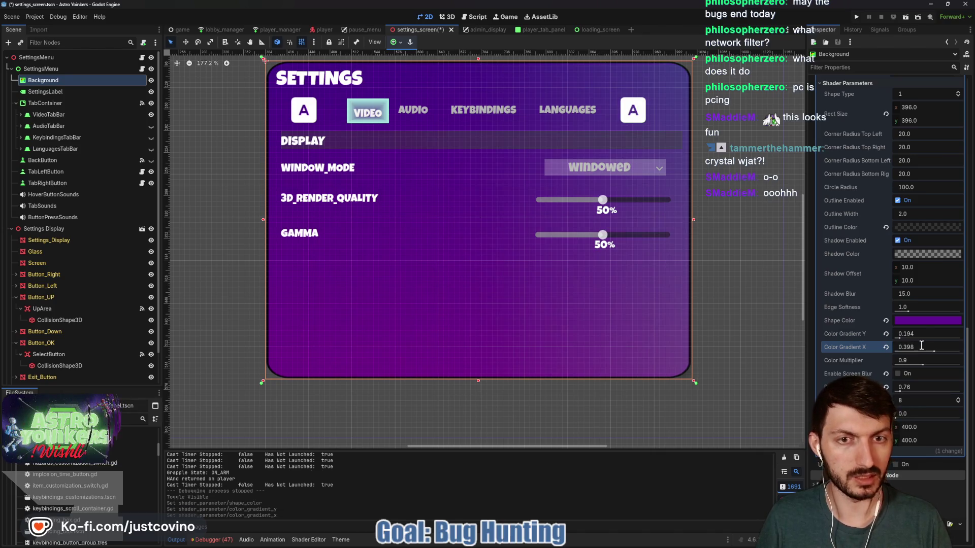
key("ctrl+s")
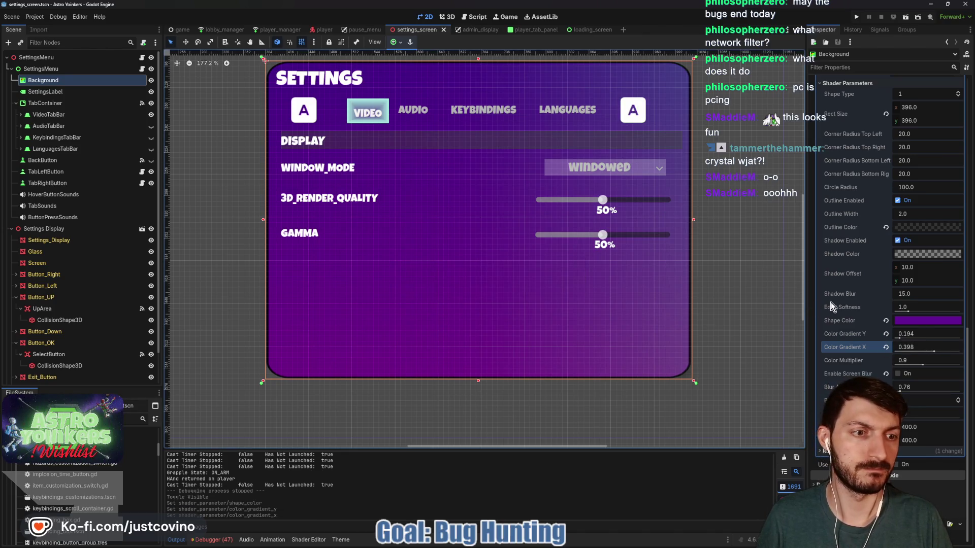
- After checking admin_display, set blur samples to 4 and blur amount to 8.655, then save
left_click(468, 30)
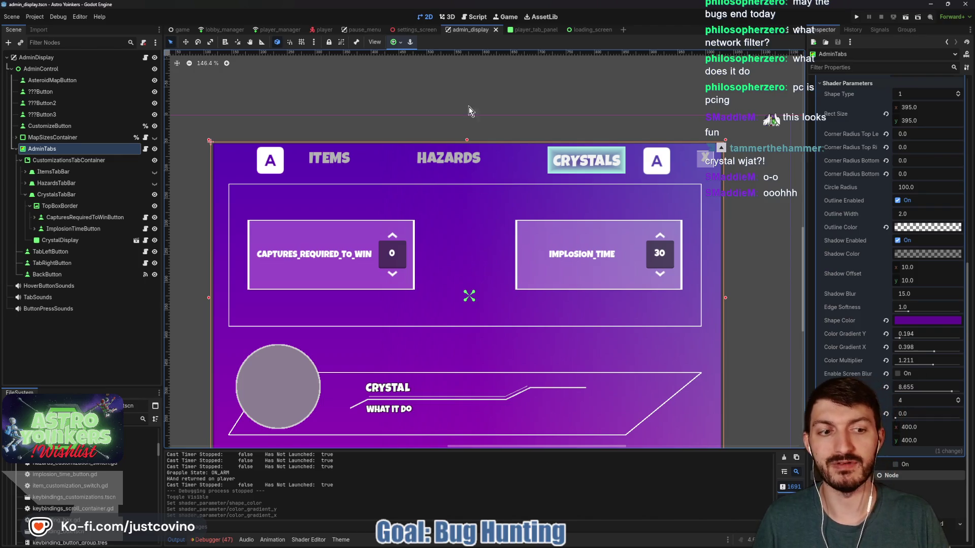
left_click(414, 31)
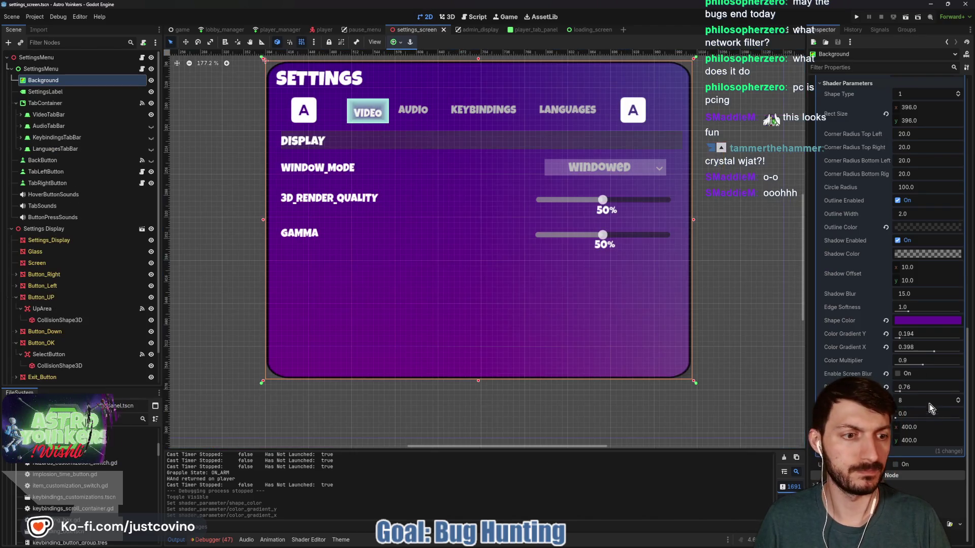
left_click(912, 401)
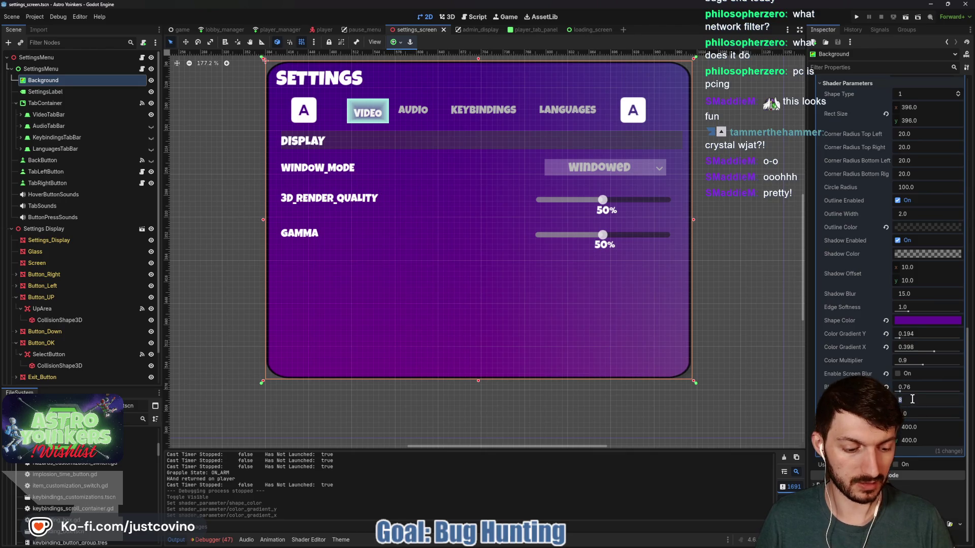
type("10.")
left_click(918, 386)
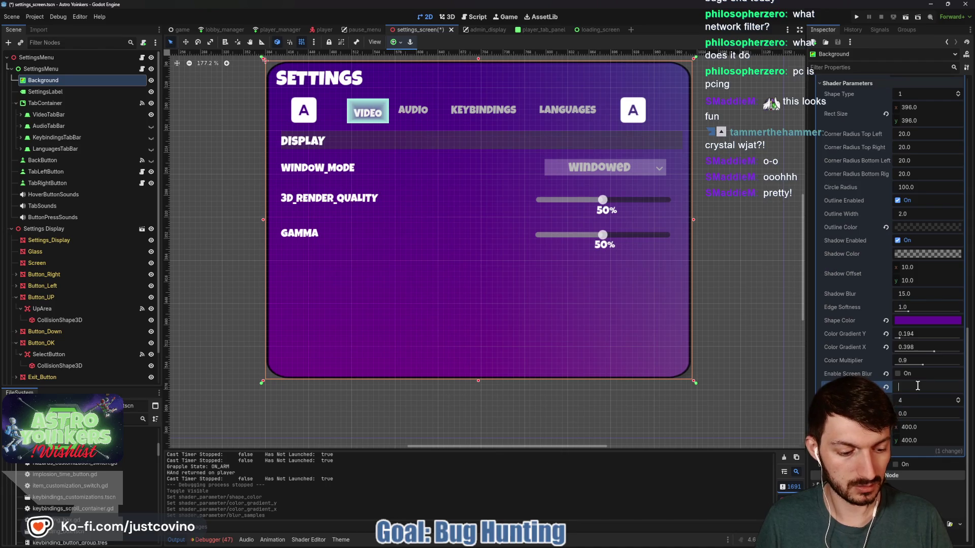
type("8655")
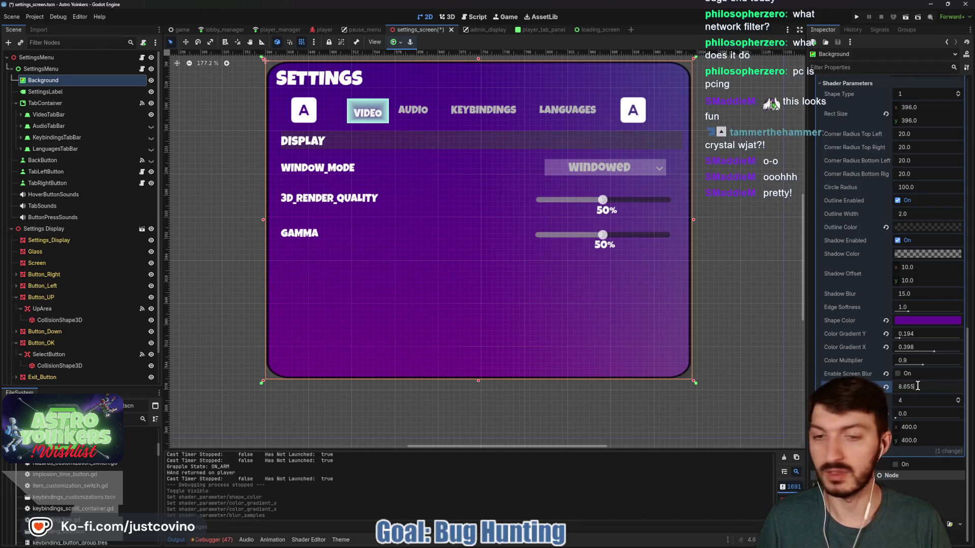
key("Return")
key("ctrl+s")
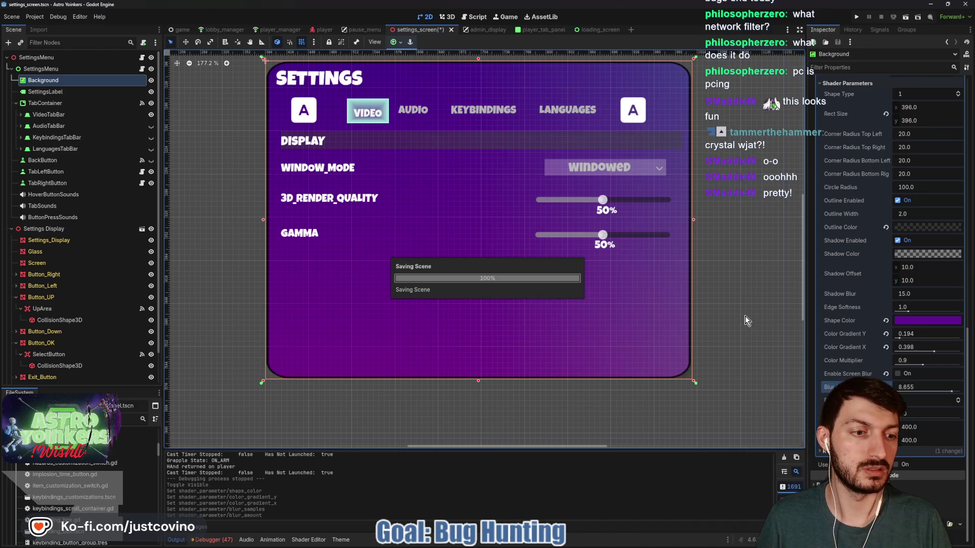
- Flip between admin_display and settings_screen to compare their background shader values
left_click(472, 31)
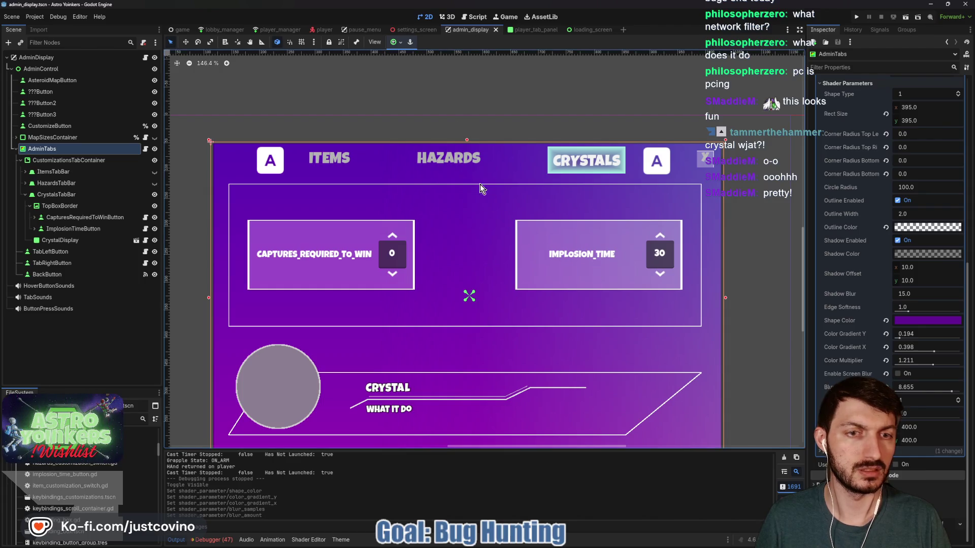
left_click(418, 29)
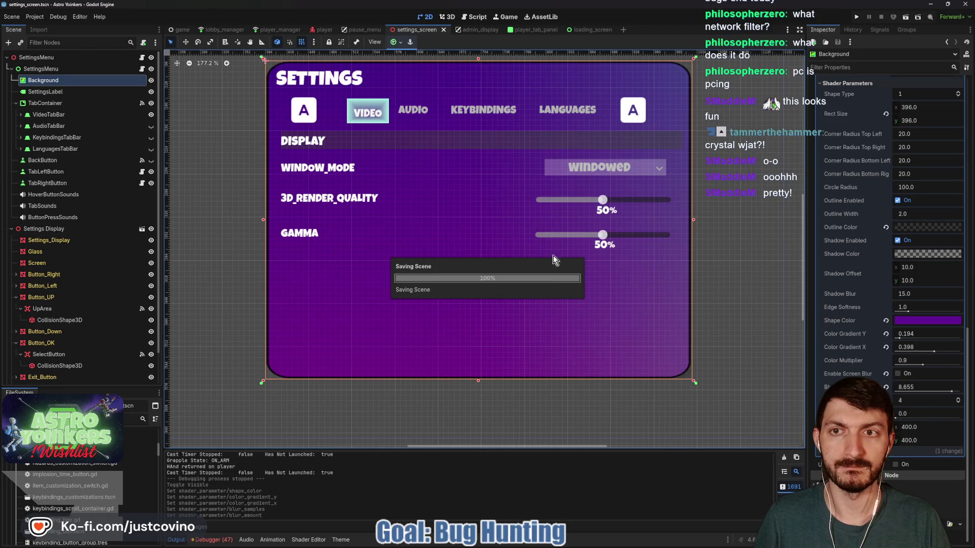
left_click(473, 29)
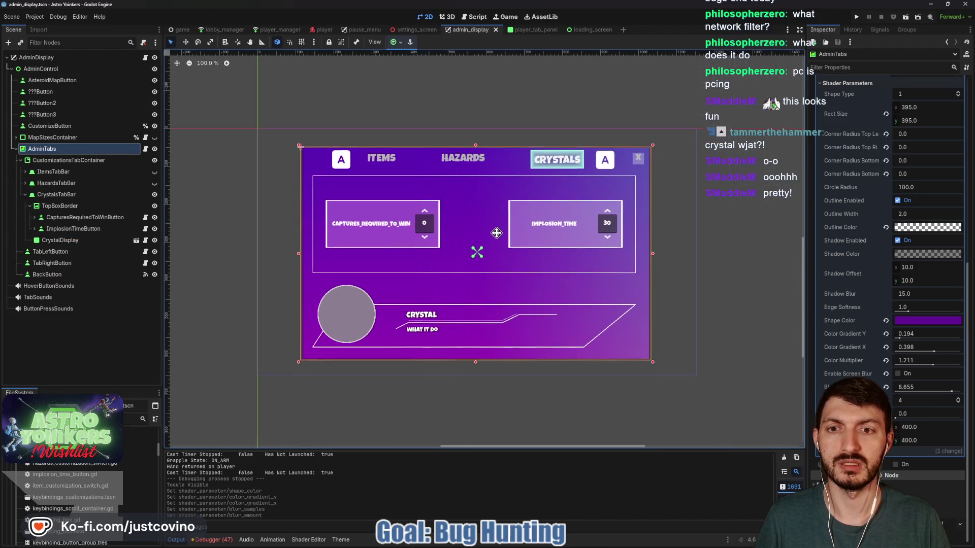
left_click(417, 30)
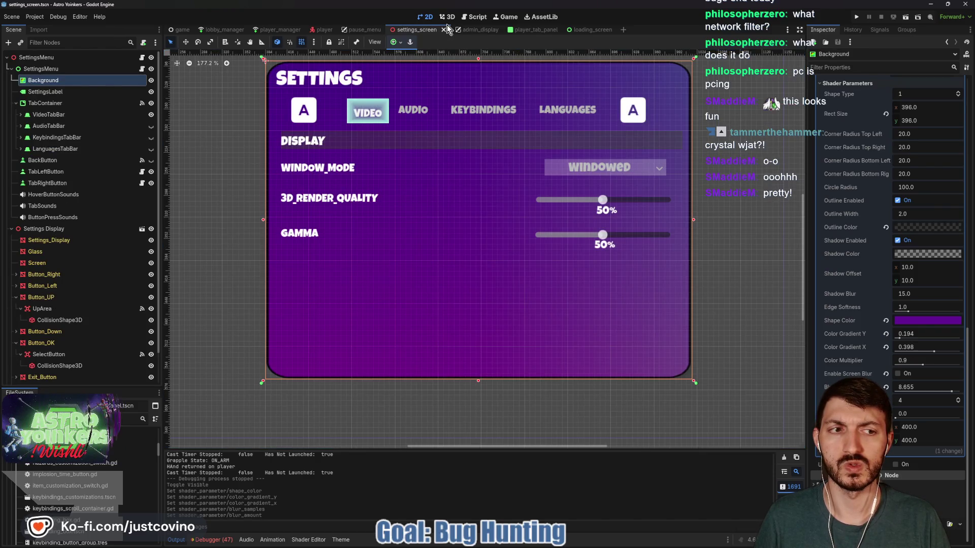
left_click(474, 32)
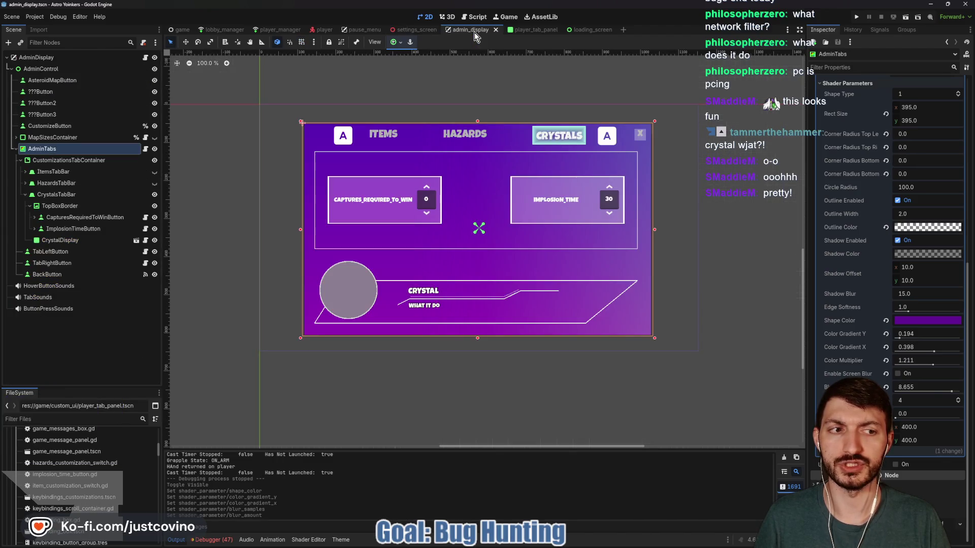
left_click(417, 31)
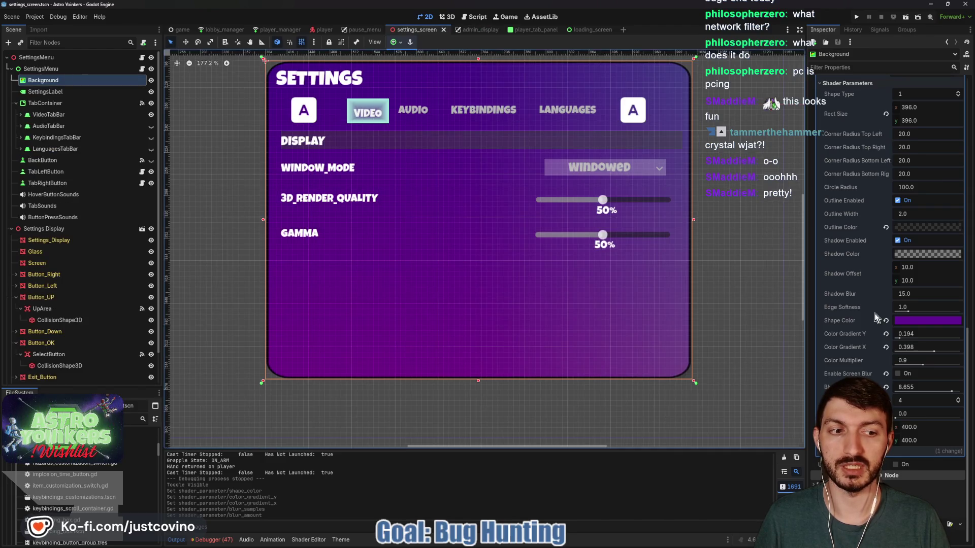
- Set the Background's Color Multiplier to 1.211, save, and run the game with F5
left_click(918, 359)
type("1.211")
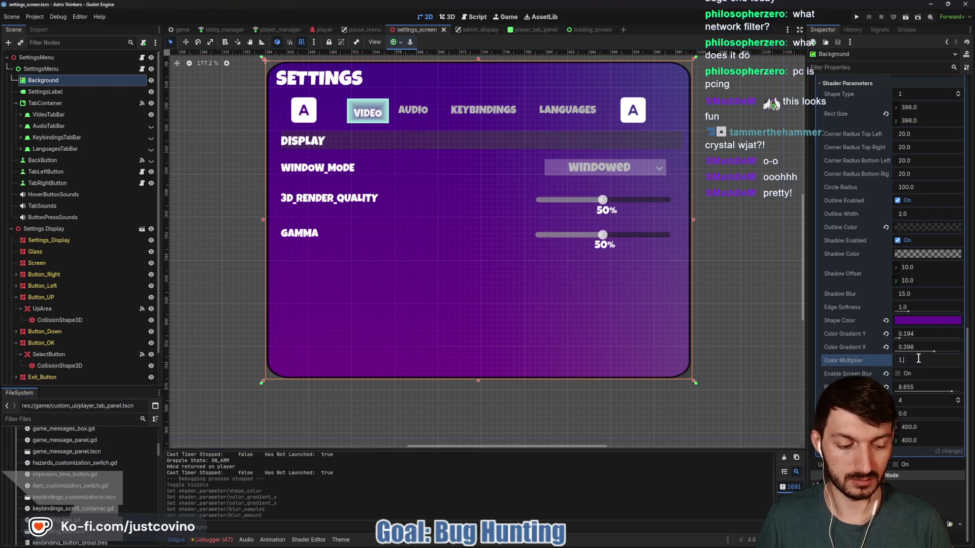
key("Return")
key("ctrl+s")
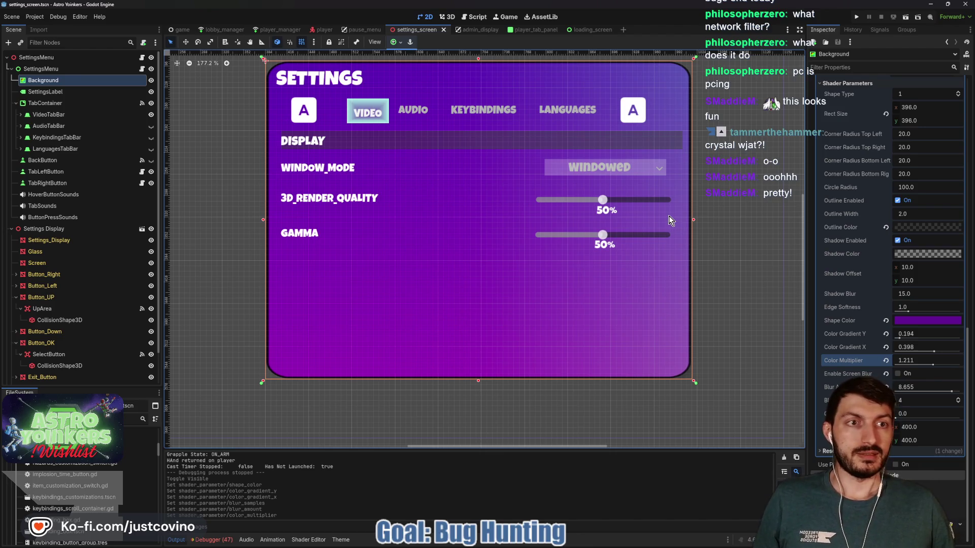
key("F5")
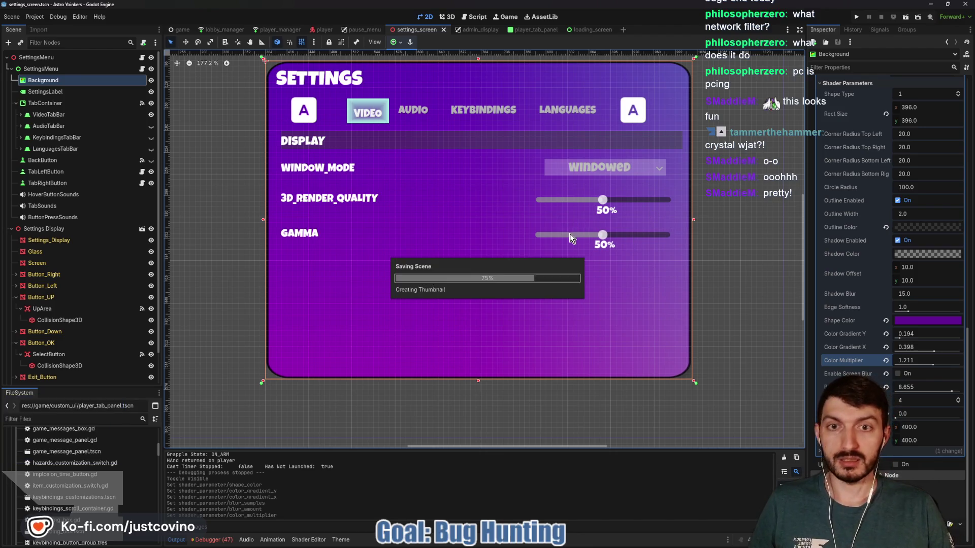
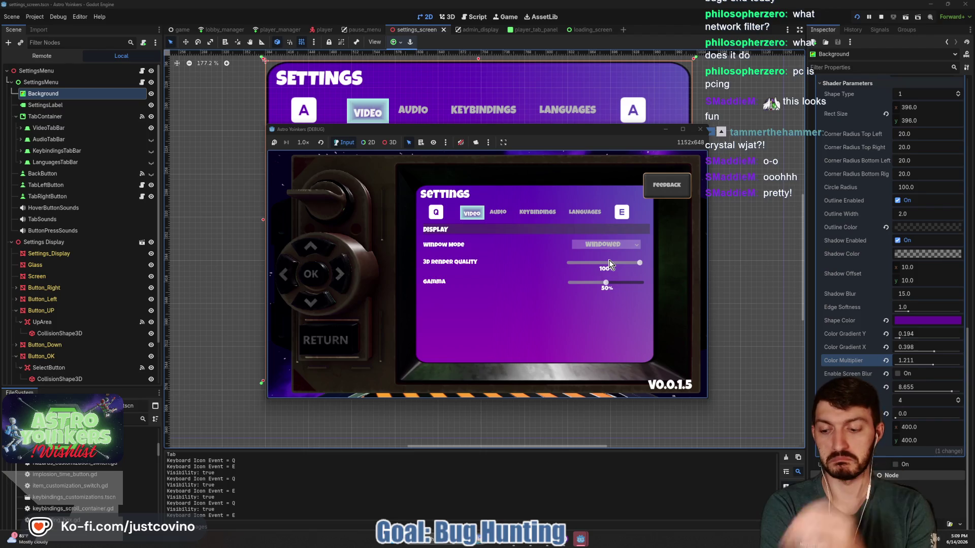
- Browse the Keybindings, Languages and Video settings tabs, scrolling through the keybindings list
key("e")
key("e")
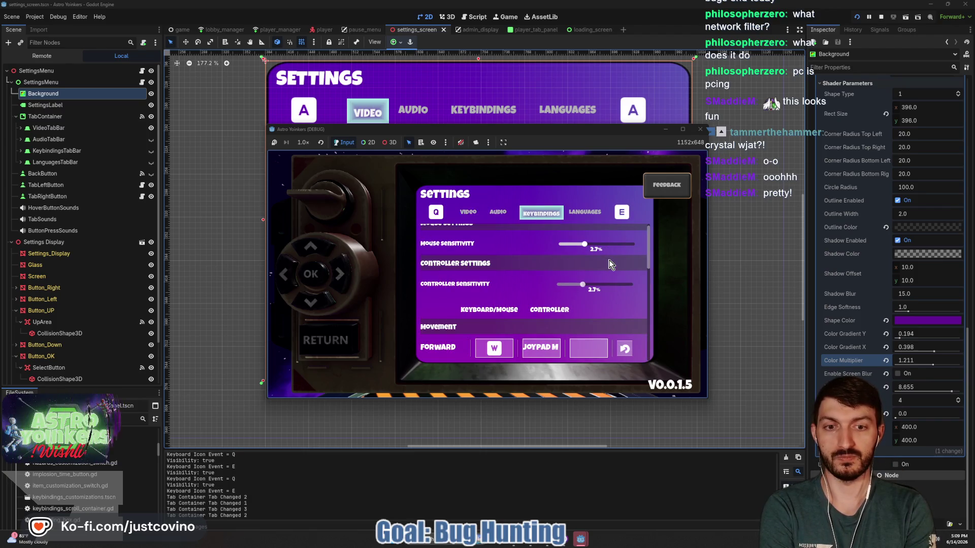
scroll(595, 321, "down", 5)
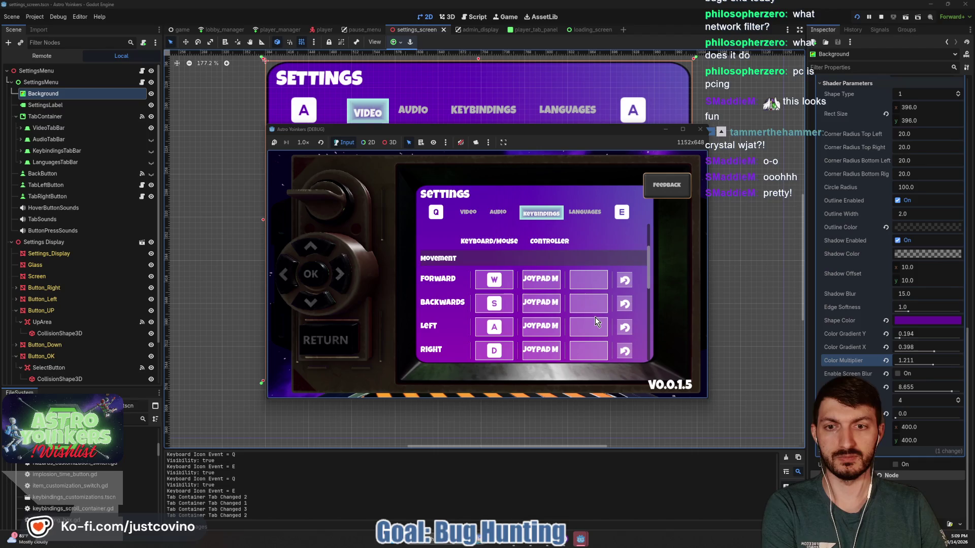
scroll(595, 321, "down", 3)
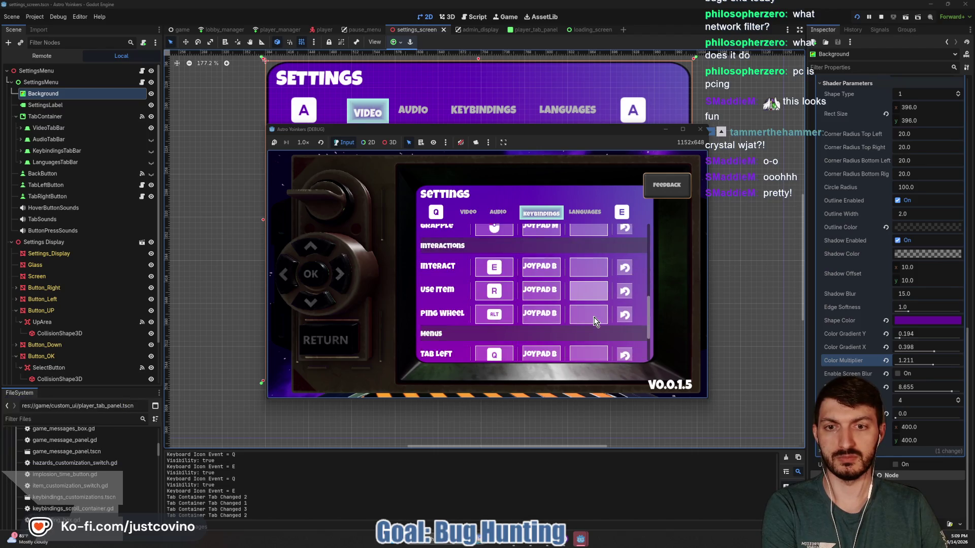
scroll(595, 320, "down", 3)
scroll(595, 321, "up", 10)
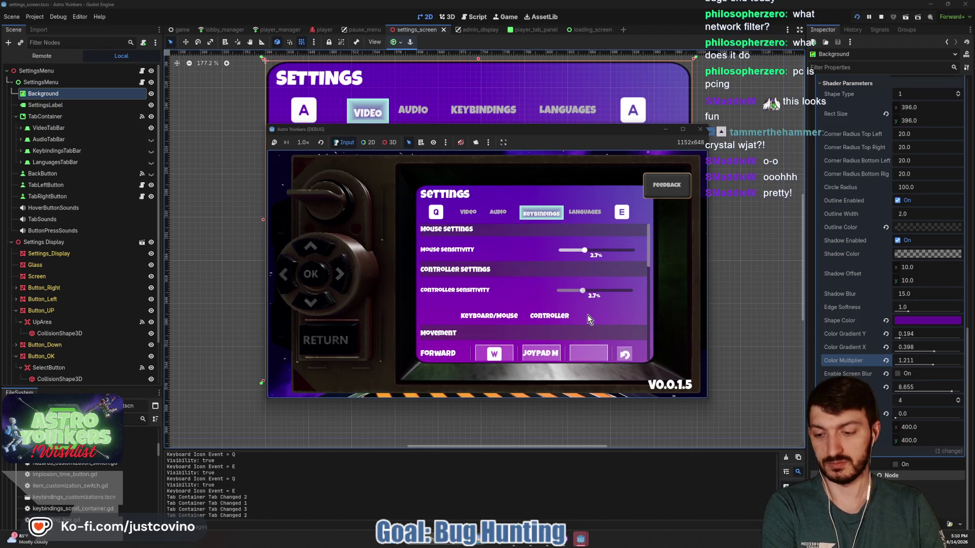
key("e")
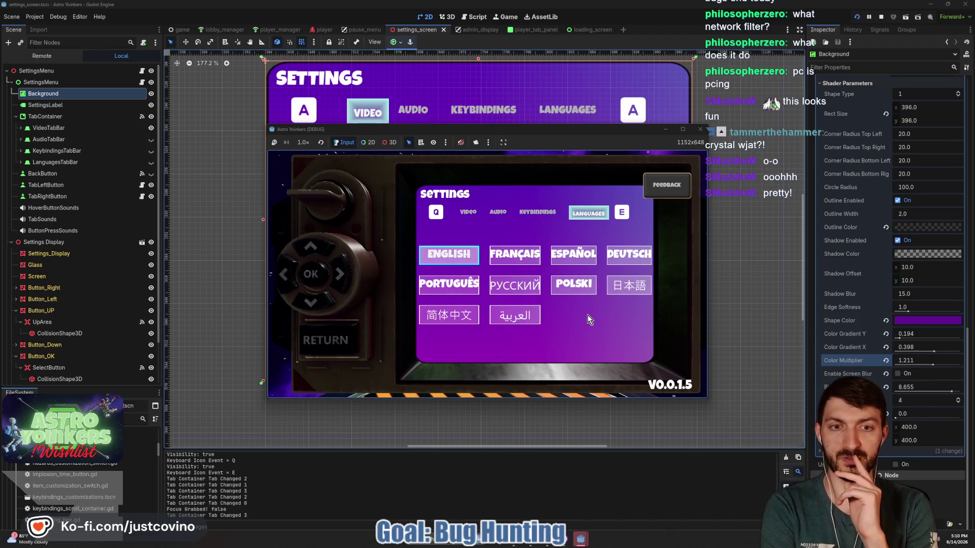
key("q")
key("q")
key("q")
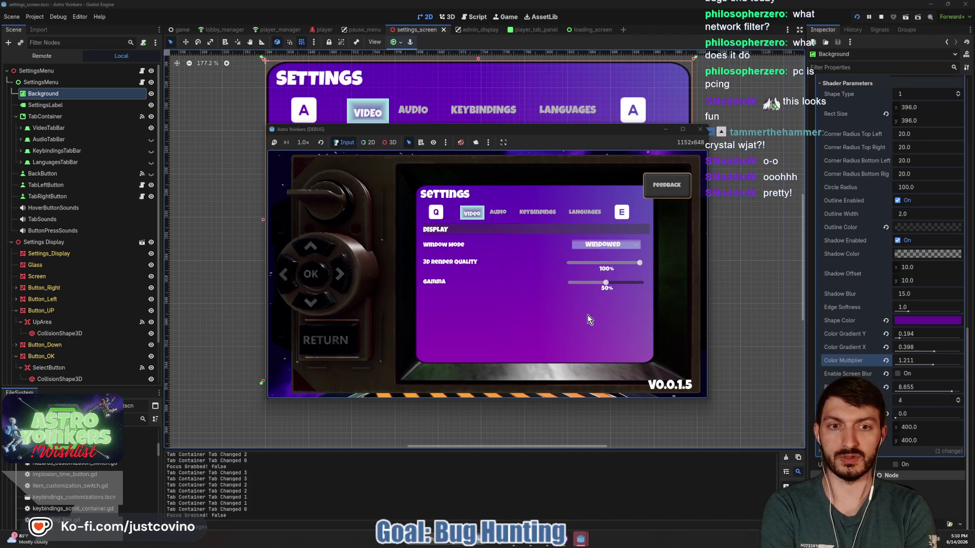
key("q")
key("q")
key("q")
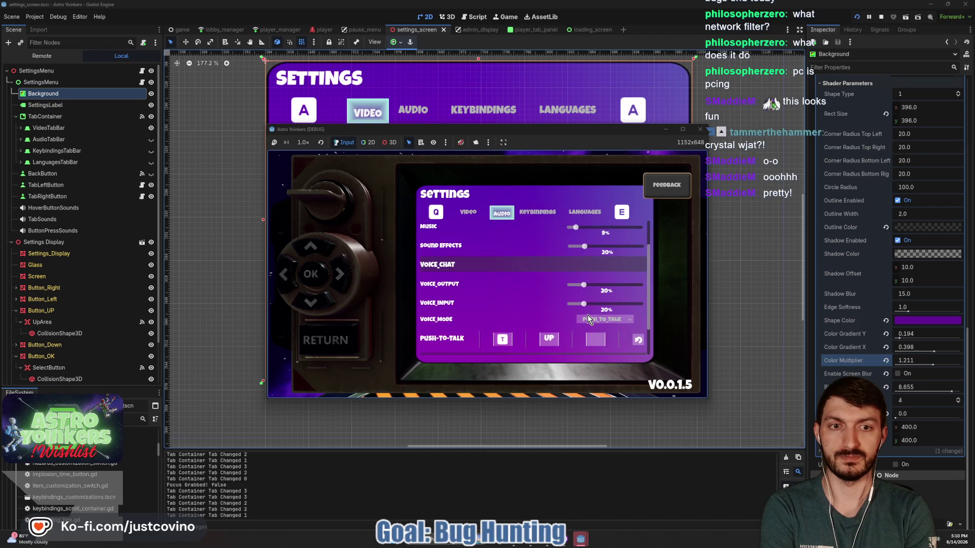
scroll(556, 296, "up", 2)
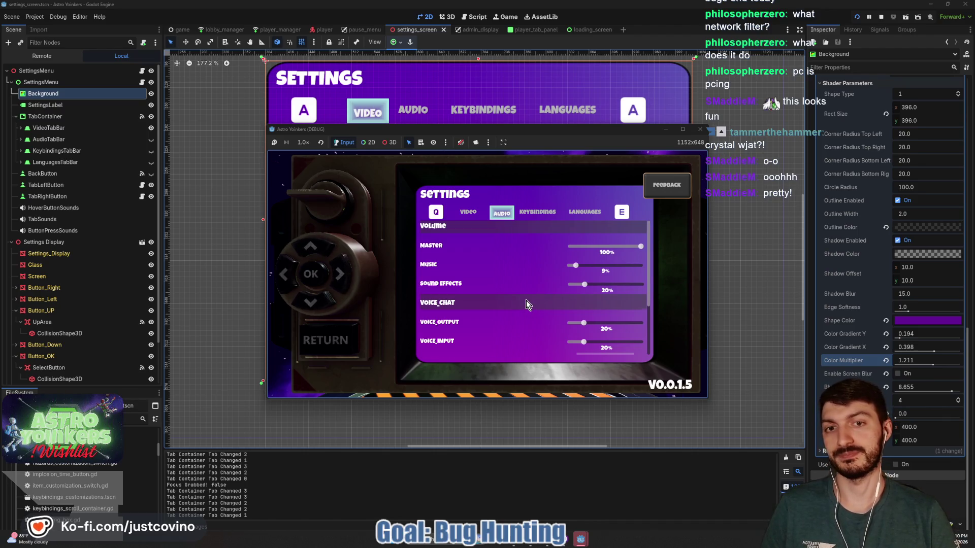
- Flip rapidly through Audio, Video, Keybindings and Languages tabs, then escape to the main menu
key("e")
key("e")
key("q")
key("q")
key("e")
key("e")
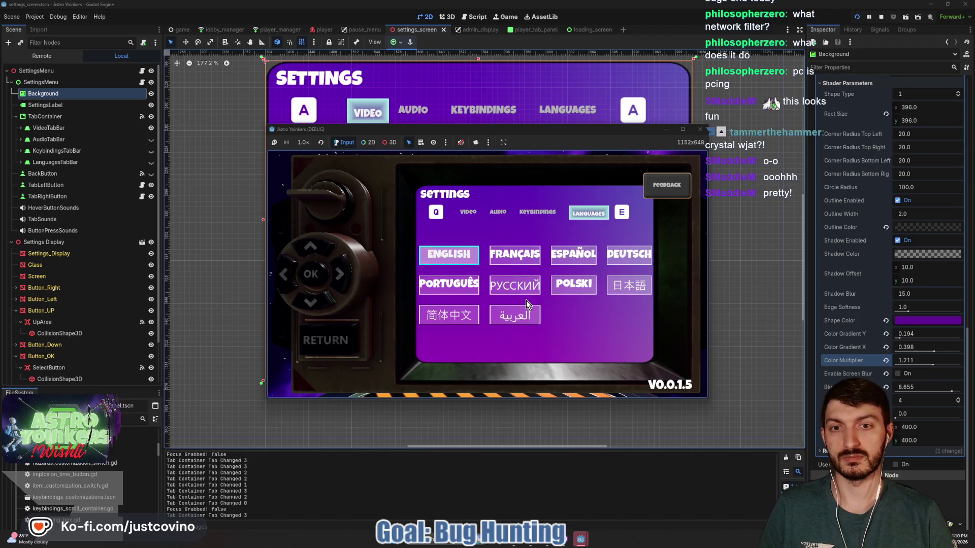
key("q")
key("q")
key("q")
key("e")
key("q")
key("q")
key("e")
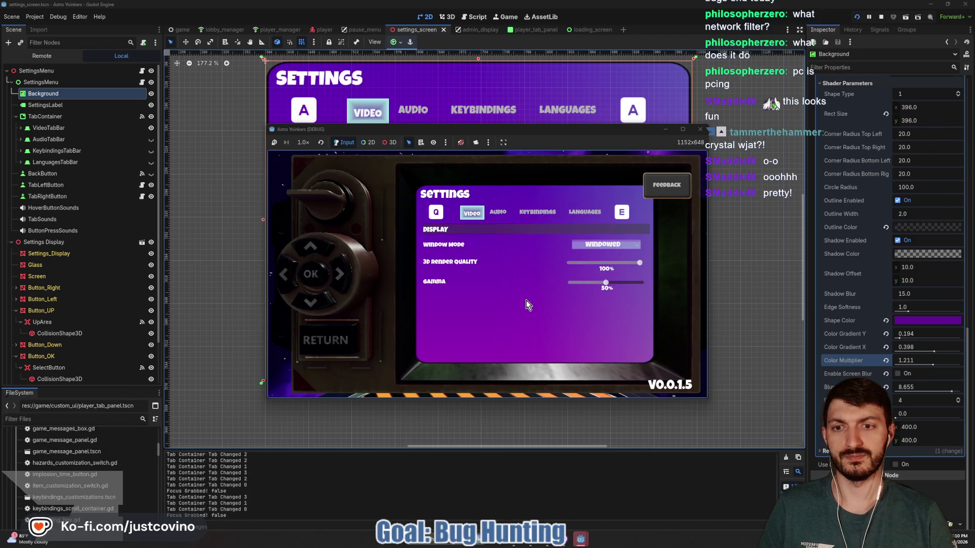
key("q")
key("q")
key("e")
key("q")
key("e")
key("q")
key("q")
key("q")
key("q")
key("e")
key("q")
key("e")
key("e")
key("e")
key("q")
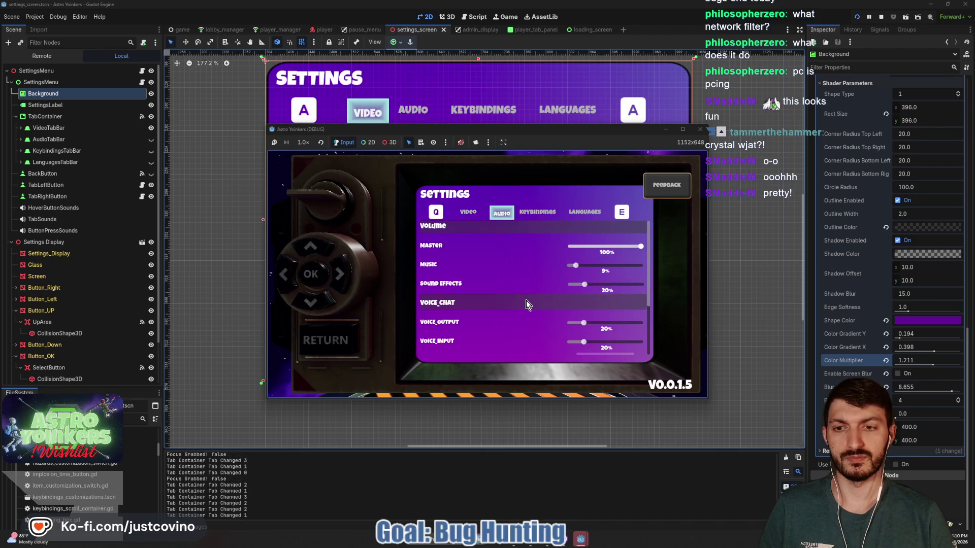
key("Escape")
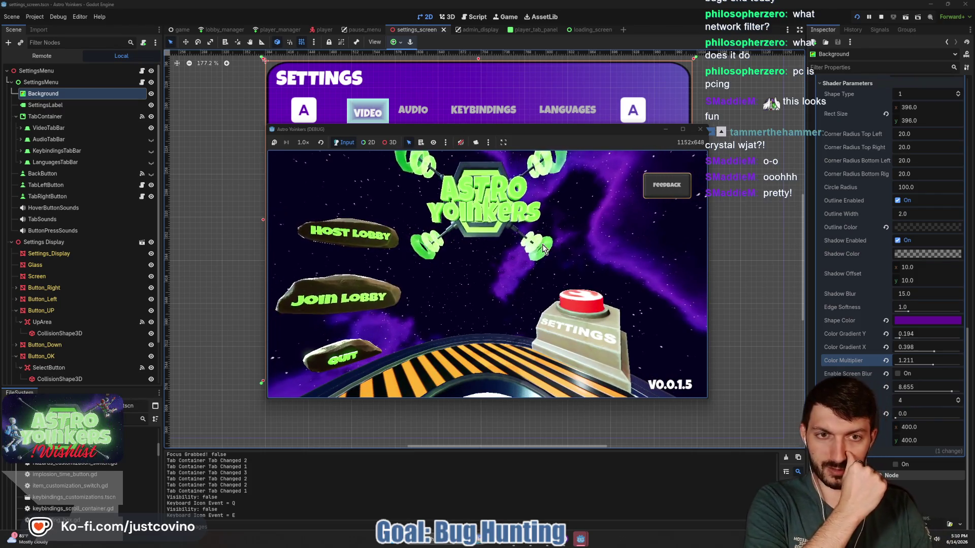
- Stop the game, select SettingsMenu and trial-squash the panel to preview the scale effect
left_click(881, 17)
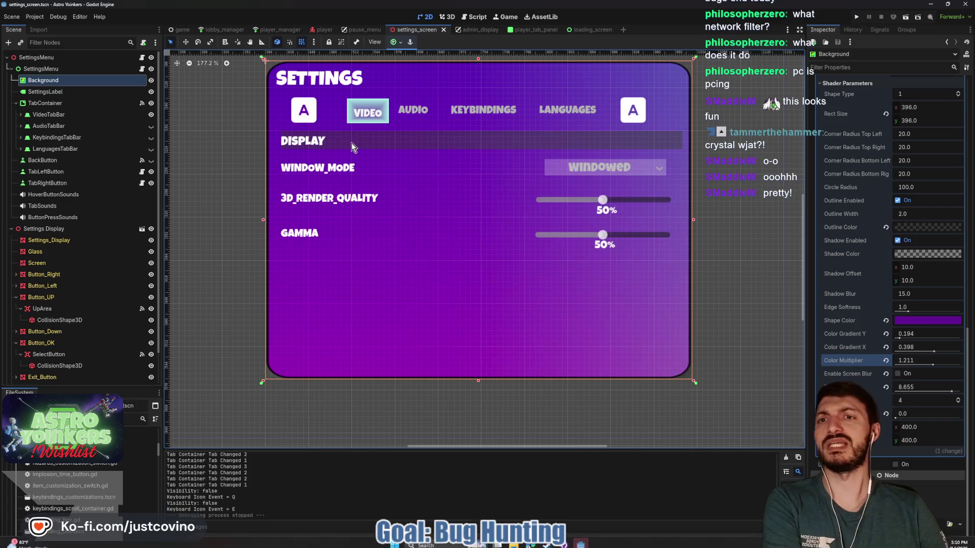
left_click(77, 69)
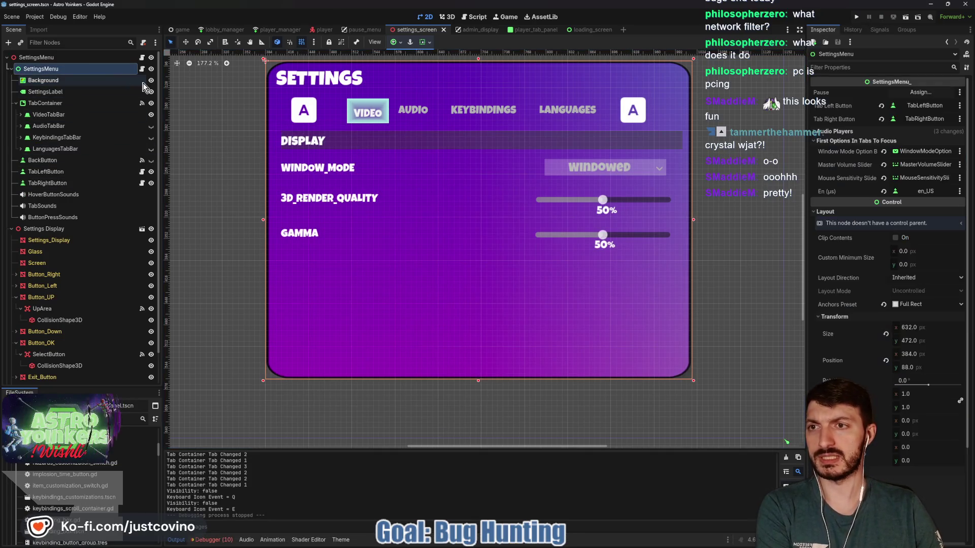
left_click(148, 70)
left_click(149, 70)
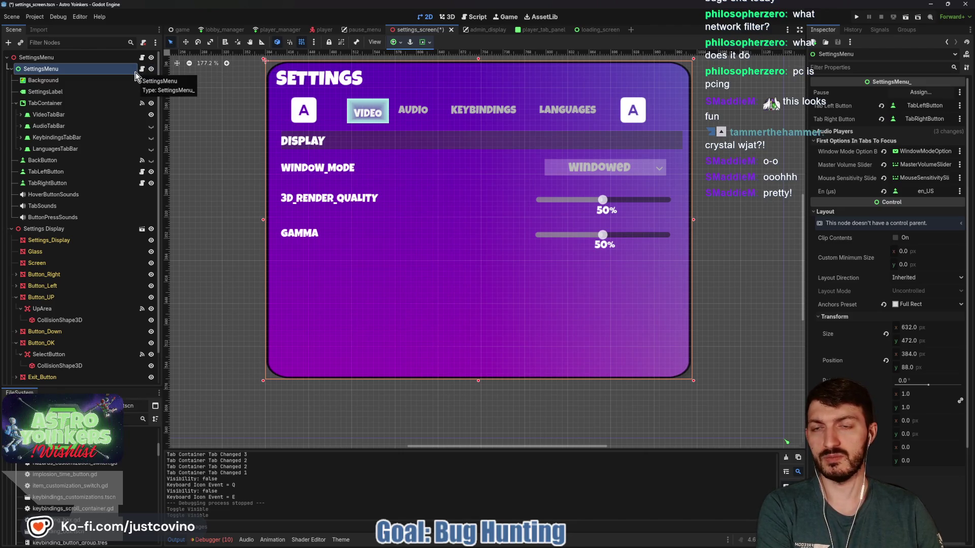
mouse_move(477, 59)
left_mouse_down()
mouse_move(480, 340)
mouse_move(479, 60)
left_mouse_up()
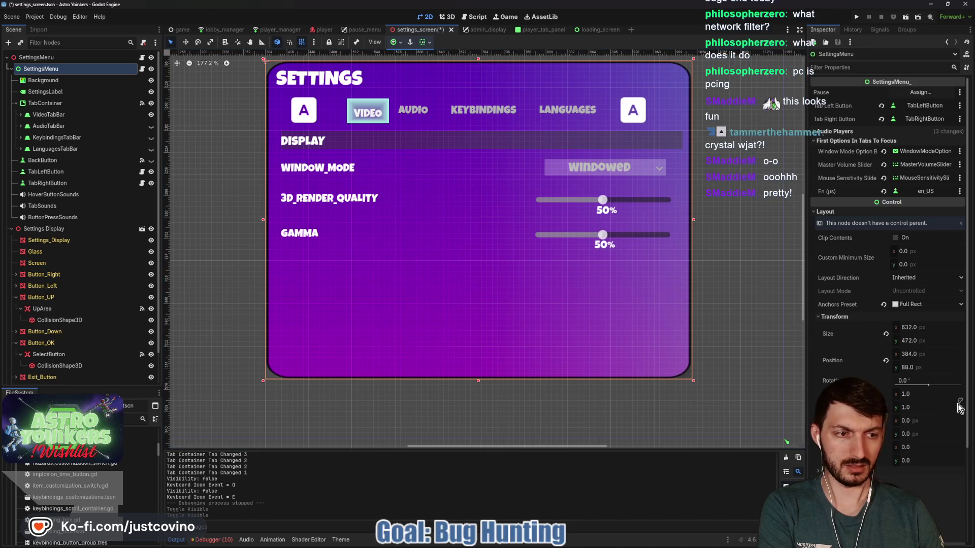
mouse_move(935, 407)
left_mouse_down()
mouse_move(896, 407)
mouse_move(936, 407)
left_mouse_up()
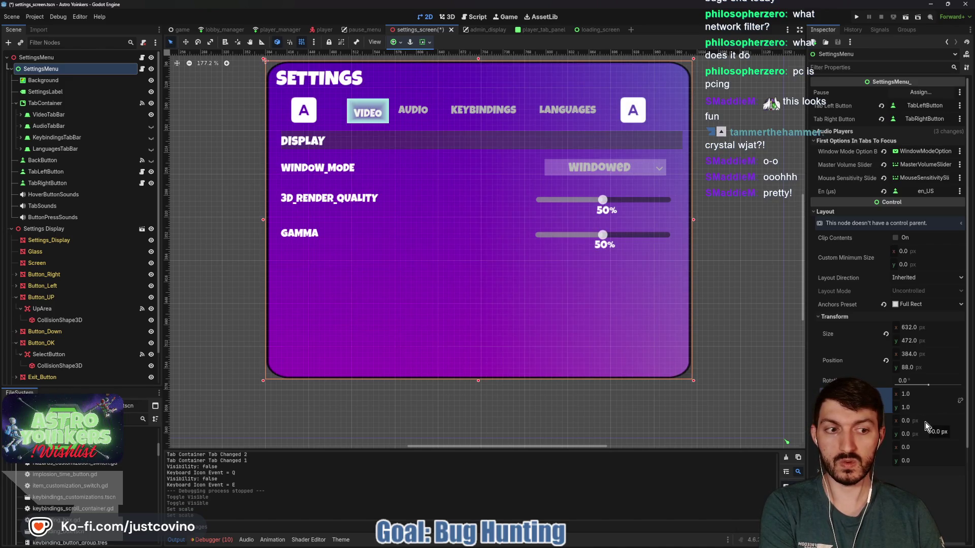
- Set SettingsMenu's pivot offset to 632/2 by 472/2 (316 × 236) and preview centred scaling
left_click(926, 420)
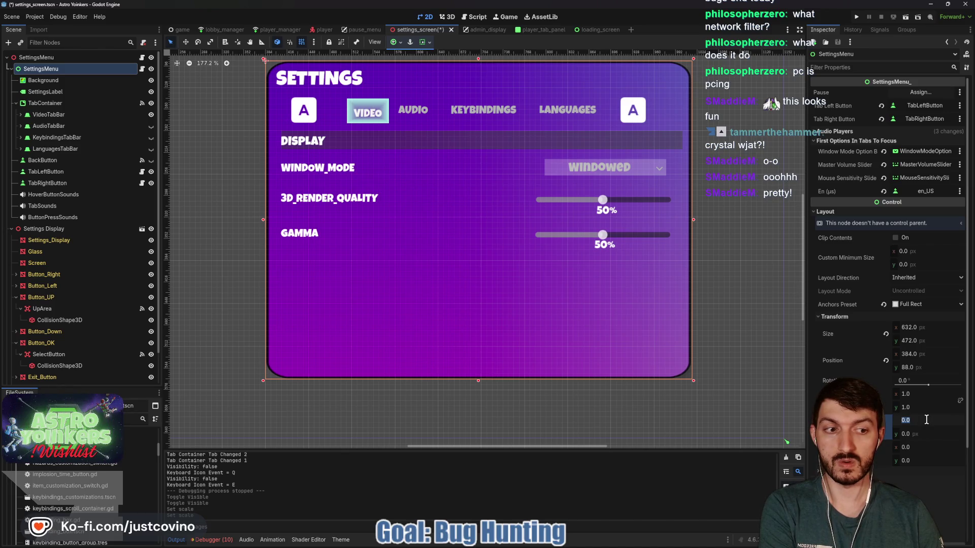
type("632")
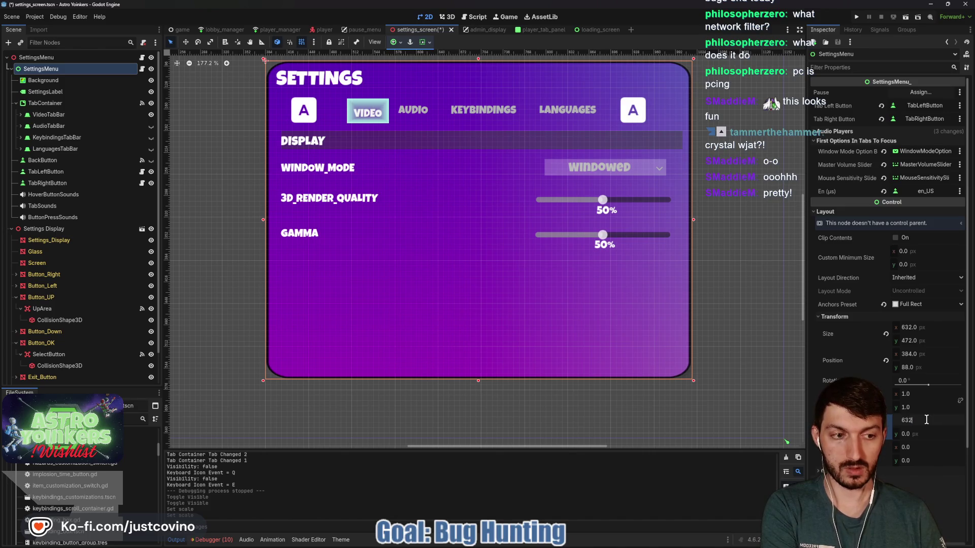
type("/2")
key("Return")
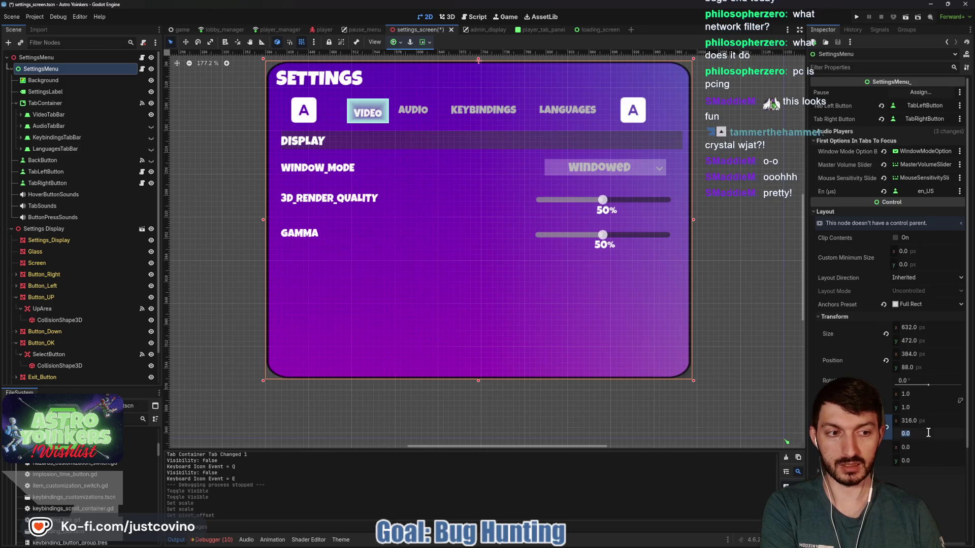
type("472/2")
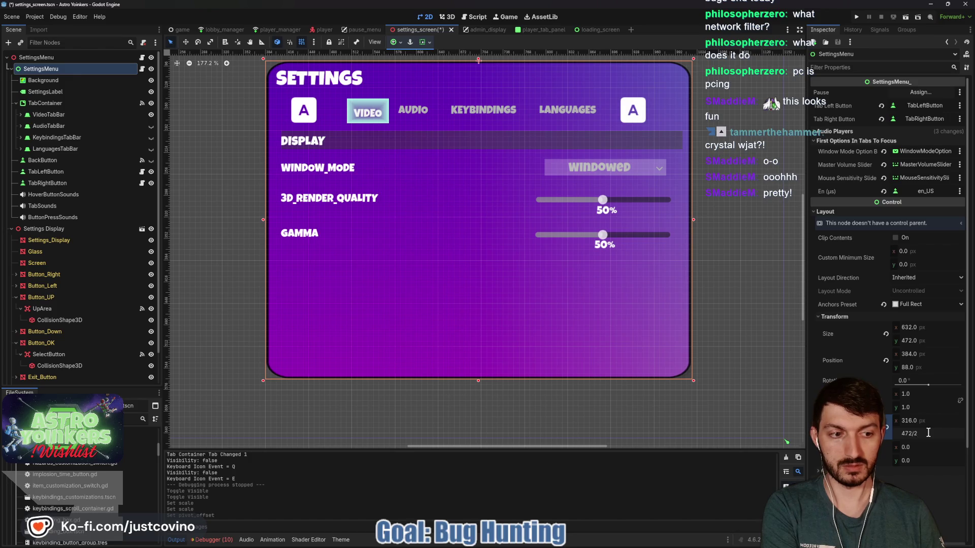
key("Return")
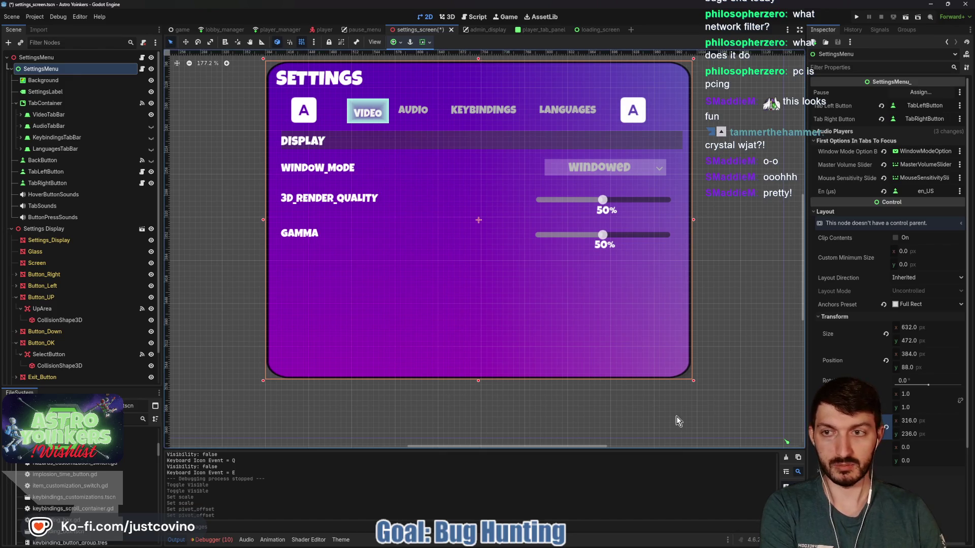
mouse_move(934, 407)
left_mouse_down()
mouse_move(891, 407)
mouse_move(932, 411)
left_mouse_up()
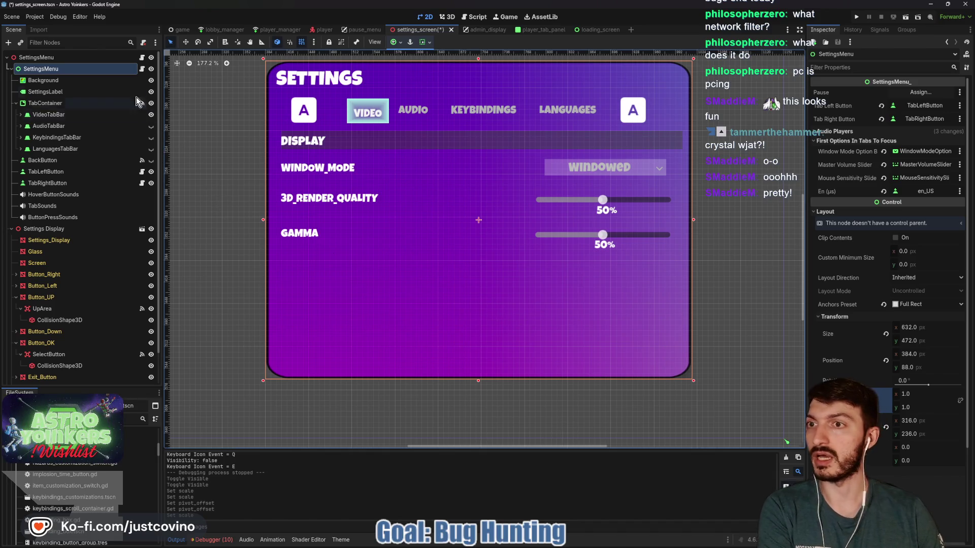
left_click(141, 68)
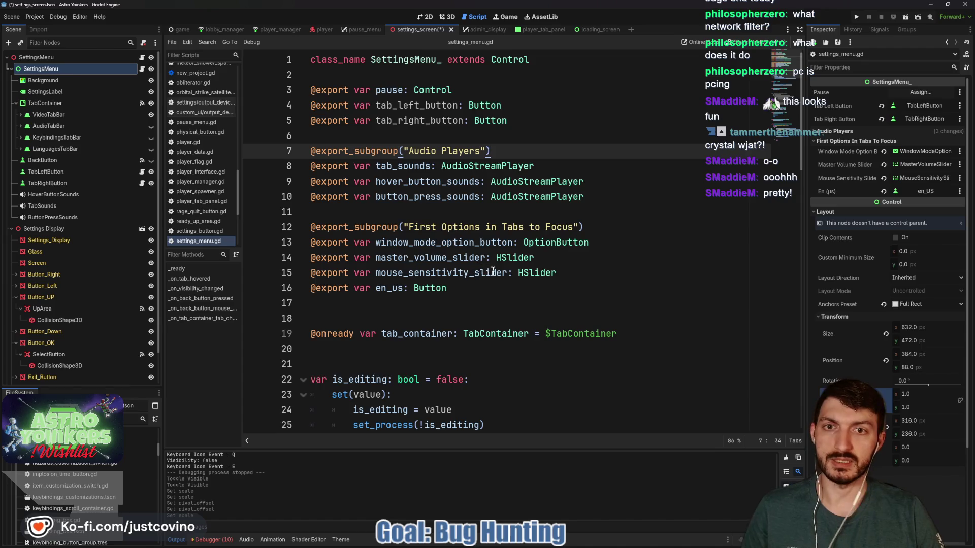
- Delete the commented #func _input block on lines 39–49 and begin a new func line
scroll(407, 249, "down", 2)
scroll(489, 273, "down", 13)
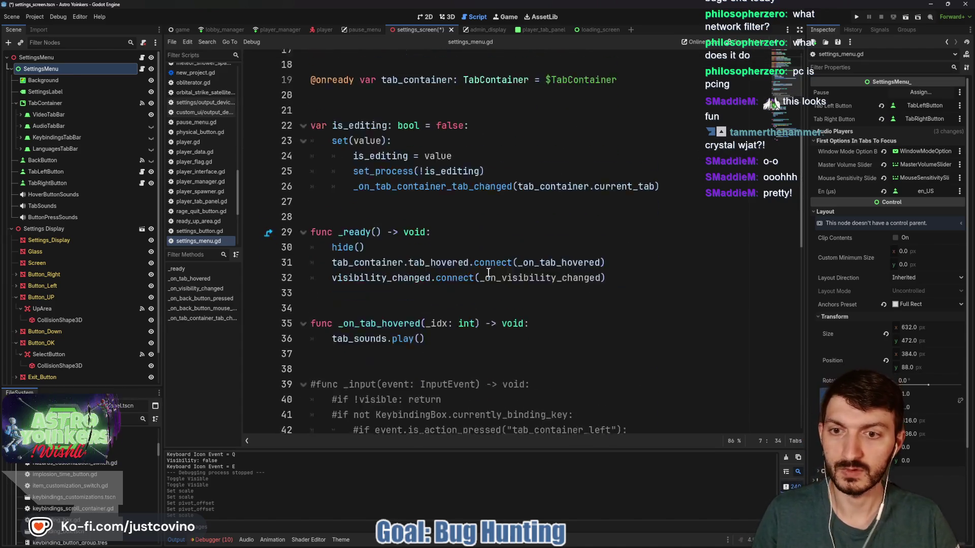
scroll(490, 286, "up", 5)
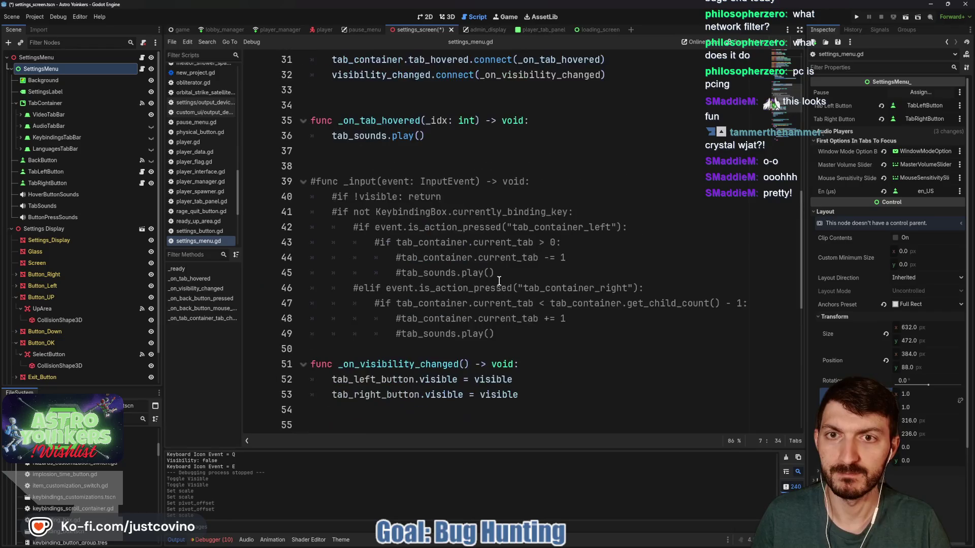
left_click_drag(495, 333, 300, 187)
key("BackSpace")
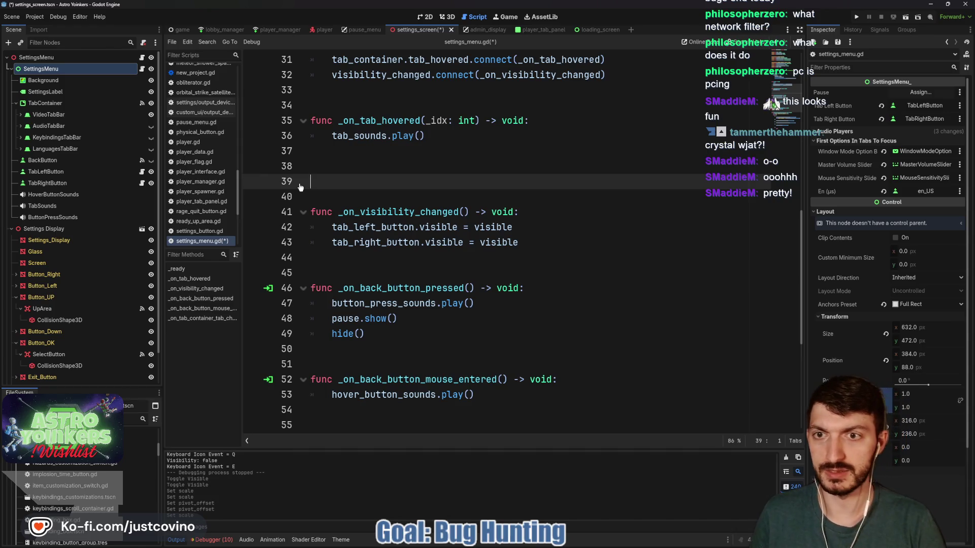
type("func")
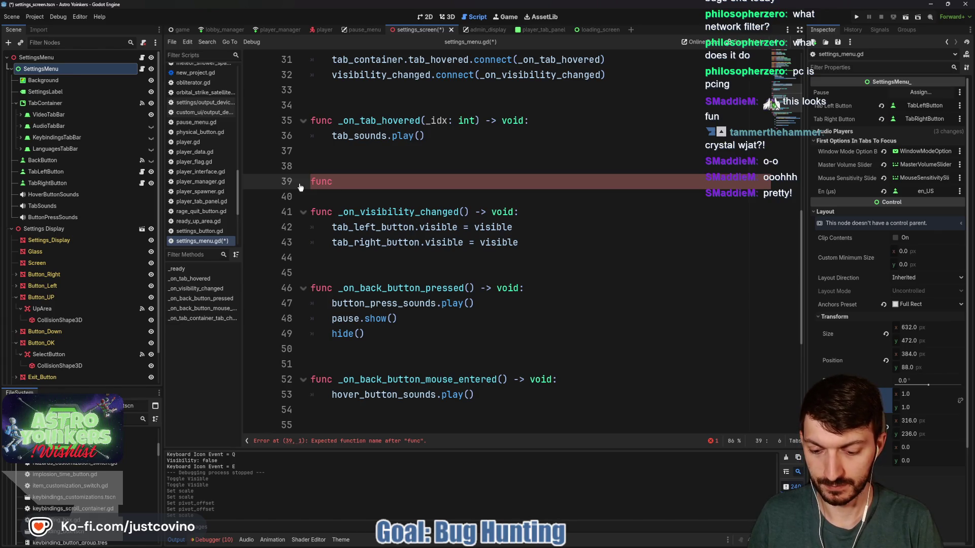
- Write toggle_animation(turning_on: bool) creating a tween that moves scale:y to 1.0 over 1.0
type("toggle_animation() -> ")
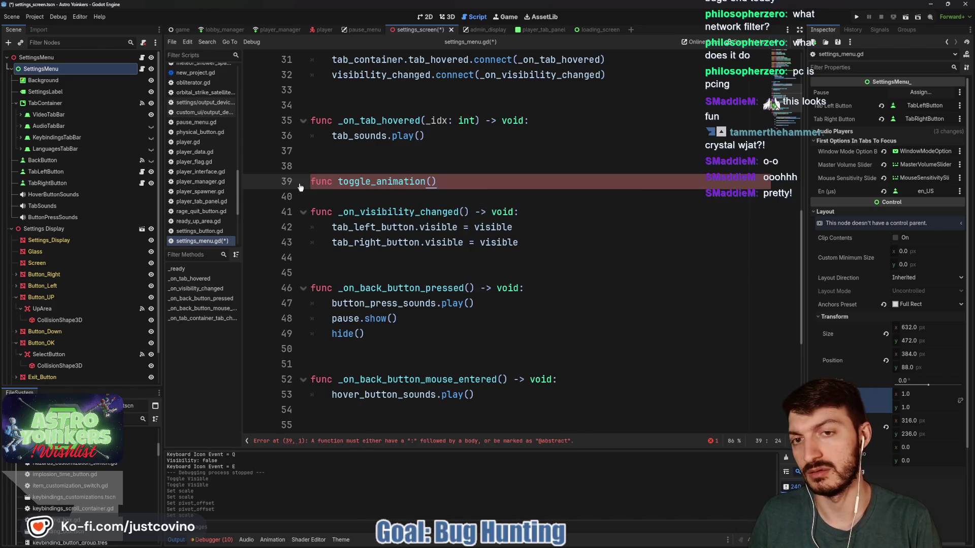
type("void:")
key("Return")
type("var twe")
type("en = ")
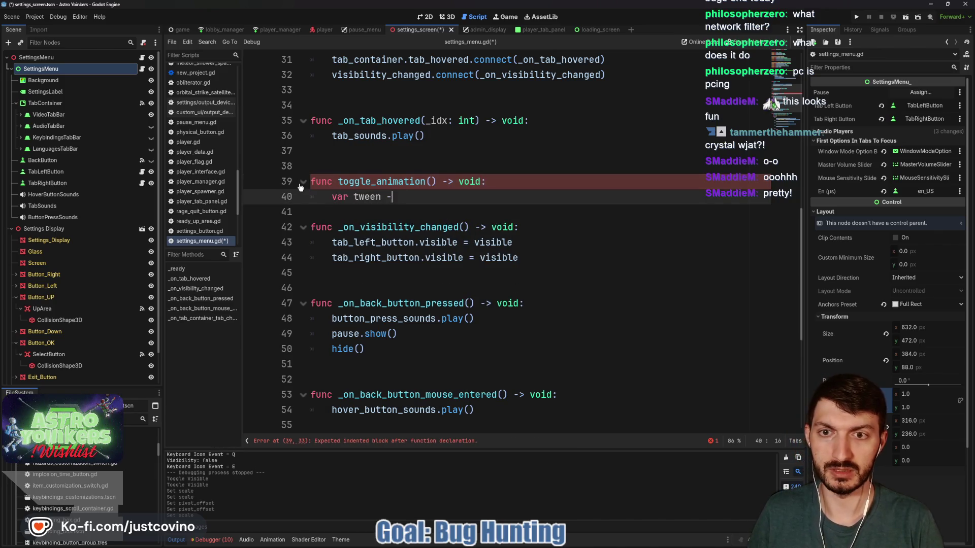
type("cre")
key("Return")
key("Return")
type("t")
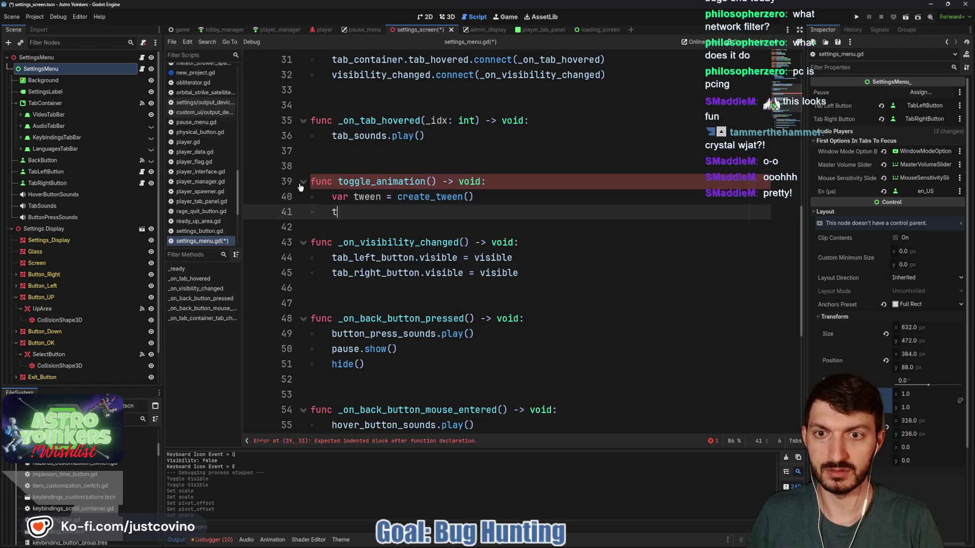
type("ween.tween")
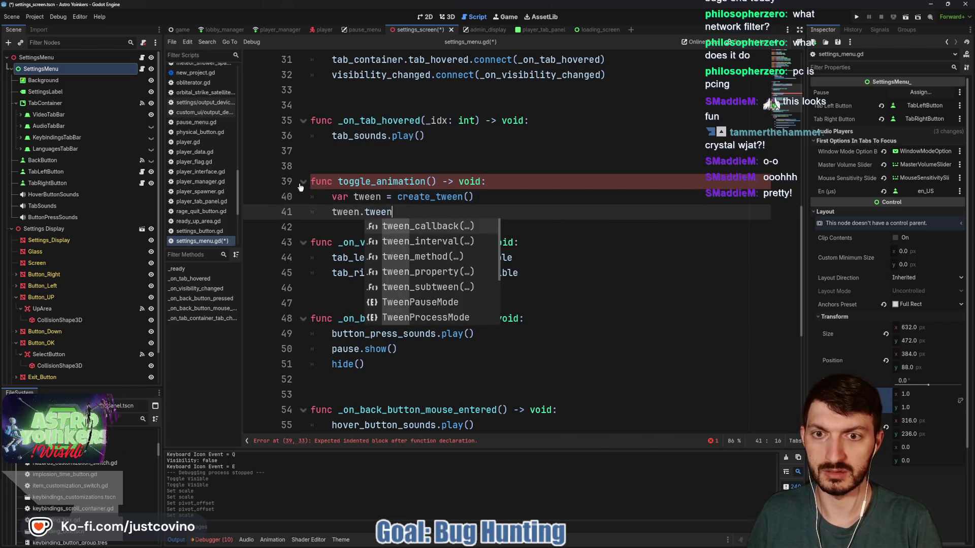
type("_p")
key("Return")
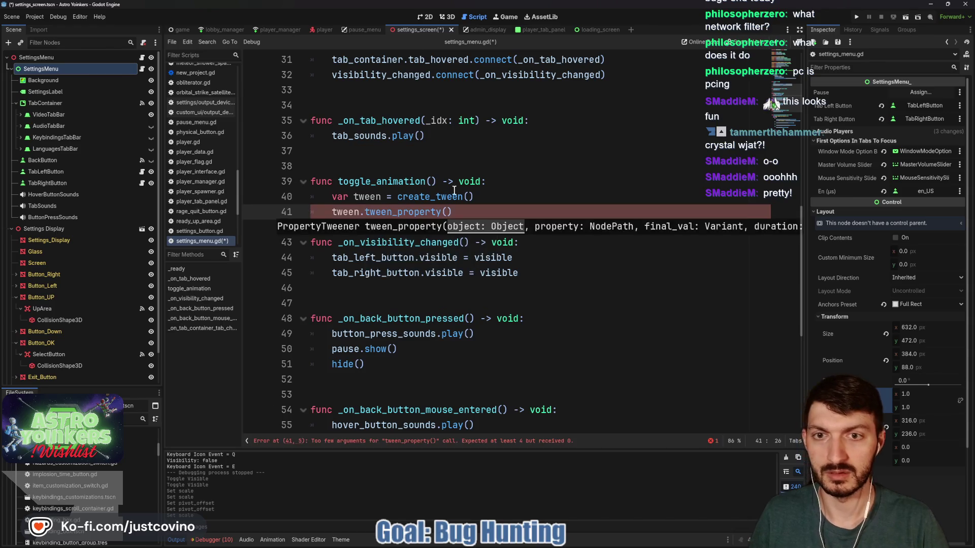
left_click(433, 179)
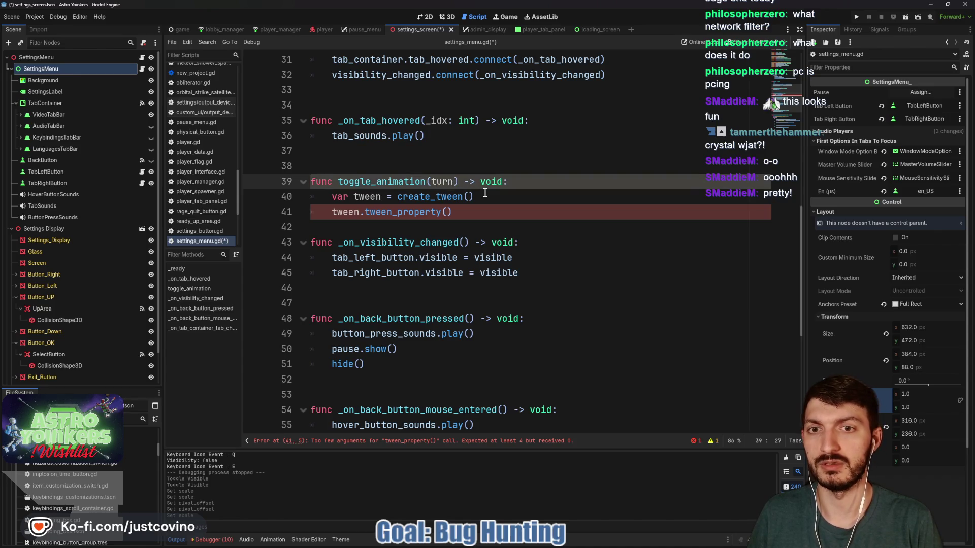
type("ing_on: bool")
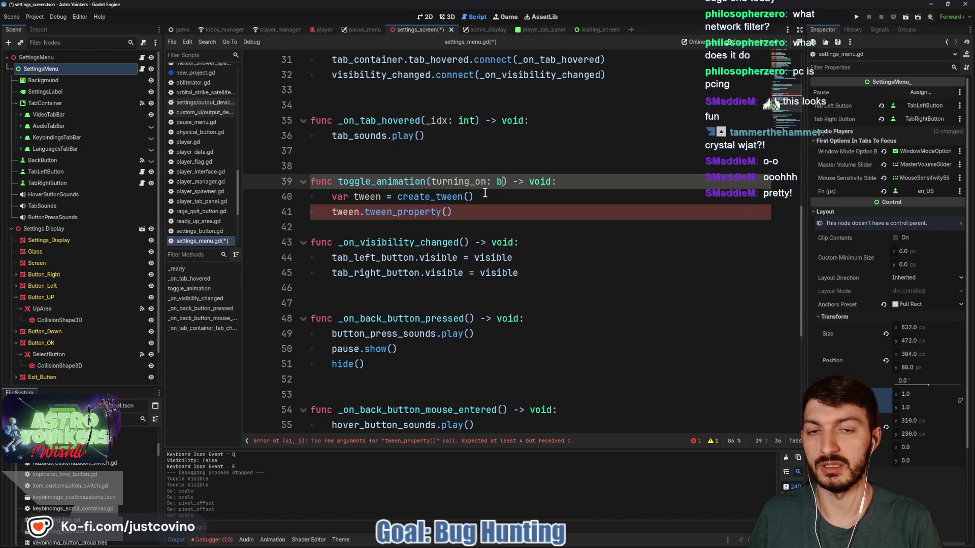
left_click(454, 212)
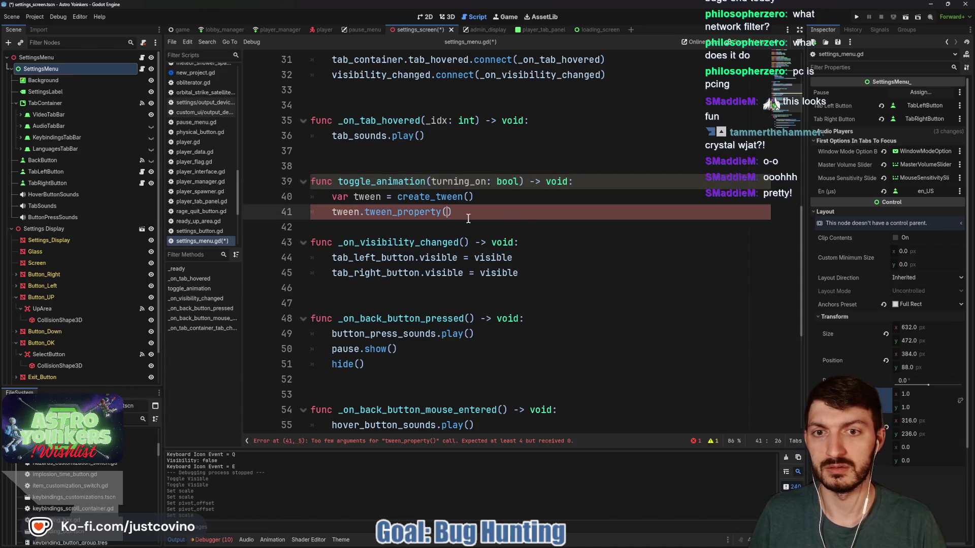
type("self, \"sc")
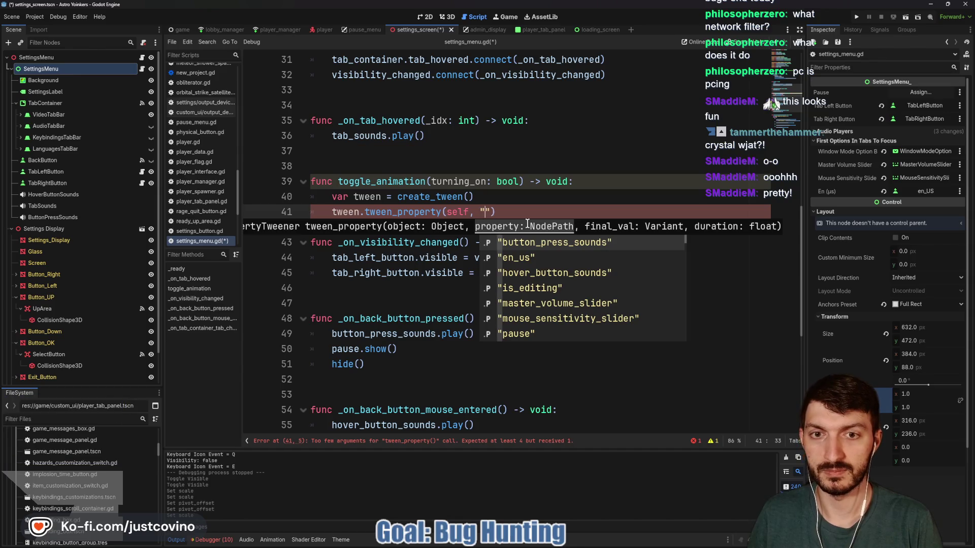
type("ale:y\"")
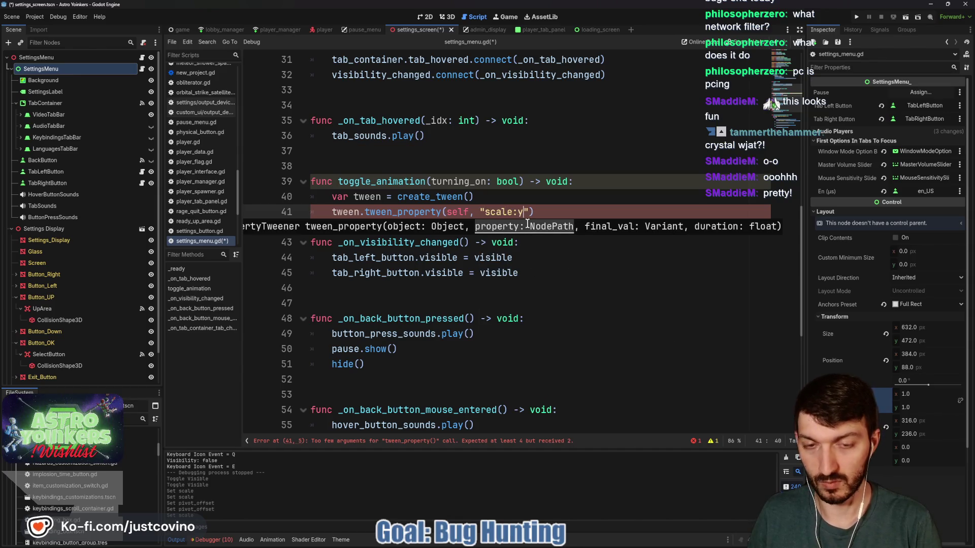
type(", ")
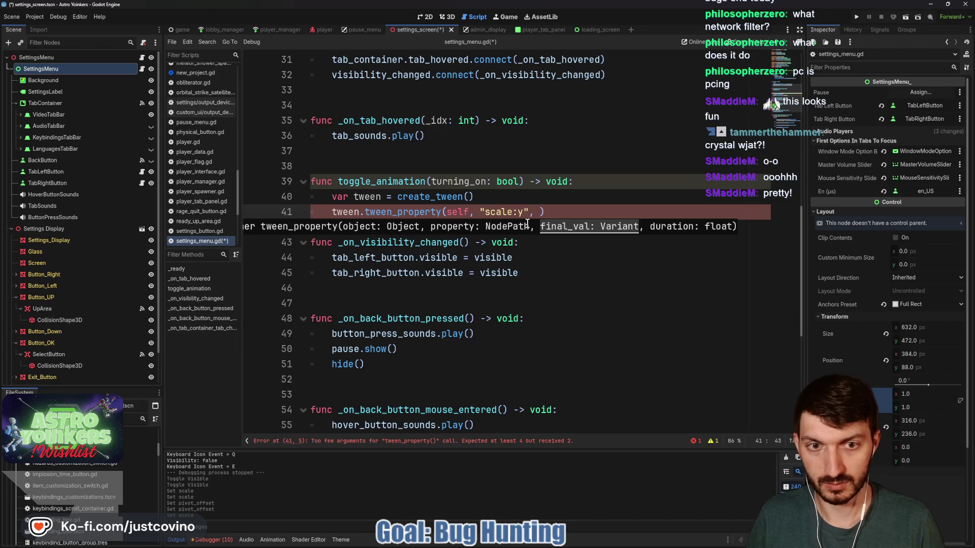
type("0.0")
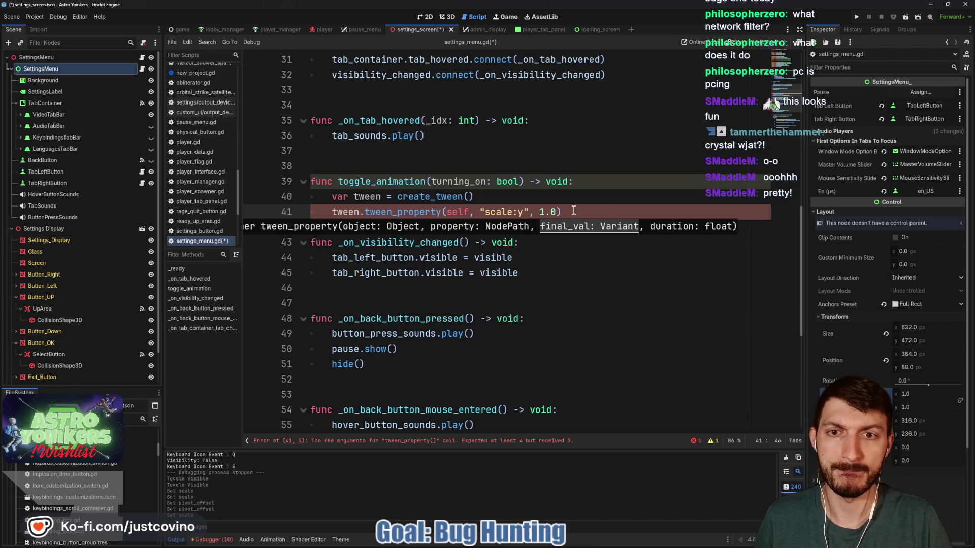
left_click(574, 211)
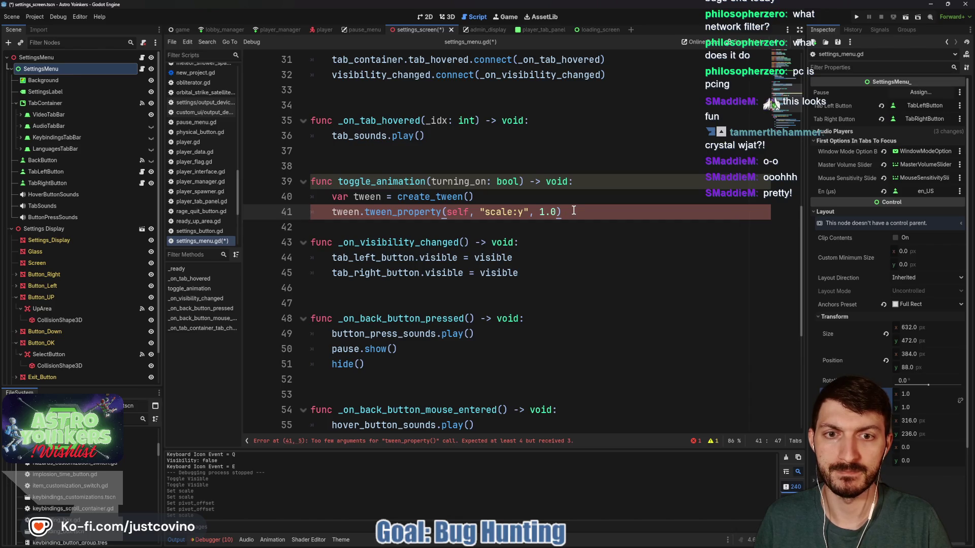
key("Left")
type(", 1.0")
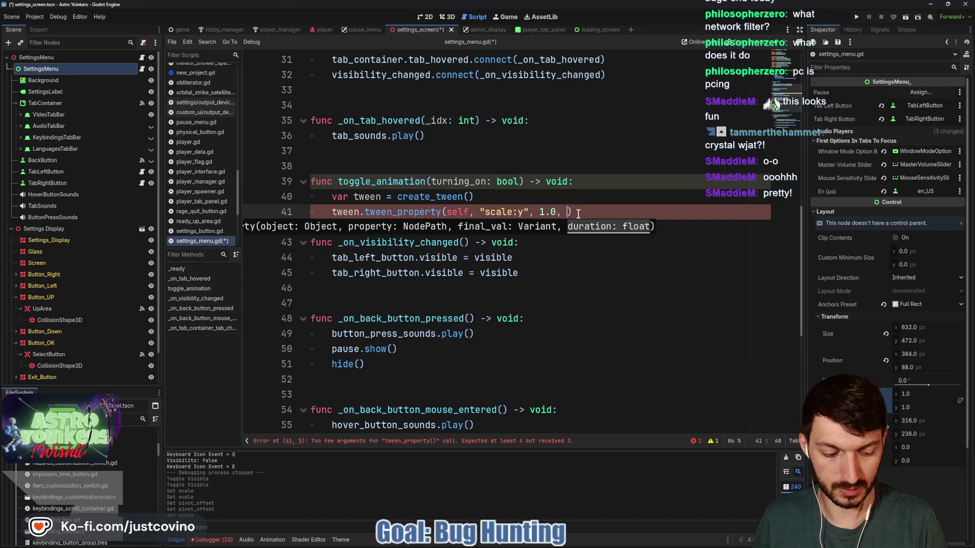
- Add a scale:x tween to 1.0 over 0.5 from 0.001 above it and save
left_click(551, 197)
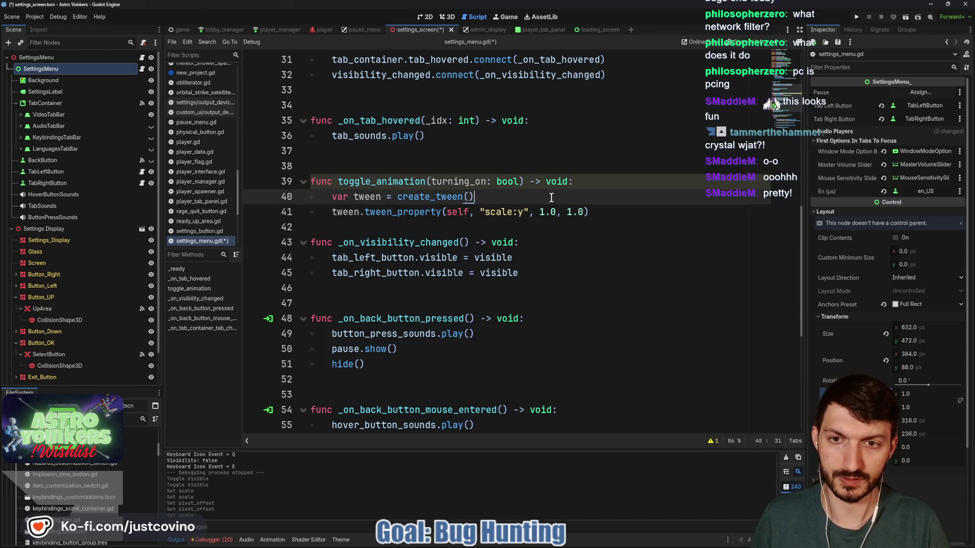
key("Return")
type("tw")
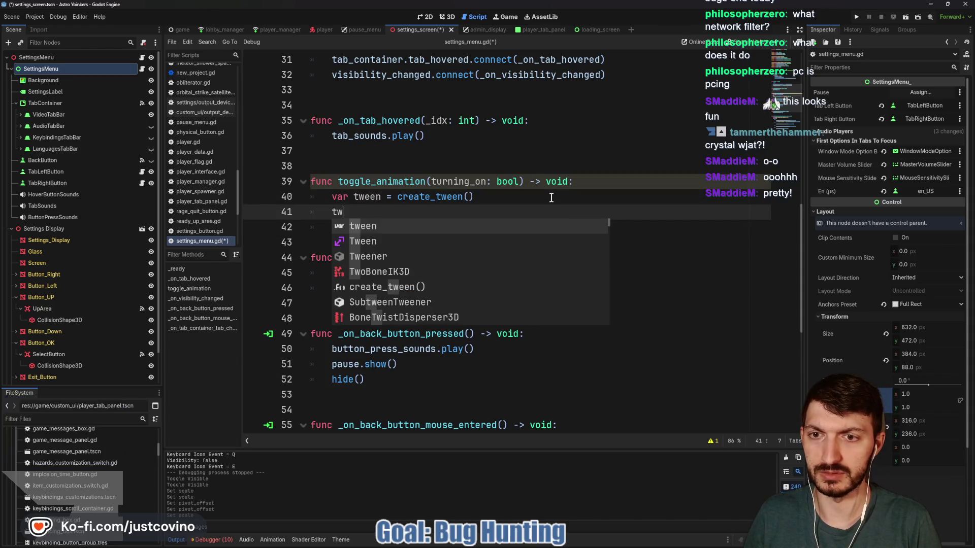
type("een.tween_p")
key("Return")
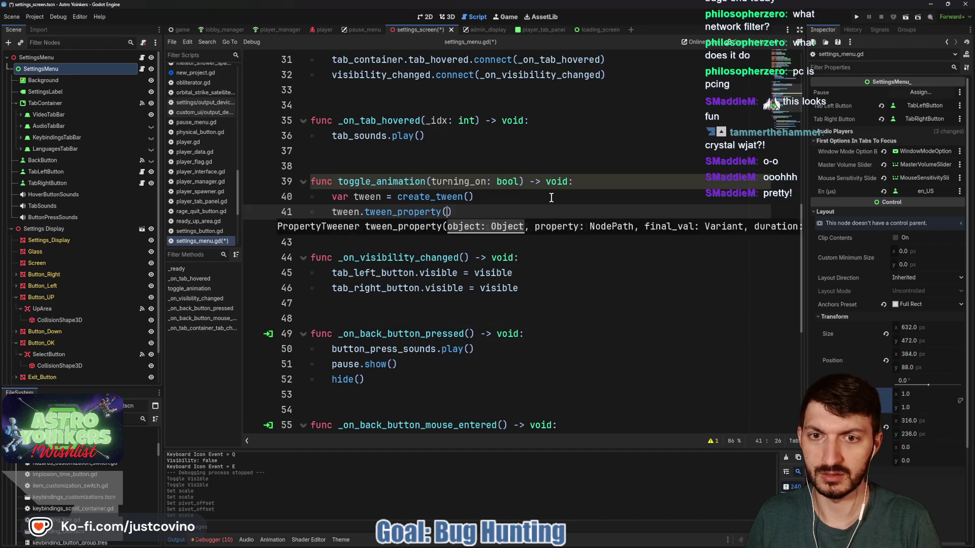
type("self, \"scale:x\"")
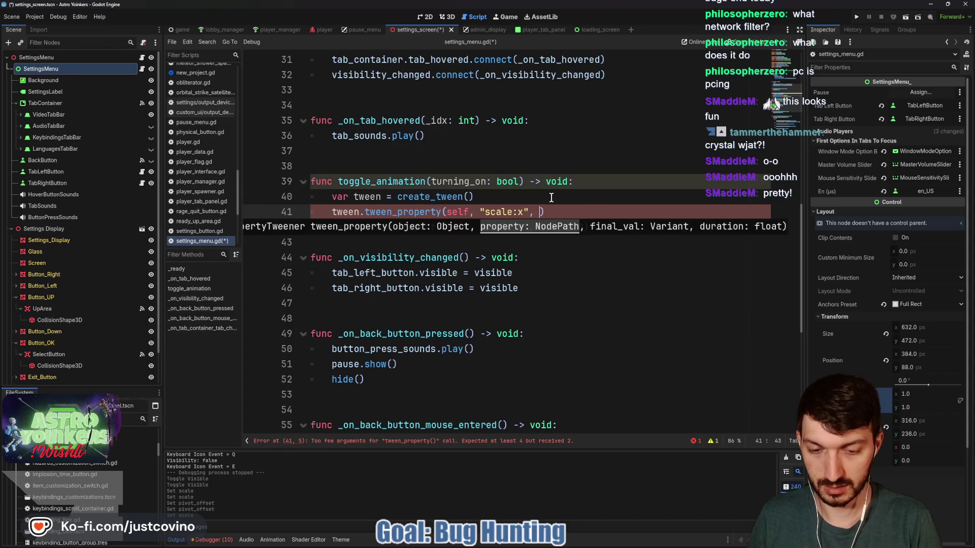
type(",")
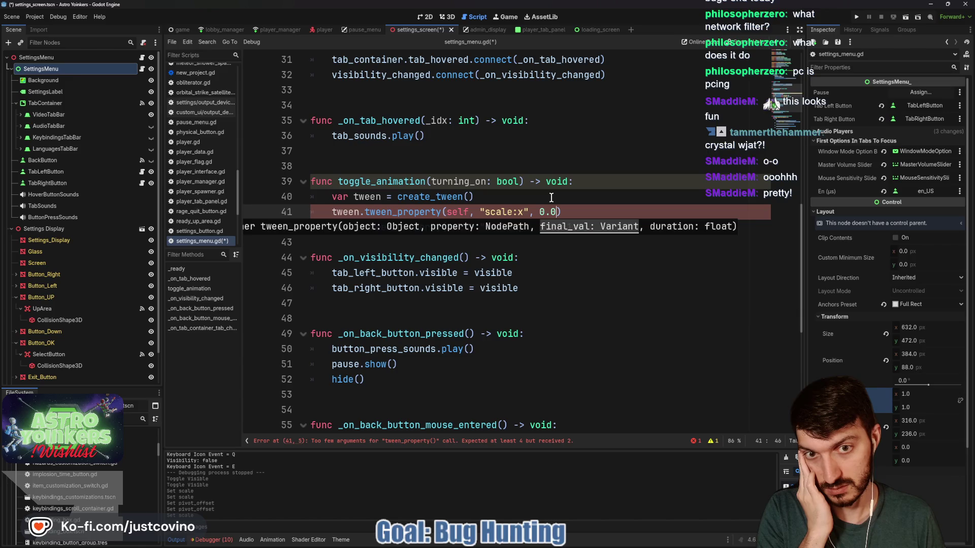
key("BackSpace")
key("BackSpace")
key("BackSpace")
type("1.0")
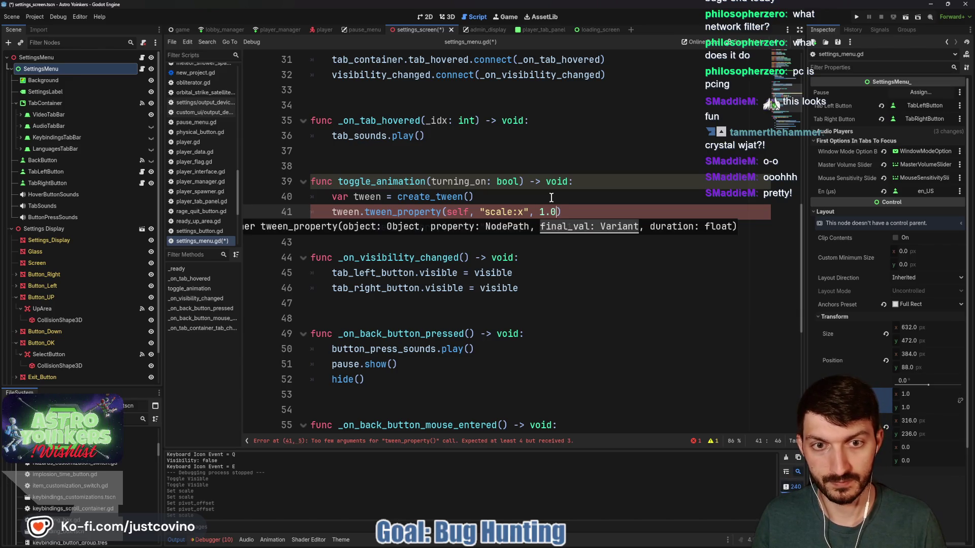
type(", 0.")
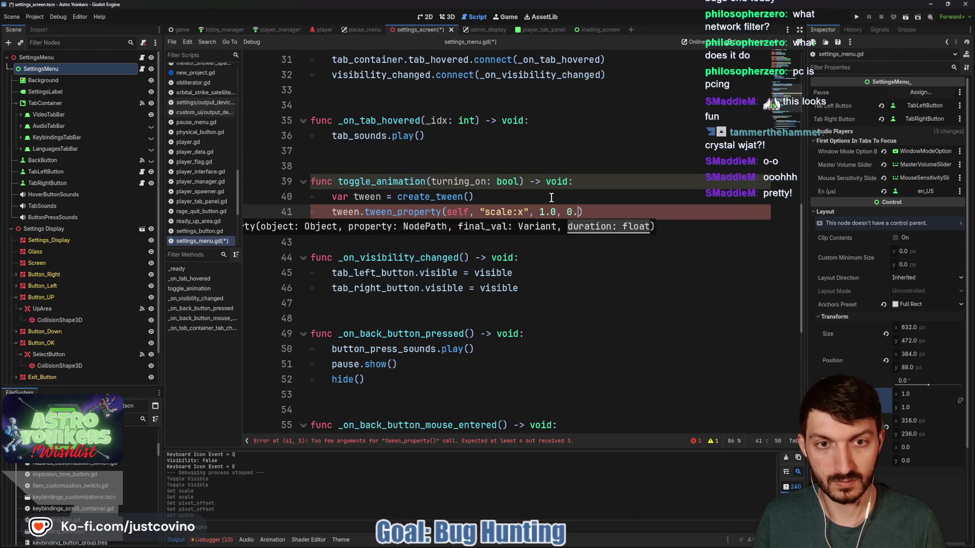
type("5)")
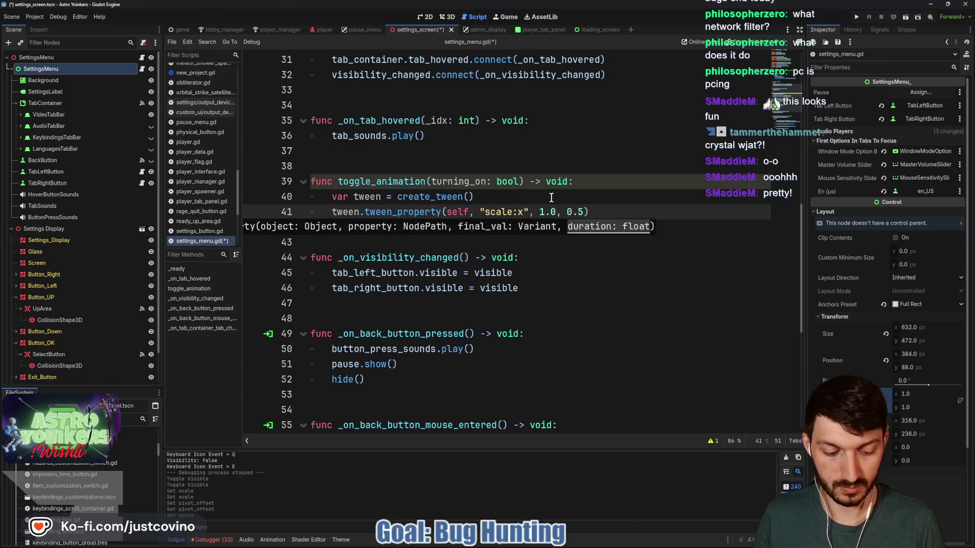
type(".from")
key("Return")
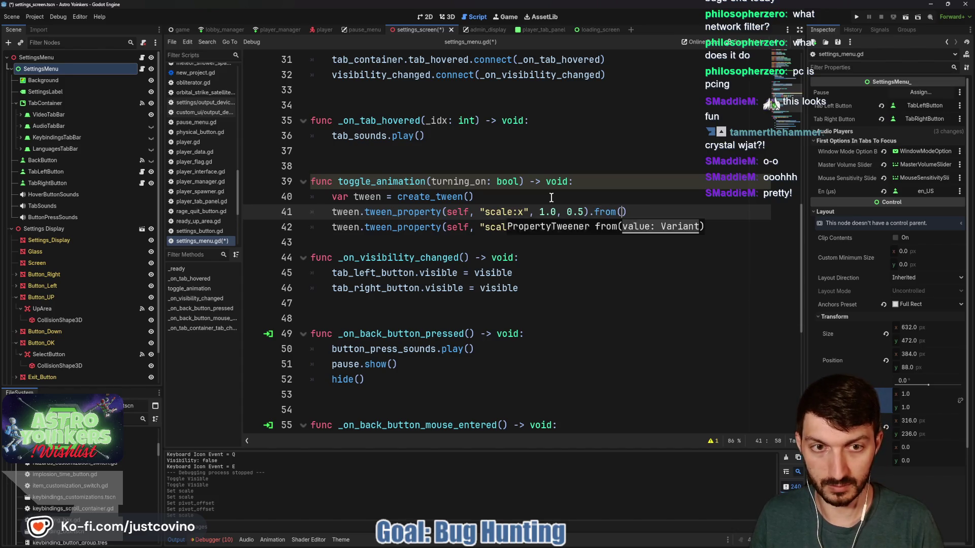
type("0")
type("01")
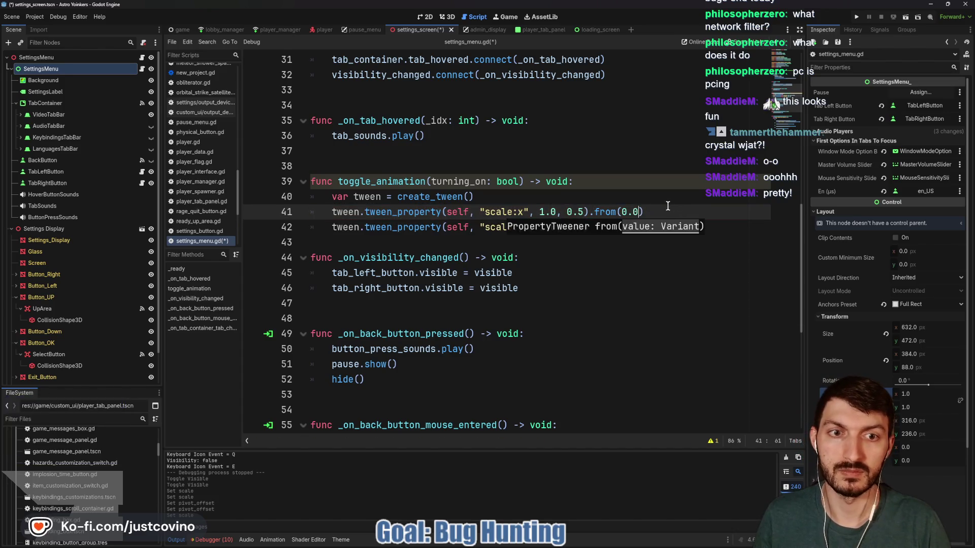
type(")")
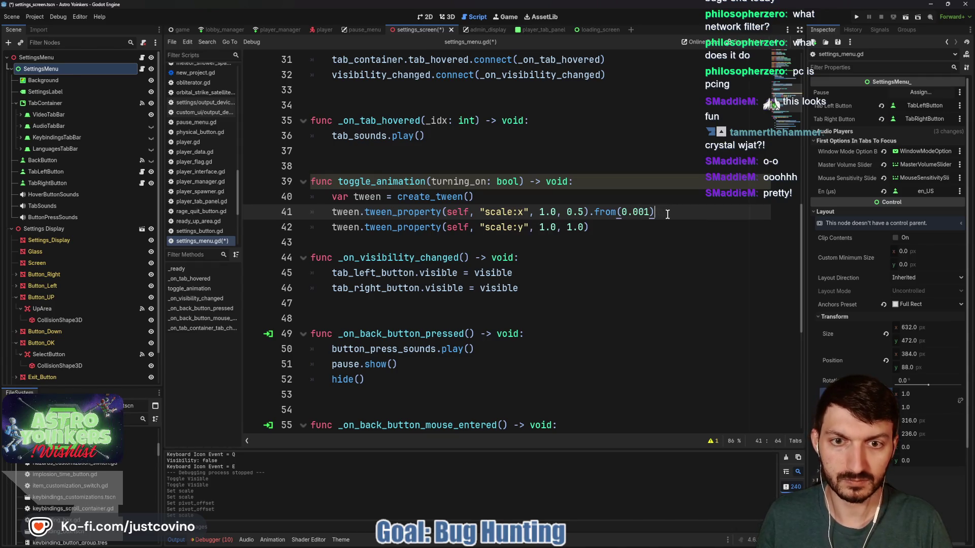
key("ctrl+s")
left_click(399, 247)
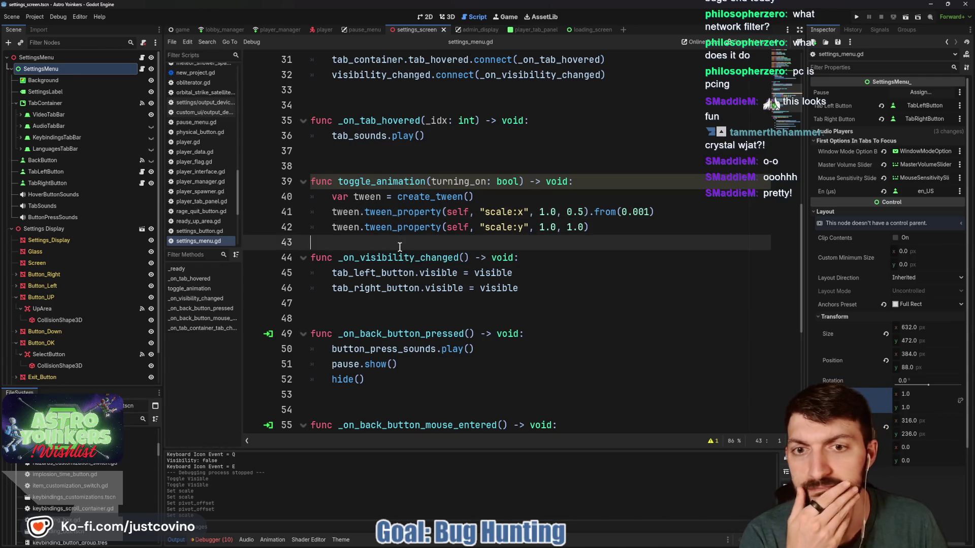
key("Return")
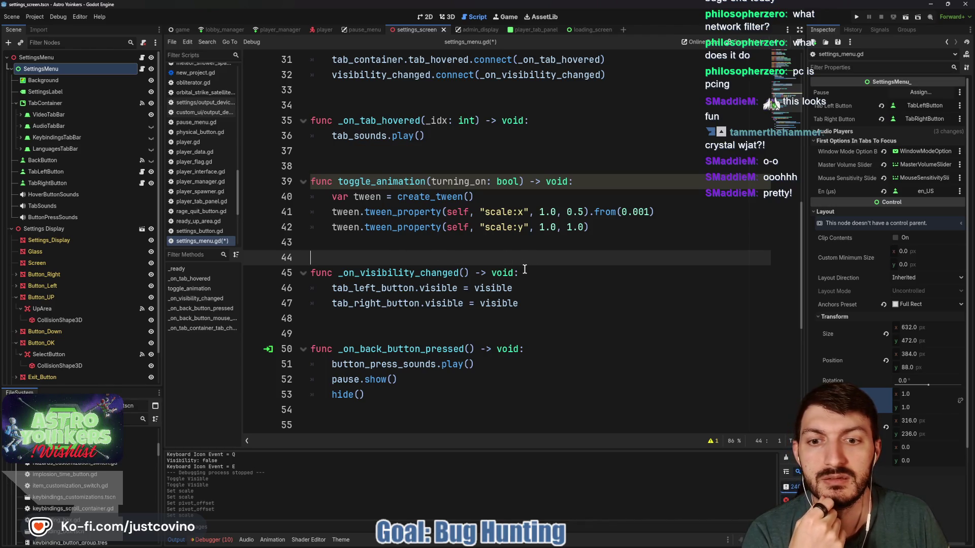
scroll(597, 296, "up", 4)
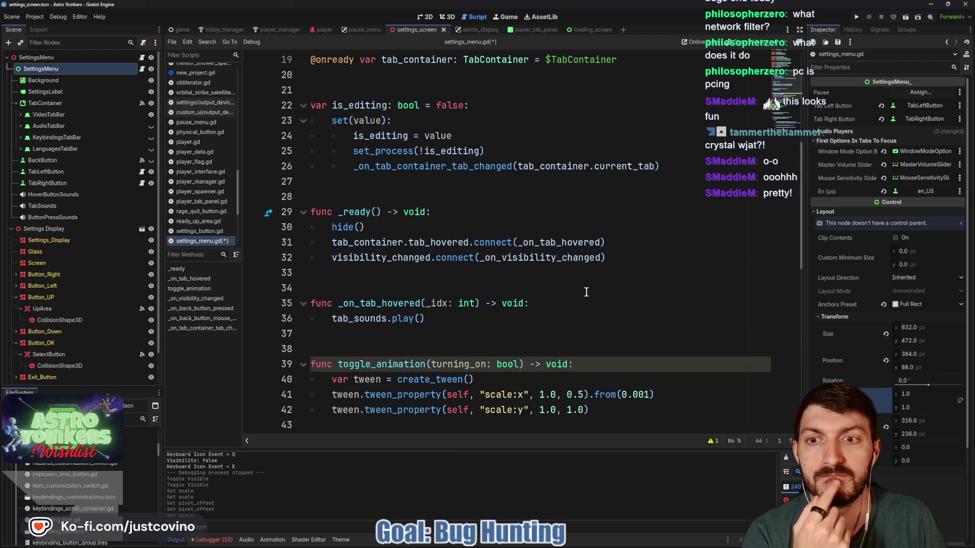
scroll(586, 292, "down", 4)
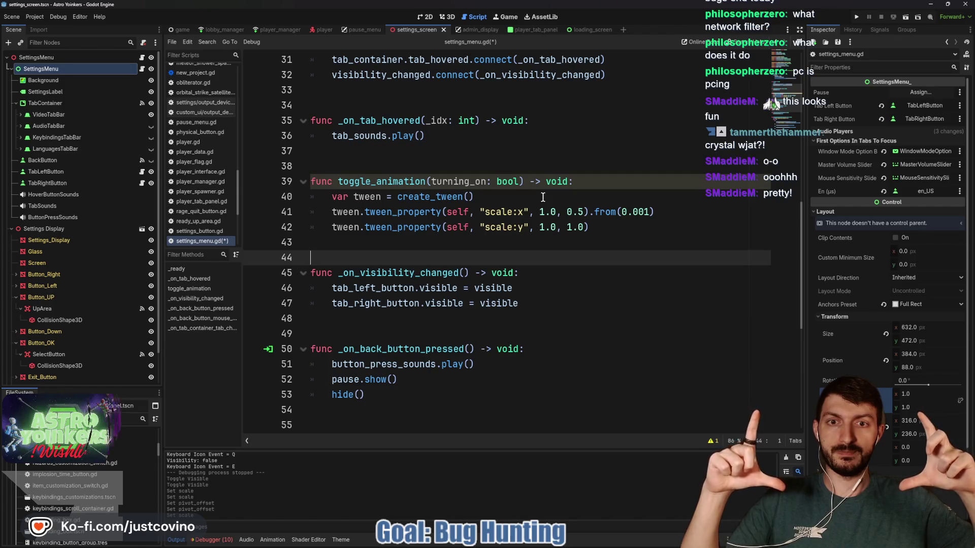
- Put the two grow tweens under an if turning_on: condition with proper indentation
left_click(543, 197)
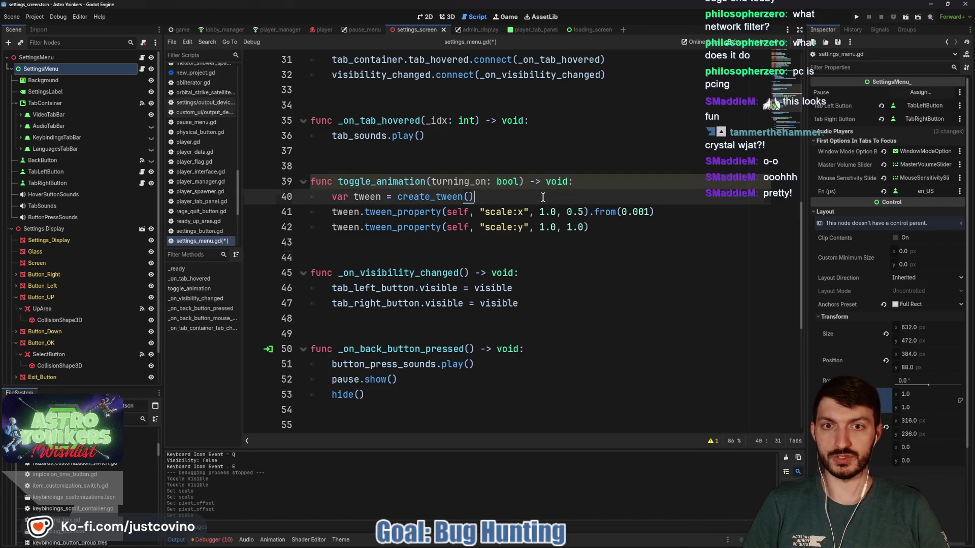
key("Return")
type("if turning_on\"")
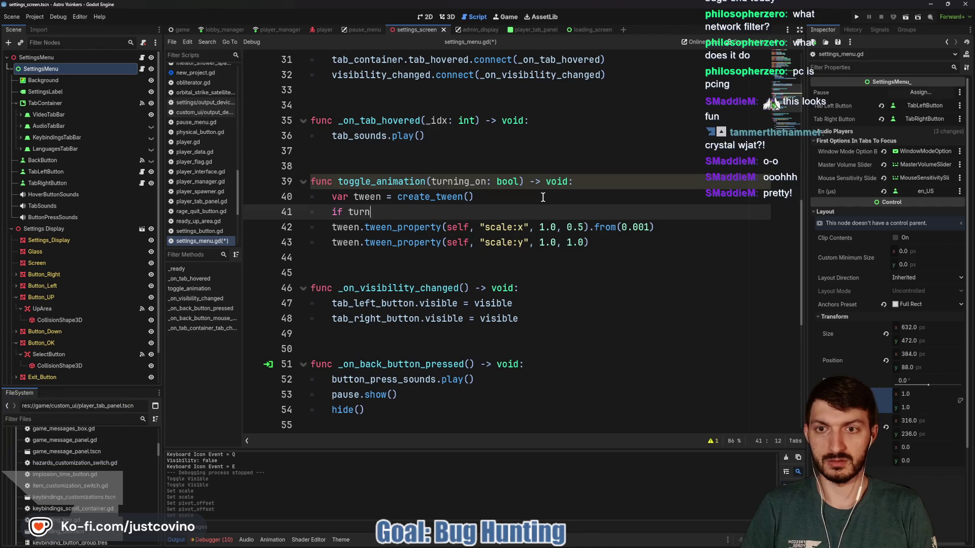
key("BackSpace")
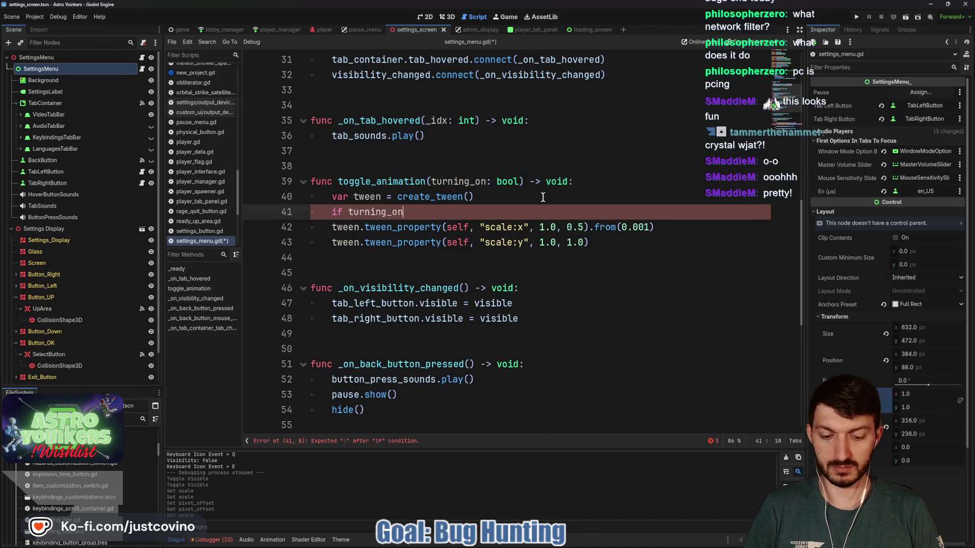
left_click(333, 227)
key("Tab")
key("Down")
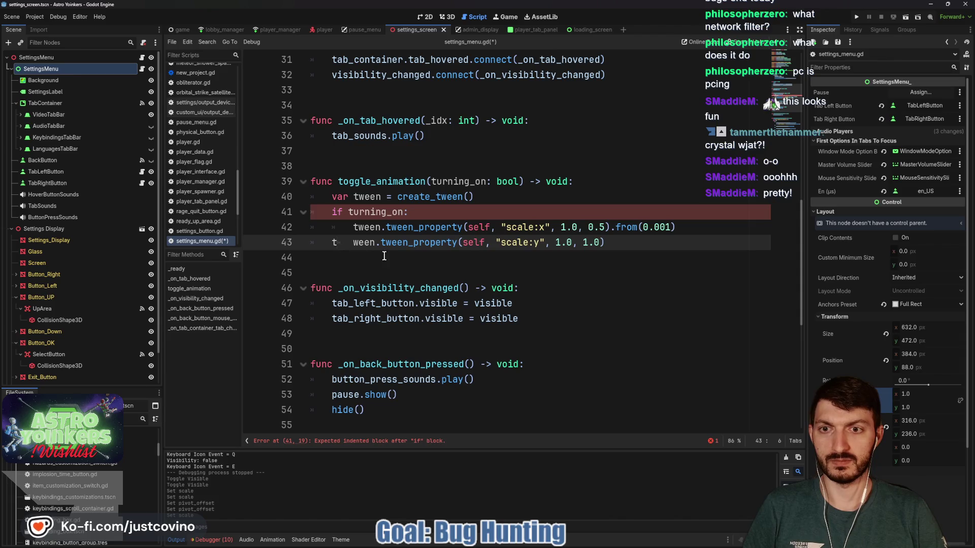
key("Tab")
key("BackSpace")
key("Right")
type("t")
- Add an else: branch containing a copy of both tween lines, with scale:y first
left_click(353, 264)
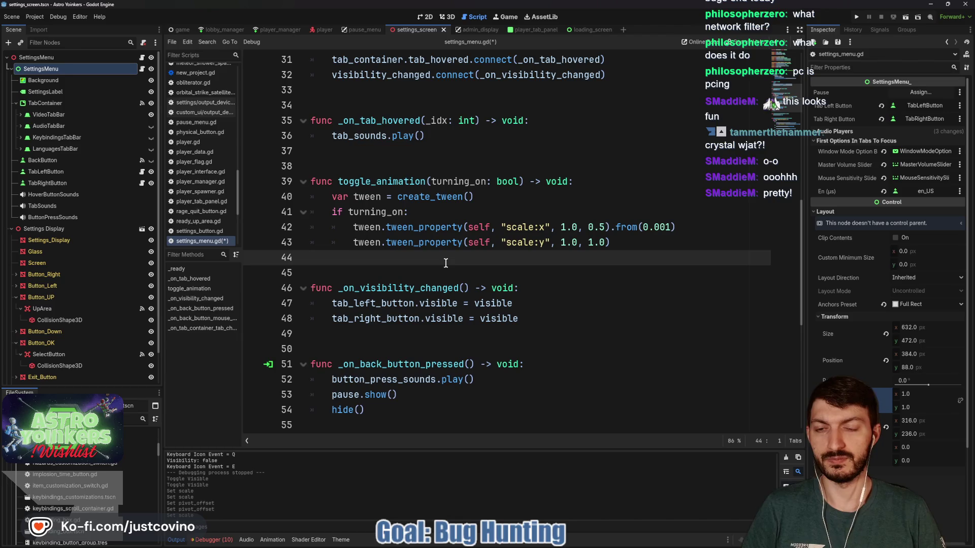
type("else:")
key("Return")
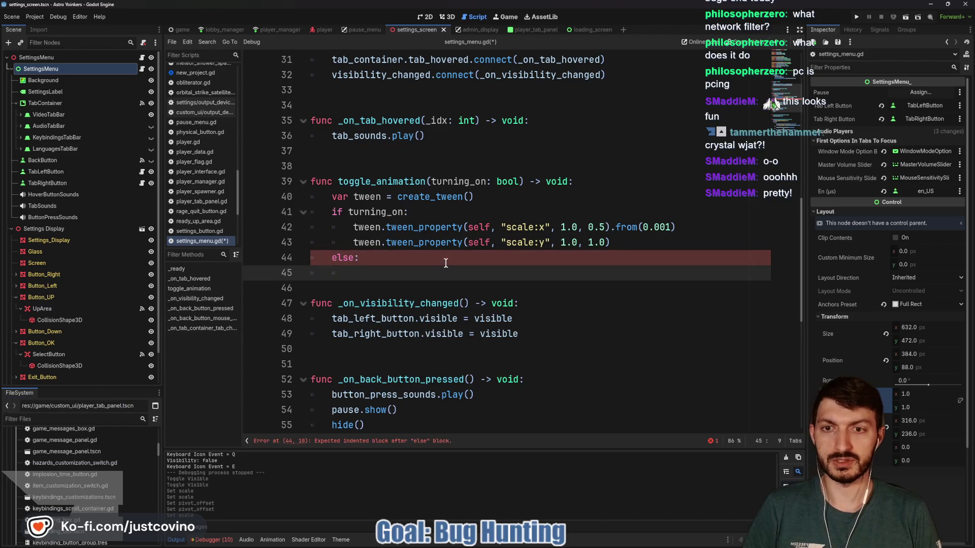
left_click_drag(614, 243, 312, 230)
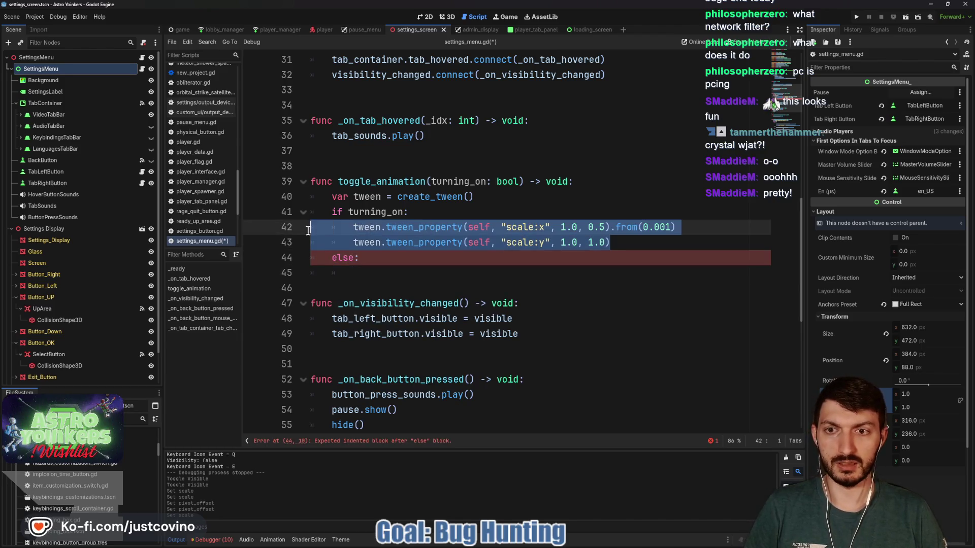
key("ctrl+c")
left_click(427, 277)
key("ctrl+v")
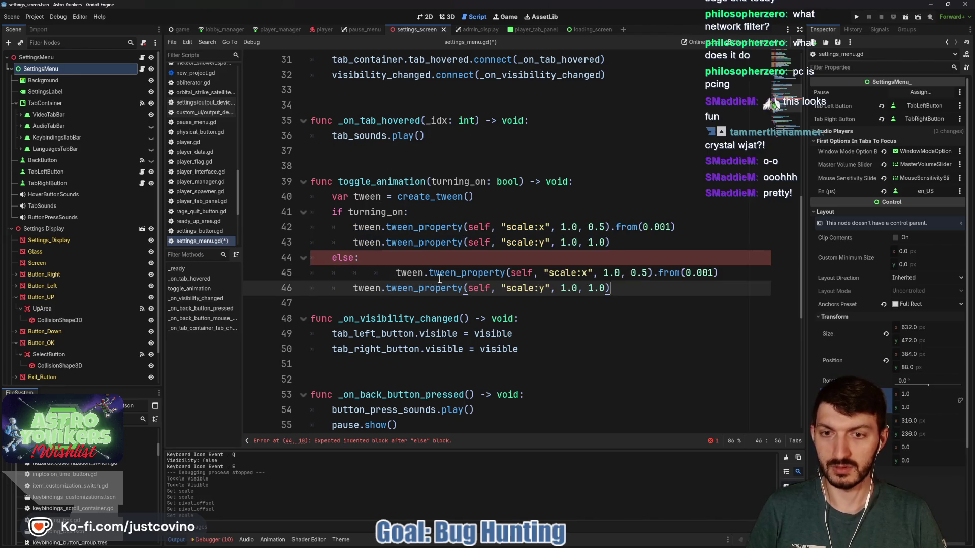
left_click(391, 274)
key("BackSpace")
key("BackSpace")
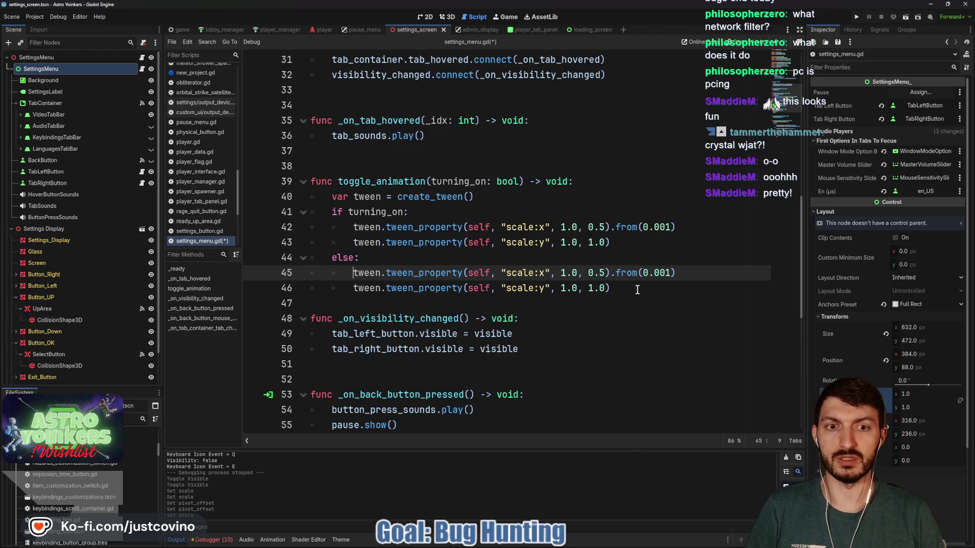
left_click_drag(637, 290, 333, 289)
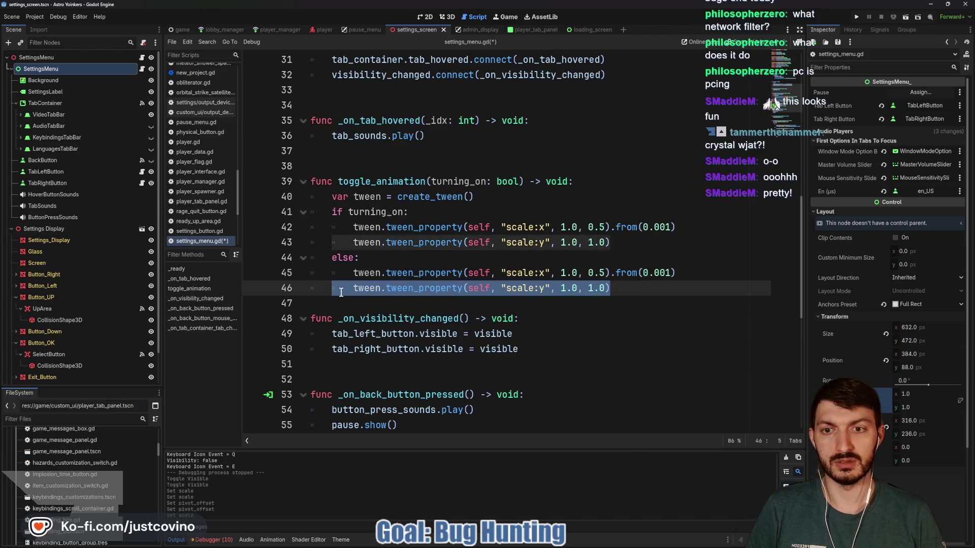
key("alt+Up")
- Make the else tweens shrink scale:y and scale:x to 0.001 over 0.5, then save
left_click(578, 273)
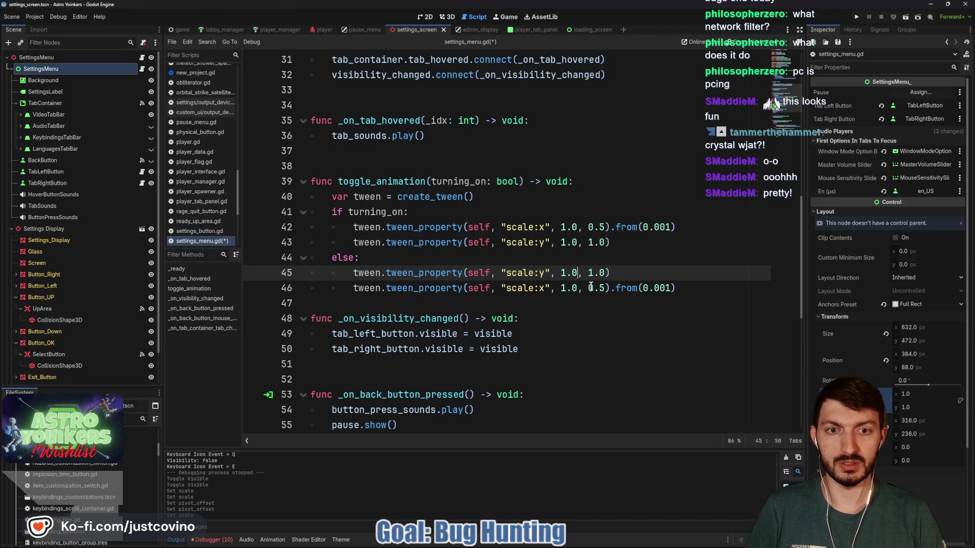
type("0.001")
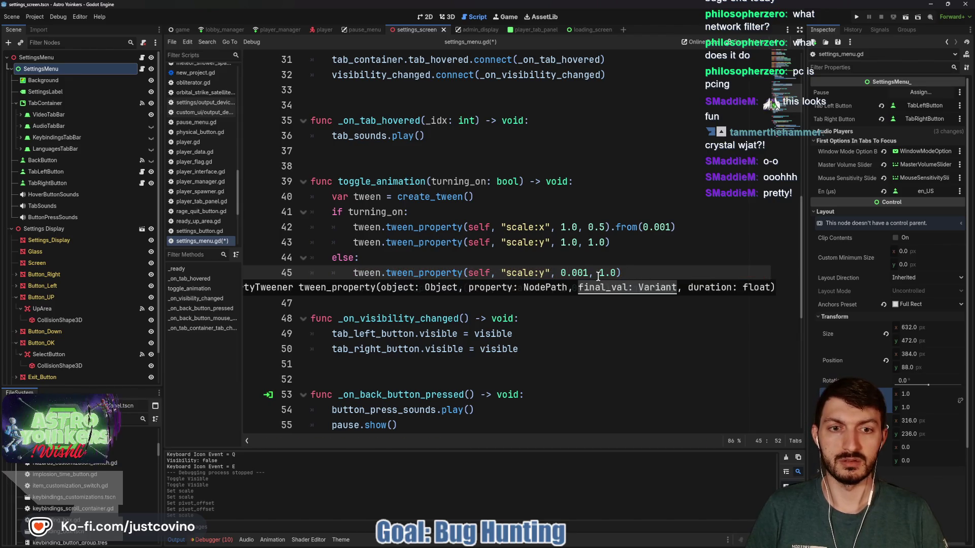
key("Right")
key("Right")
left_click_drag(615, 274, 598, 273)
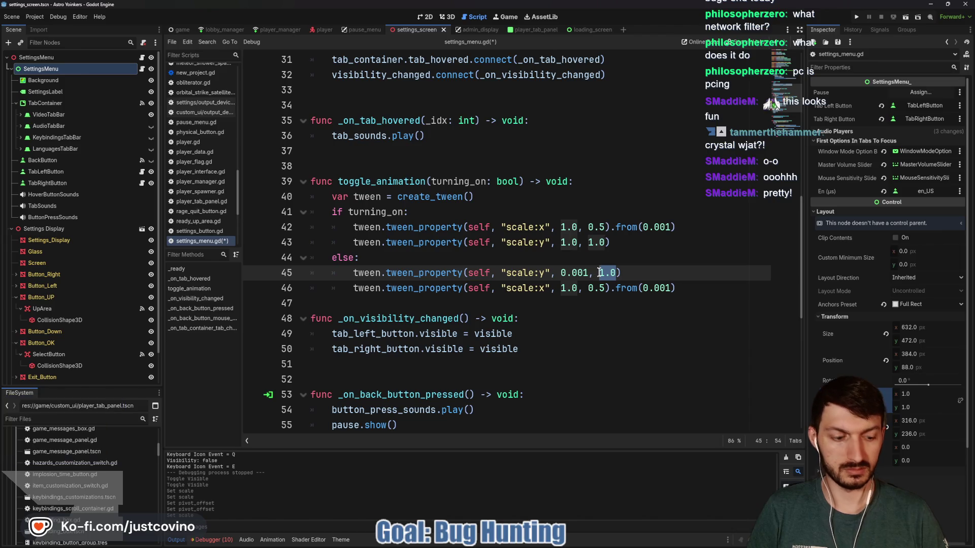
type("0.5")
left_click(641, 275)
left_click_drag(670, 288, 644, 288)
left_click_drag(577, 288, 561, 288)
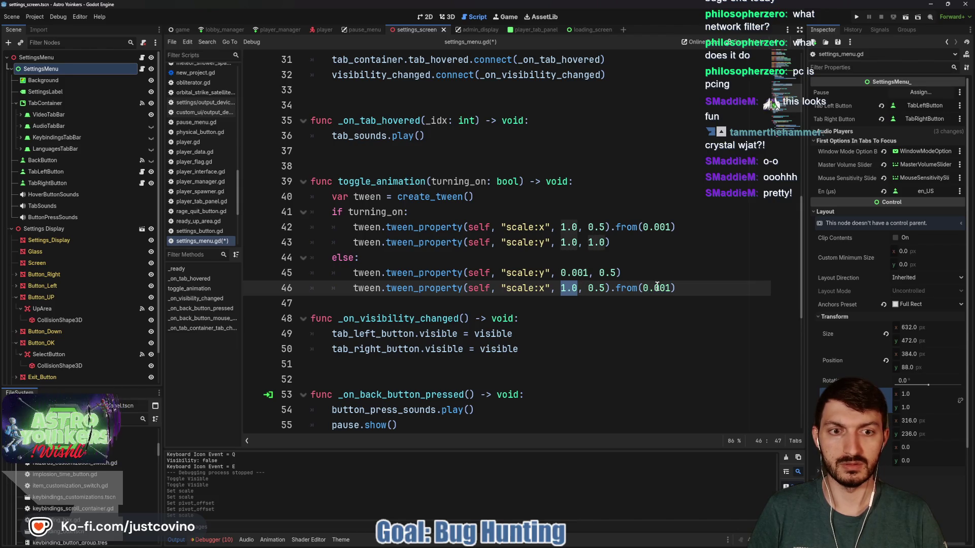
type("0.001")
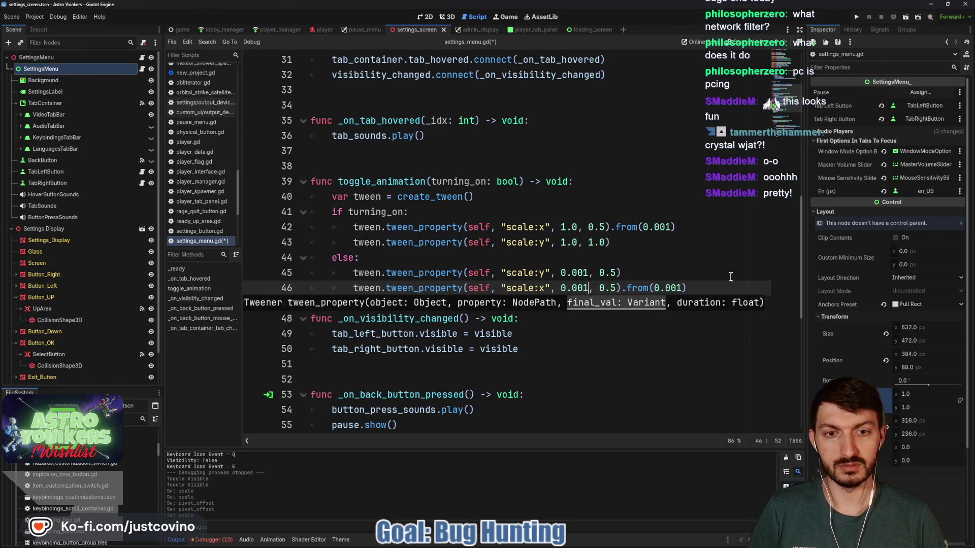
left_click_drag(655, 287, 682, 288)
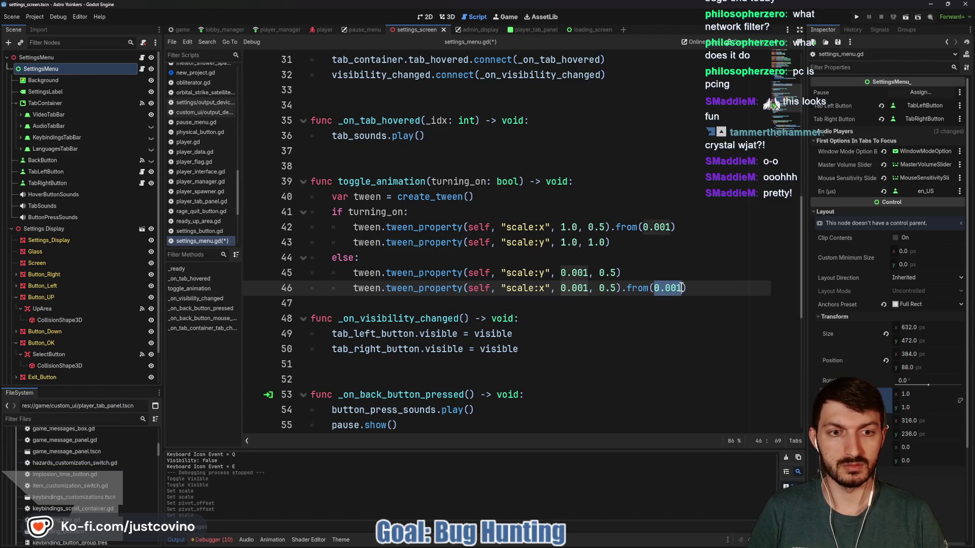
type("1.0)")
key("ctrl+s")
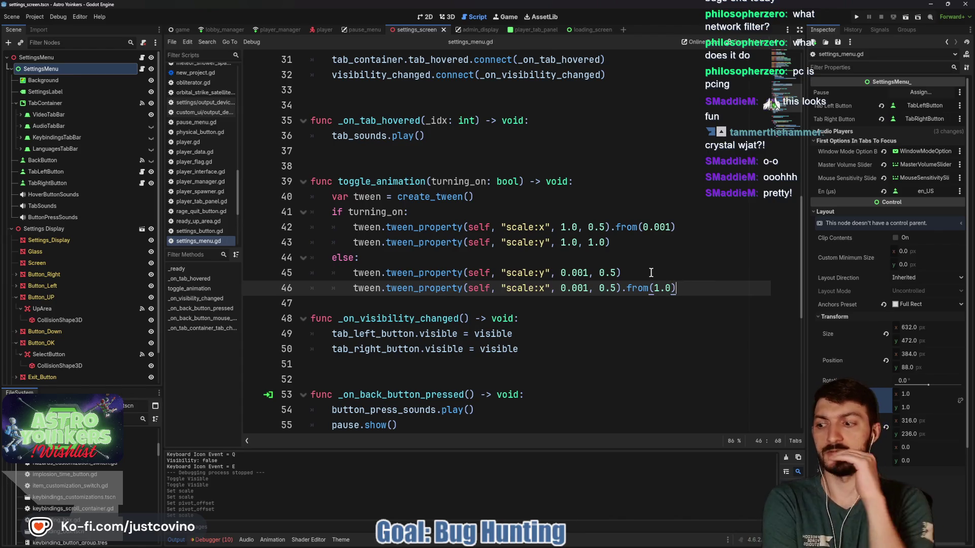
left_click(418, 304)
key("Return")
key("ctrl+s")
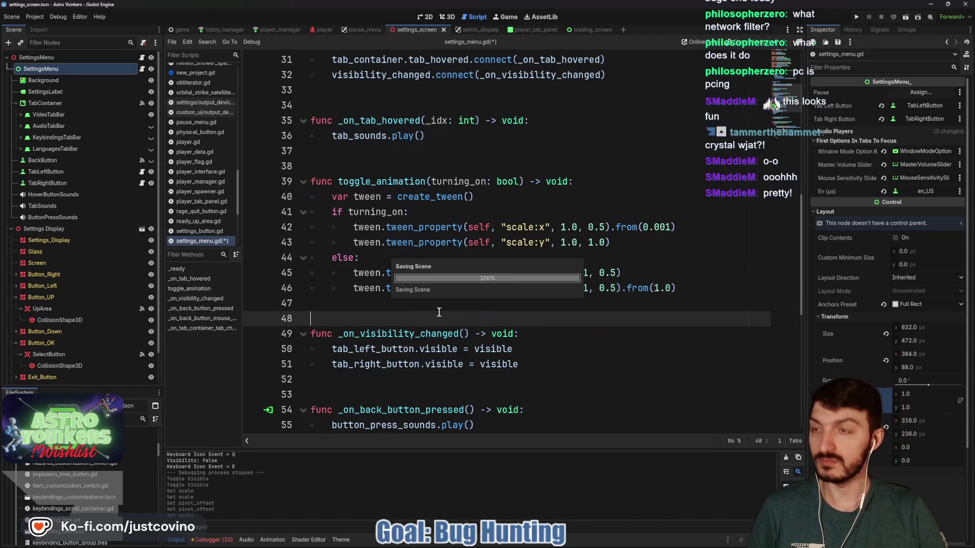
left_click(141, 57)
scroll(458, 281, "down", 10)
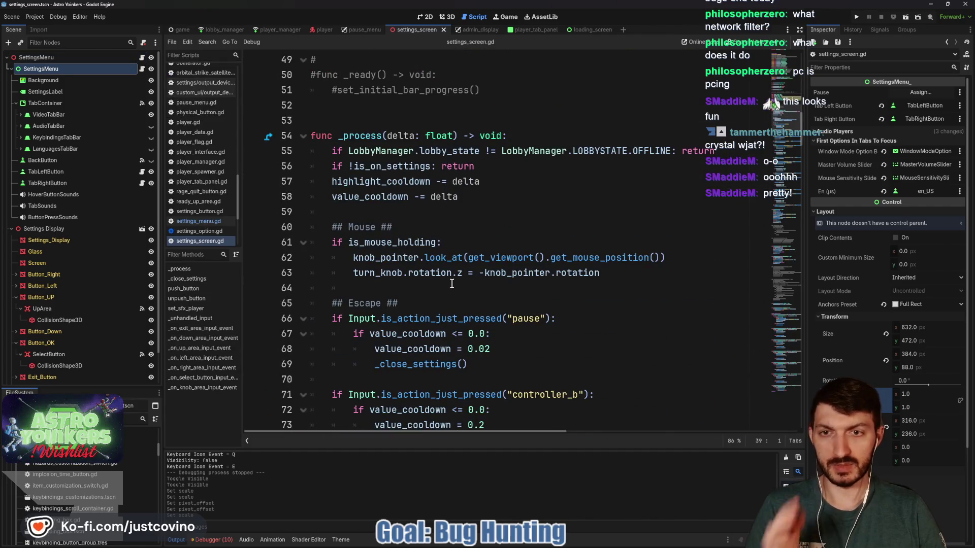
scroll(451, 283, "down", 2)
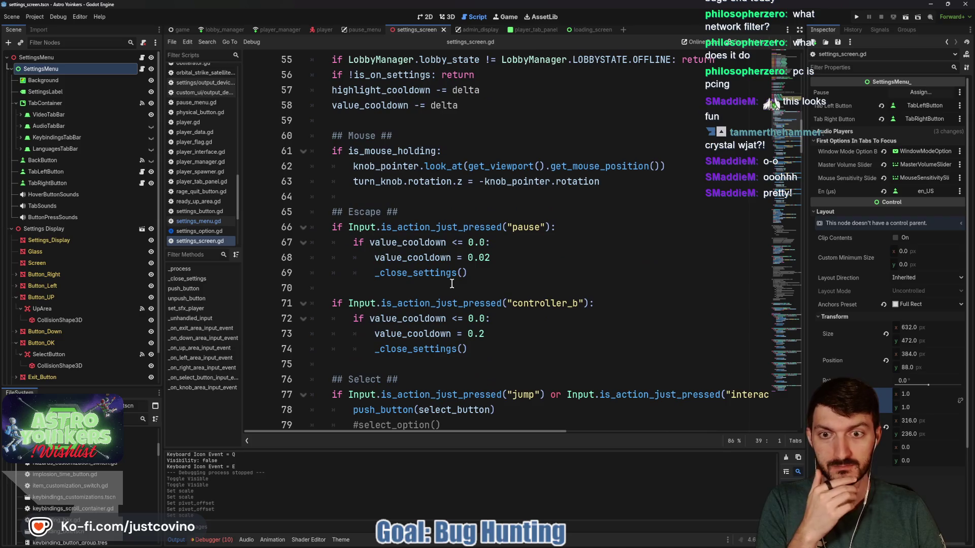
scroll(452, 284, "down", 5)
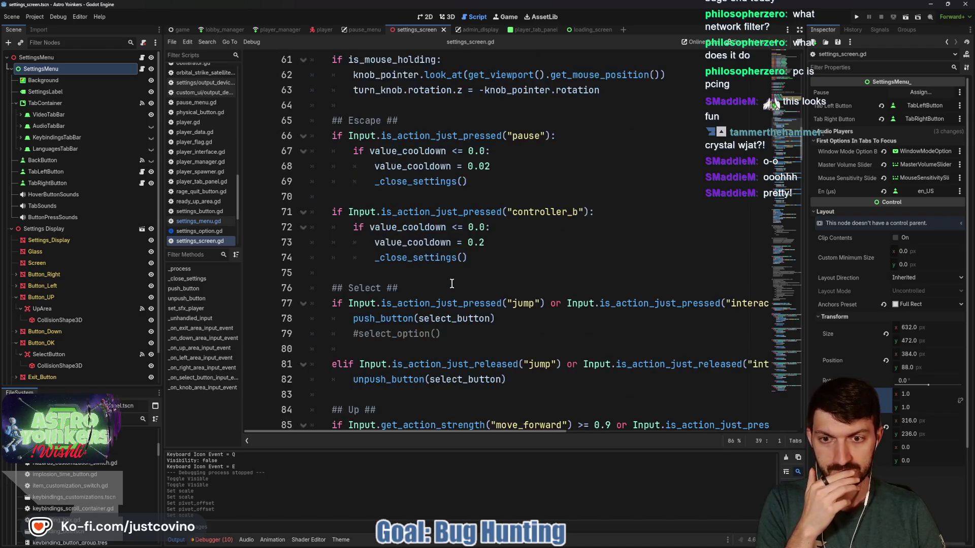
scroll(452, 284, "down", 15)
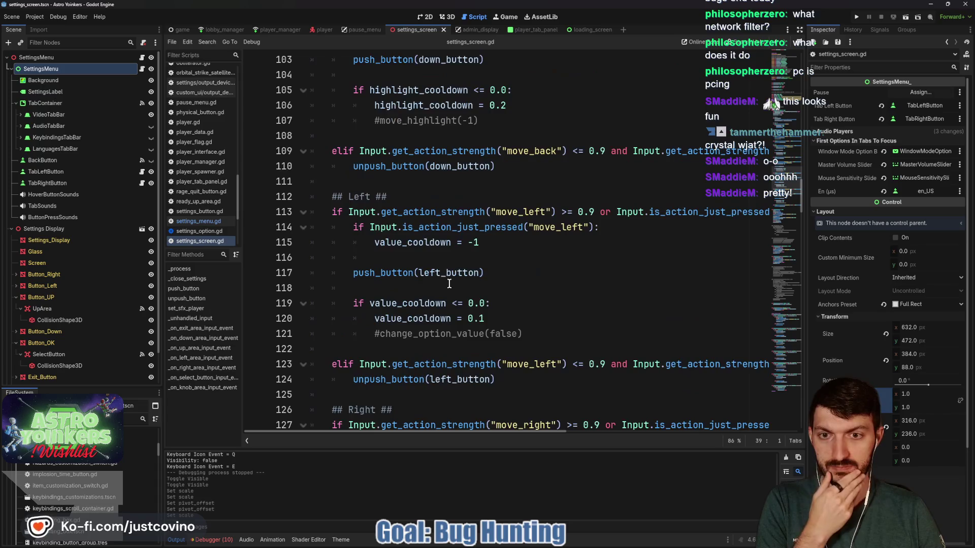
scroll(448, 283, "down", 6)
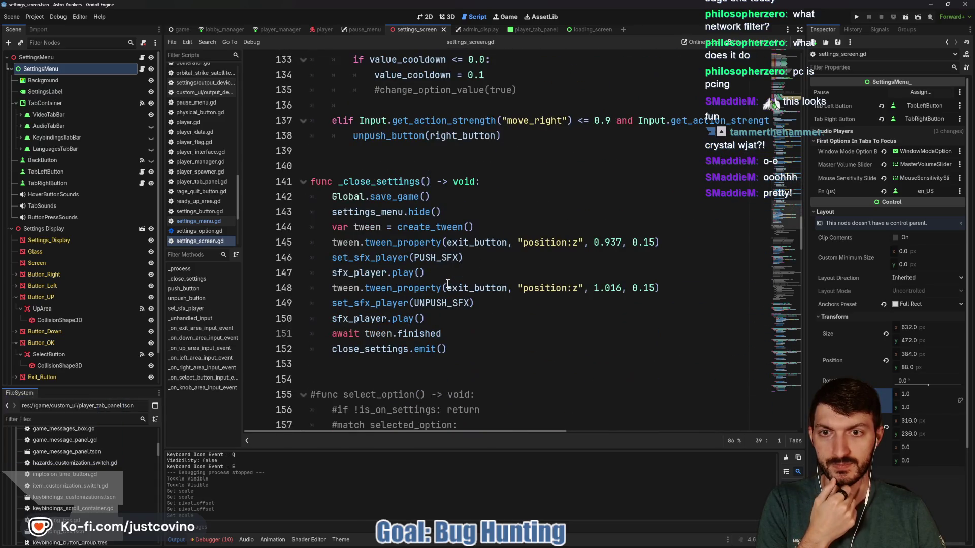
double_click(391, 182)
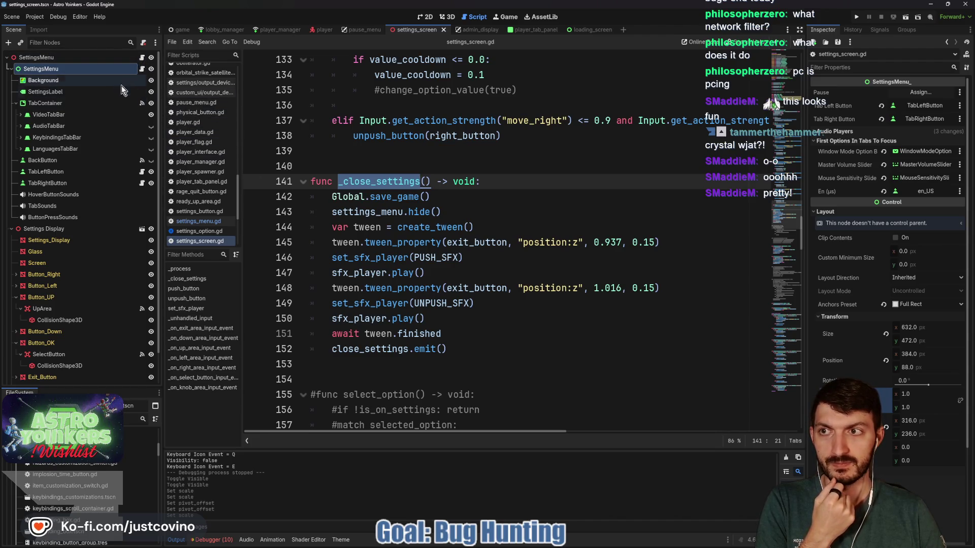
left_click(142, 68)
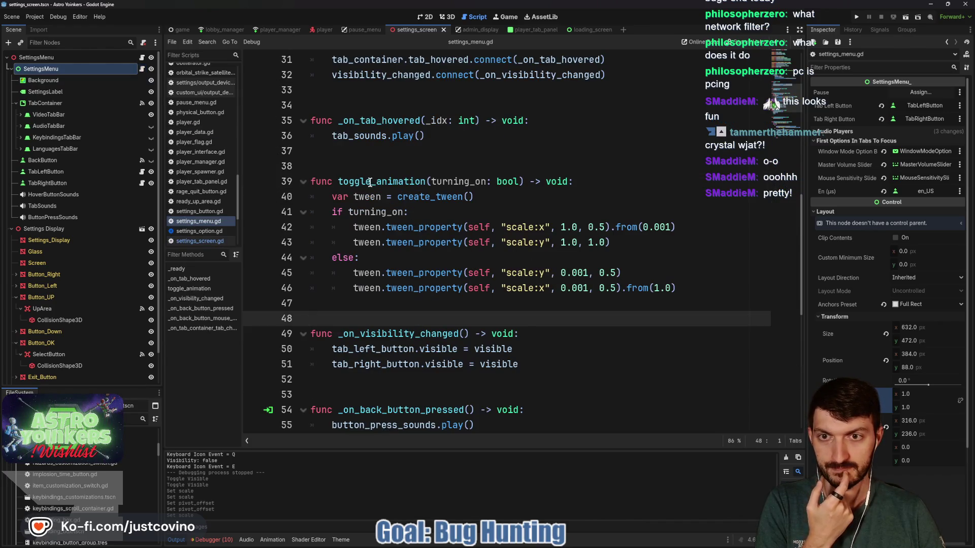
- Rename toggle_animation to settings_toggle_animation and save
left_click_drag(371, 182, 338, 182)
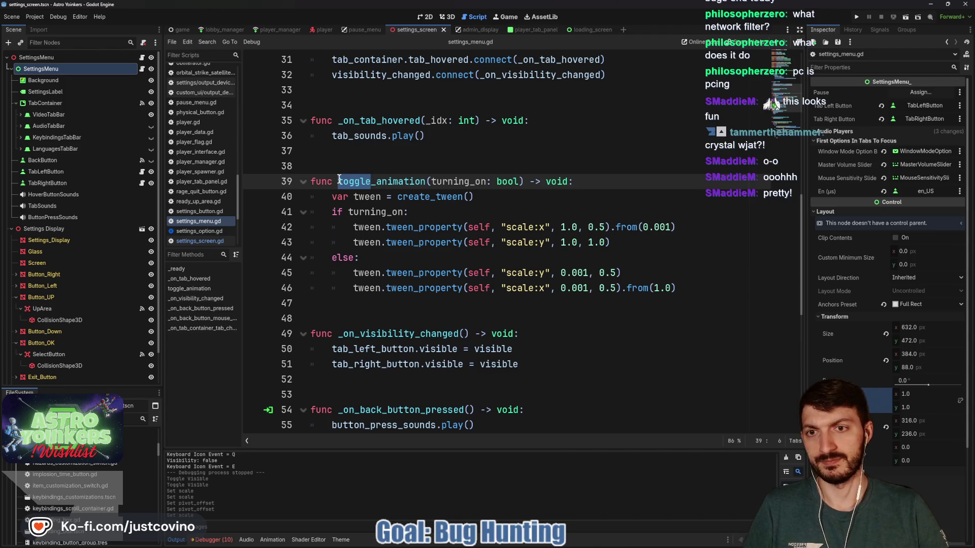
type("settings_")
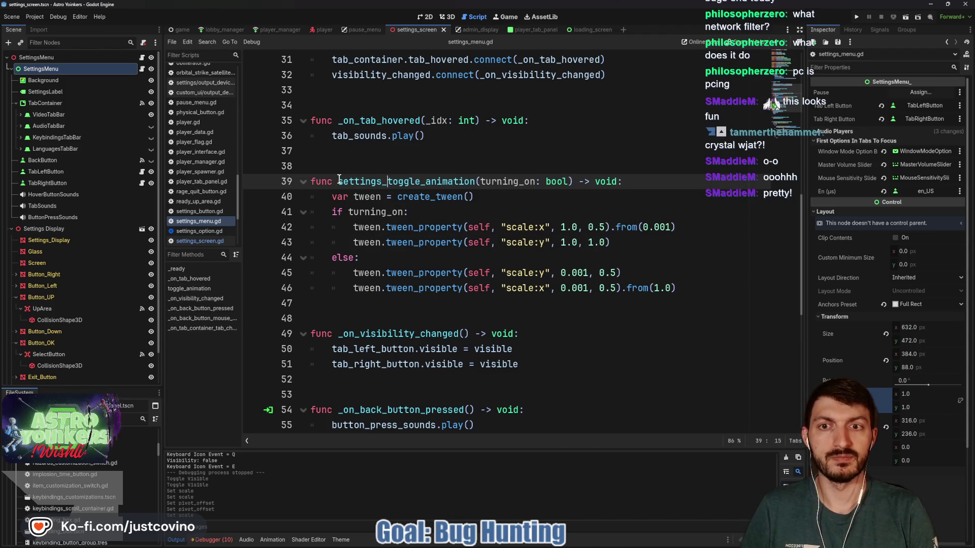
left_click(491, 200)
key("ctrl+s")
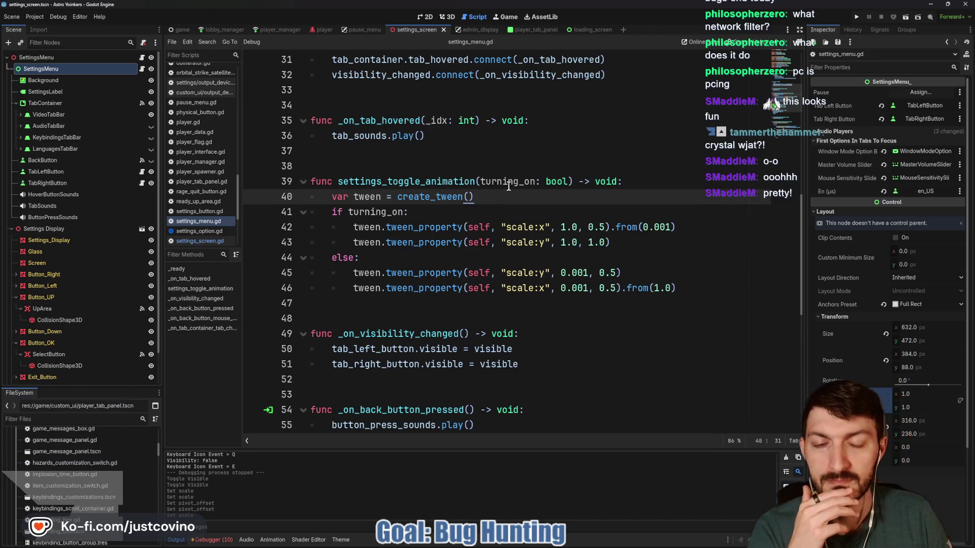
- Add show() in the turning_on branch and 'await tween.finished' plus hide() in else, then save
left_click(426, 214)
key("Return")
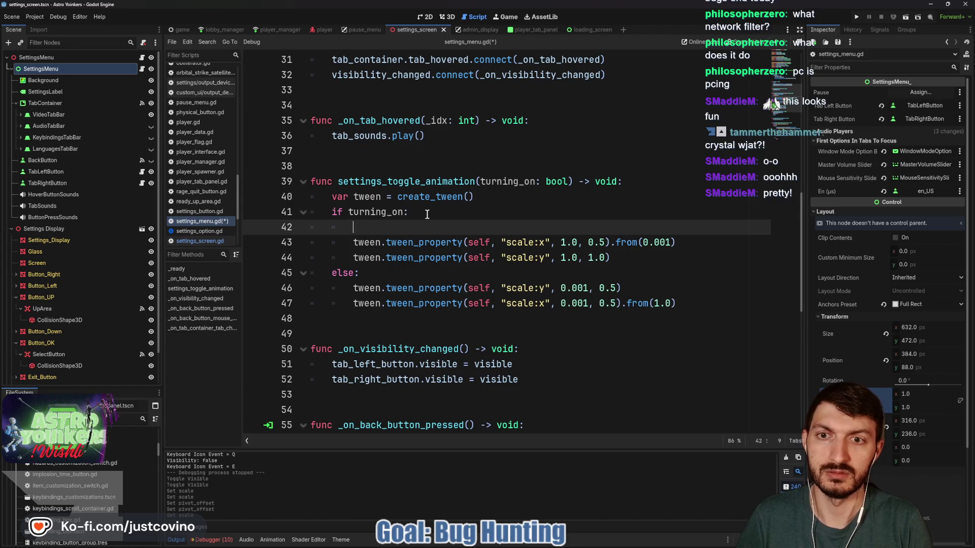
type("show()")
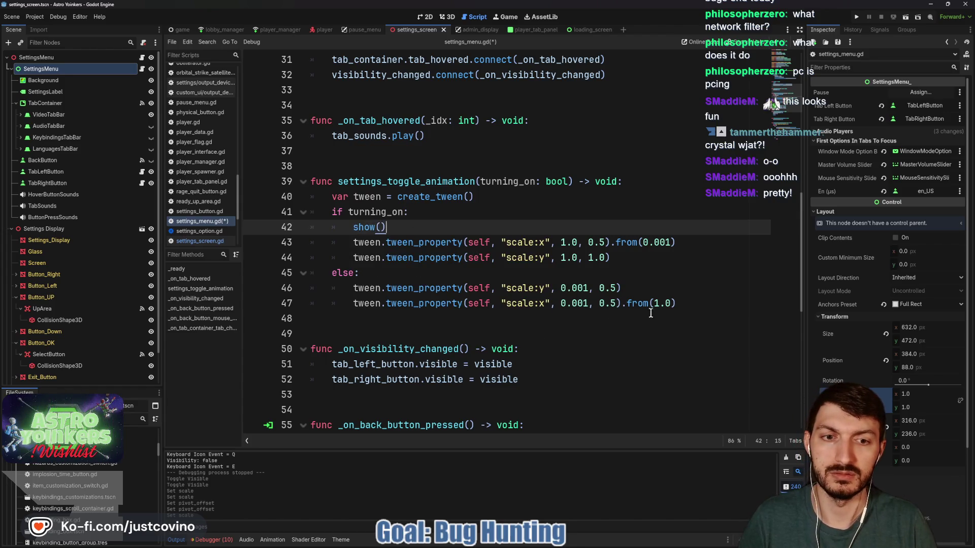
left_click(713, 306)
key("Return")
type("await tween.finished")
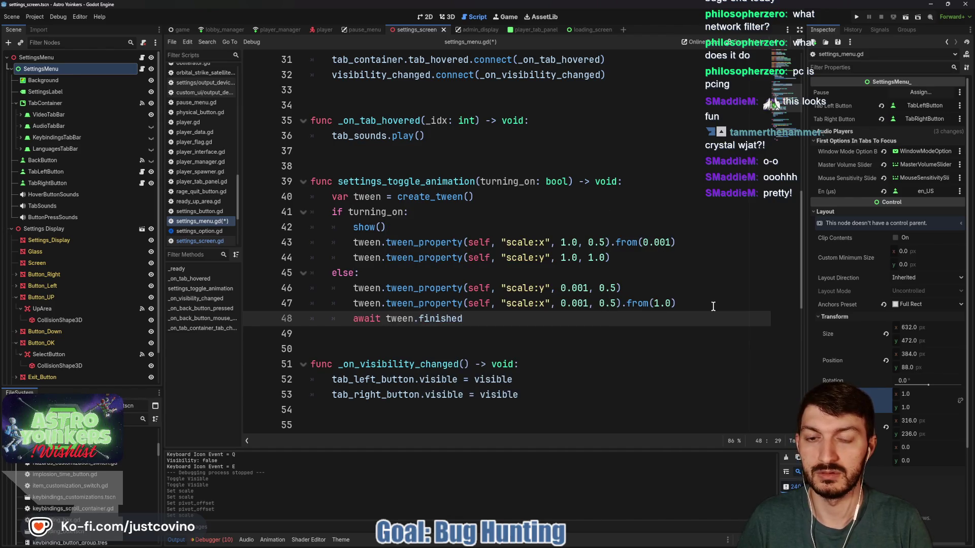
key("Return")
type("hide()")
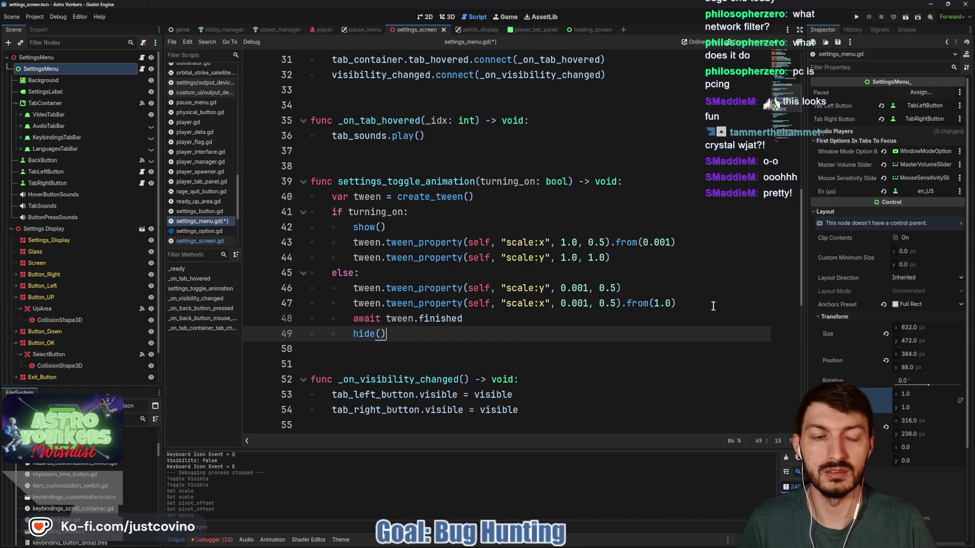
key("ctrl+s")
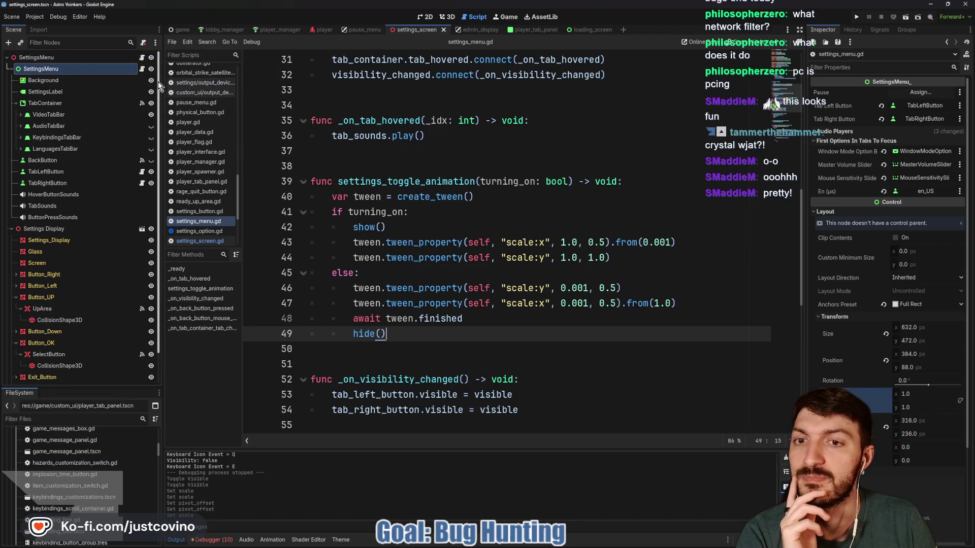
- In settings_screen.gd, comment out settings_menu.hide() on line 143 and add settings_menu.settings_toggle_animation(false) below
left_click(143, 58)
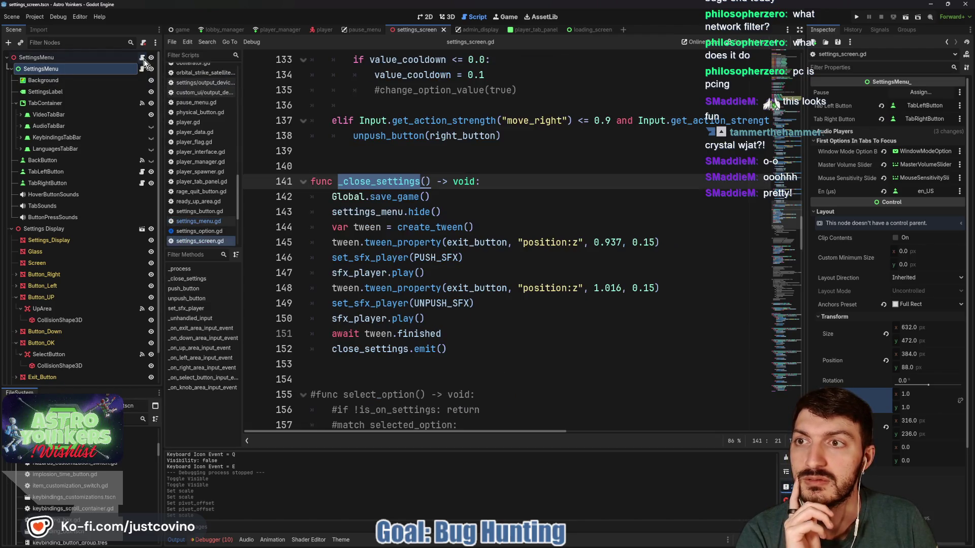
left_click(447, 209)
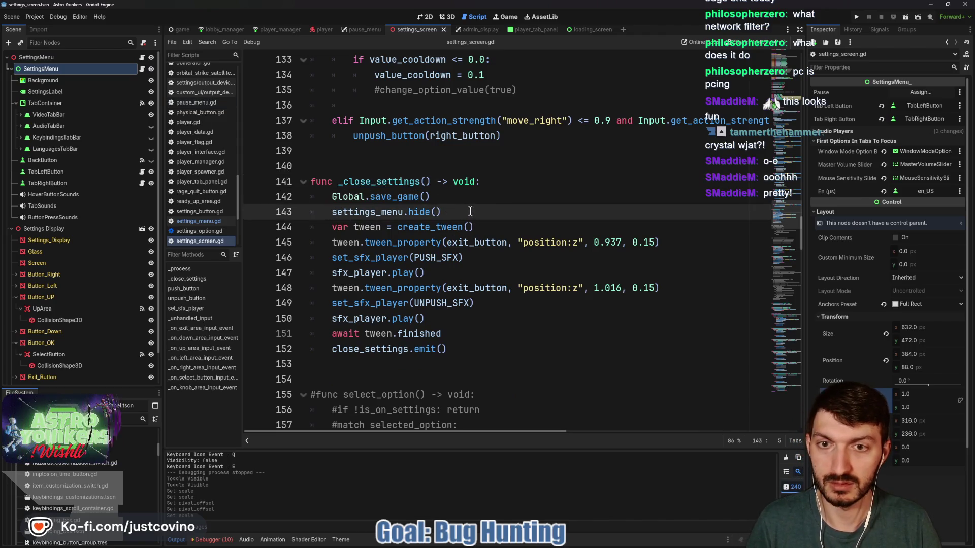
type("#")
key("Return")
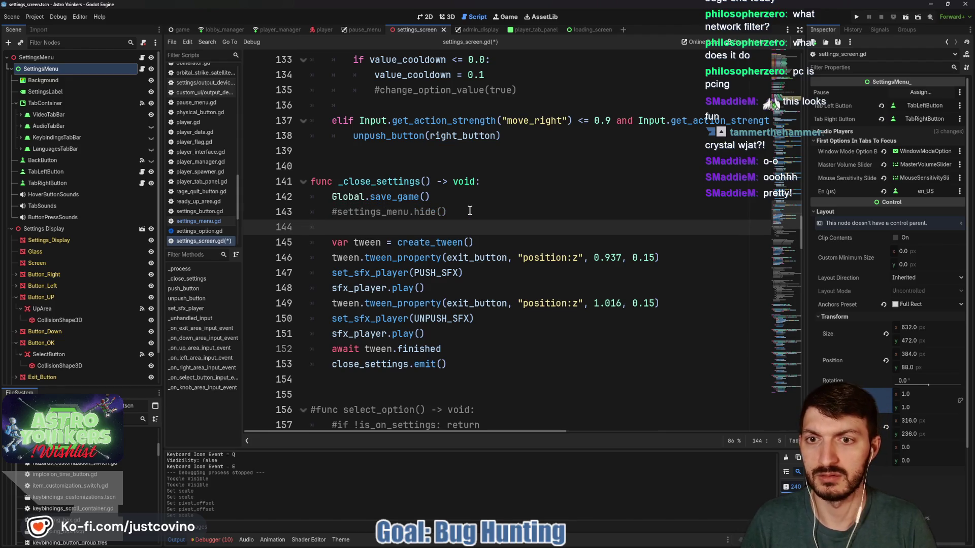
type("settings_menu.sett")
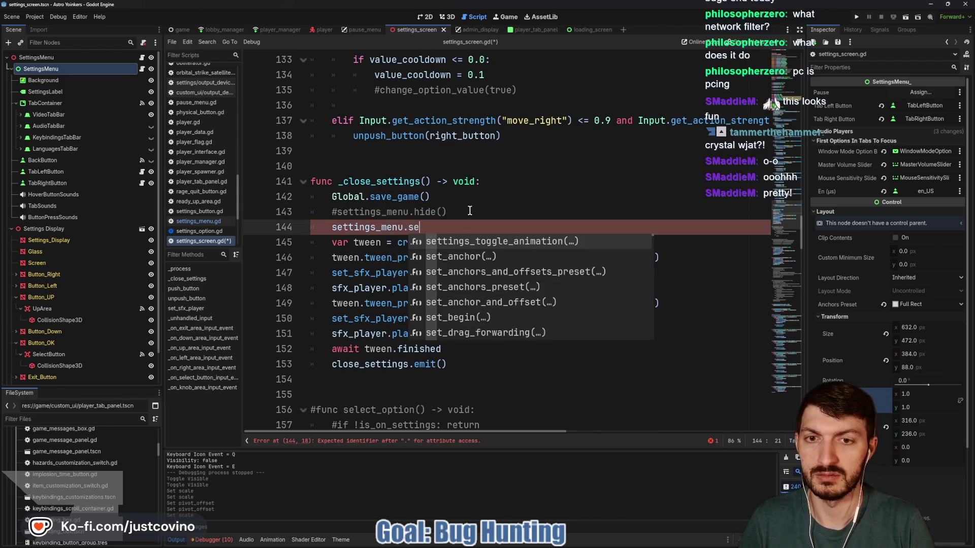
key("Return")
type("tr")
key("BackSpace")
key("BackSpace")
type("false")
left_click(622, 227)
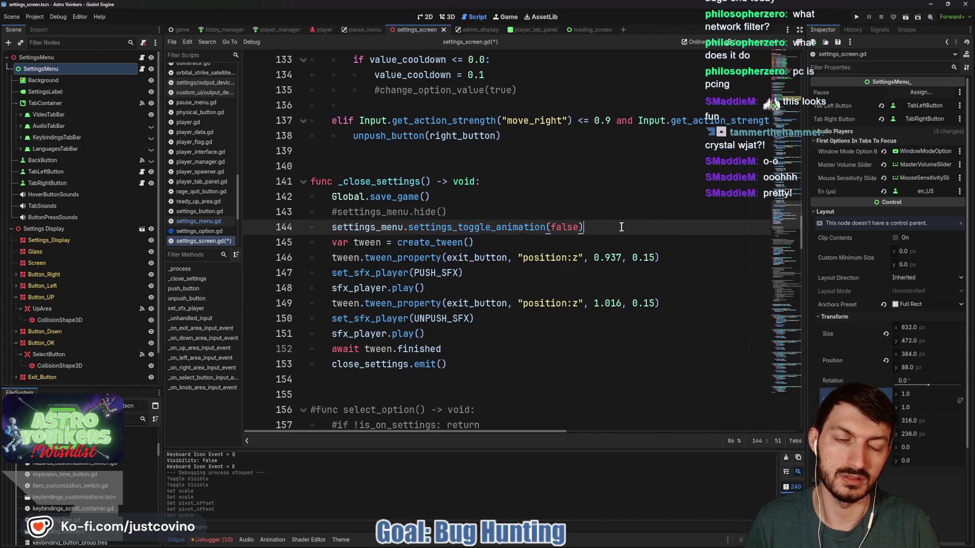
scroll(558, 233, "down", 15)
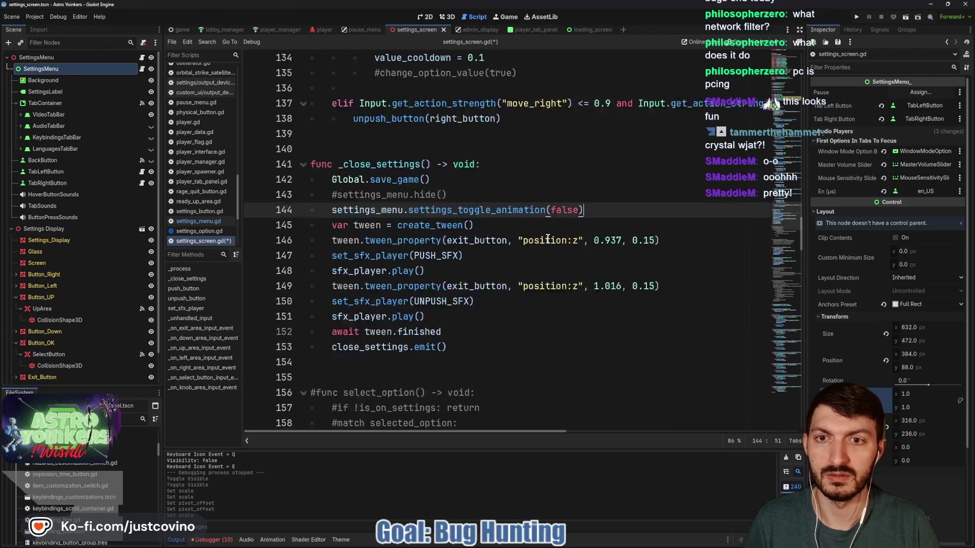
scroll(547, 238, "down", 1)
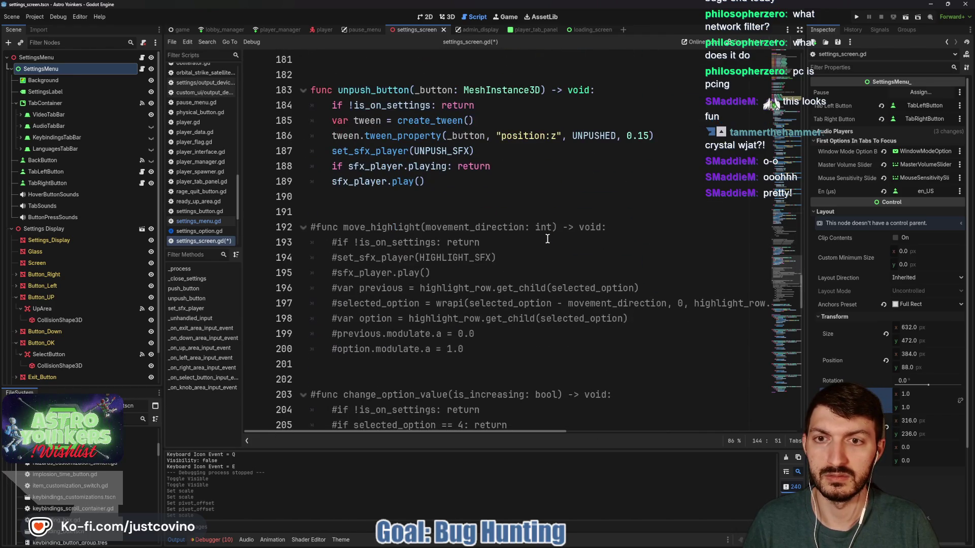
scroll(547, 238, "down", 11)
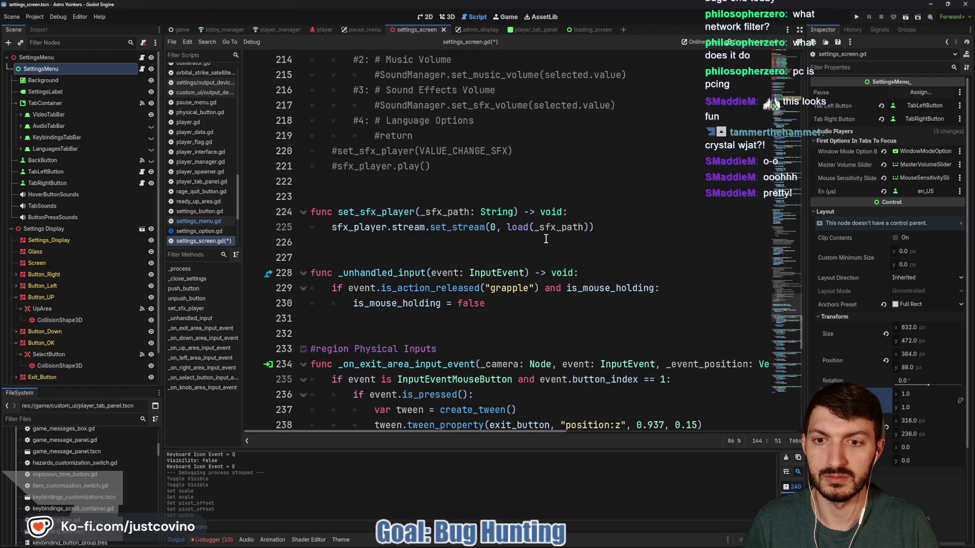
scroll(545, 239, "down", 6)
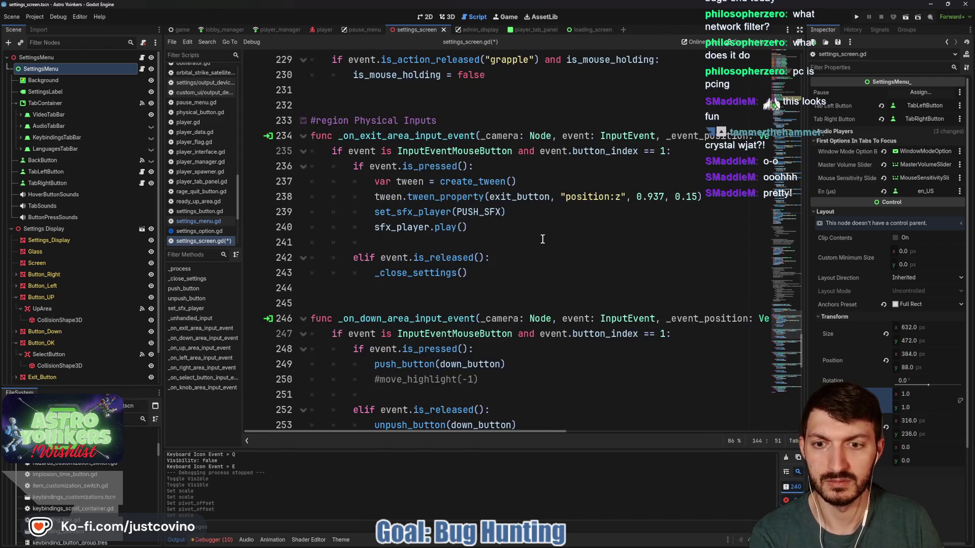
scroll(542, 240, "up", 20)
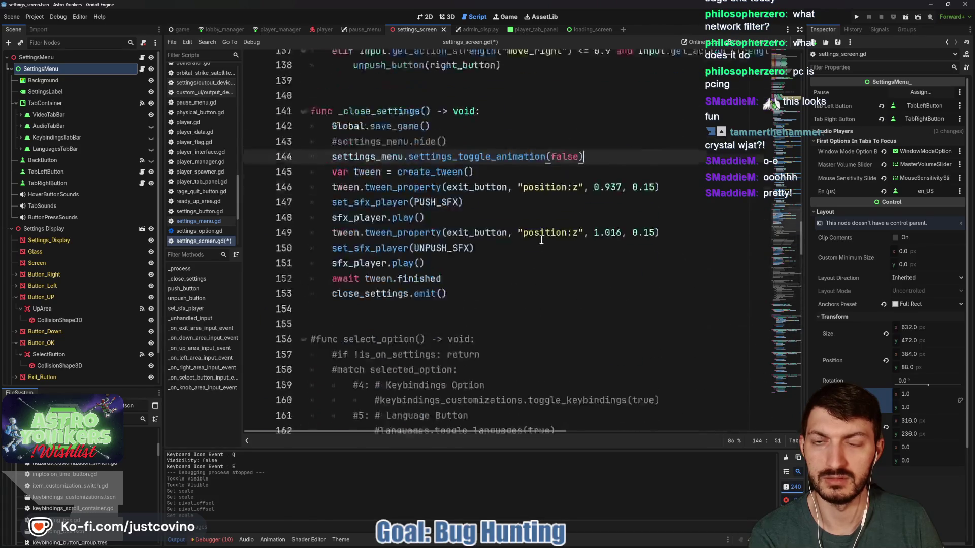
scroll(541, 240, "up", 5)
scroll(541, 239, "up", 15)
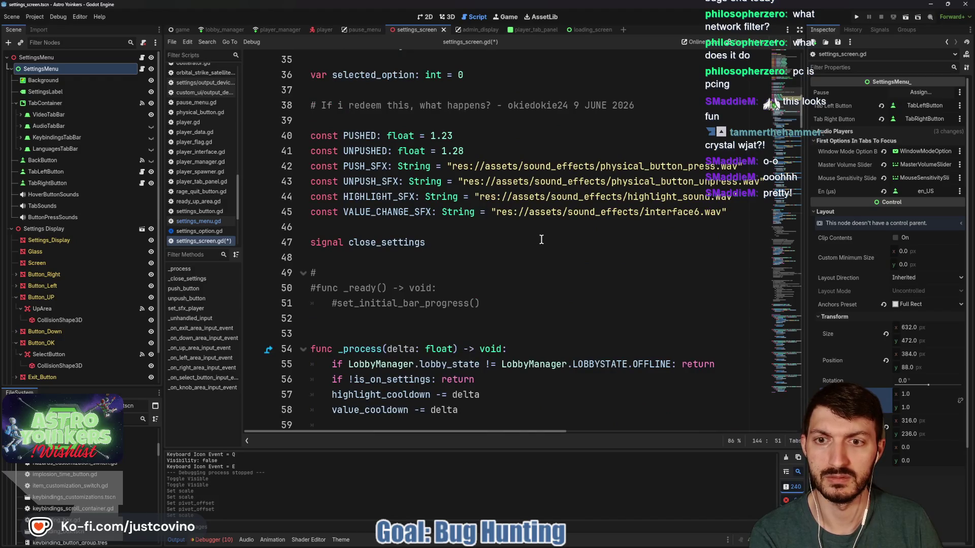
scroll(542, 239, "down", 5)
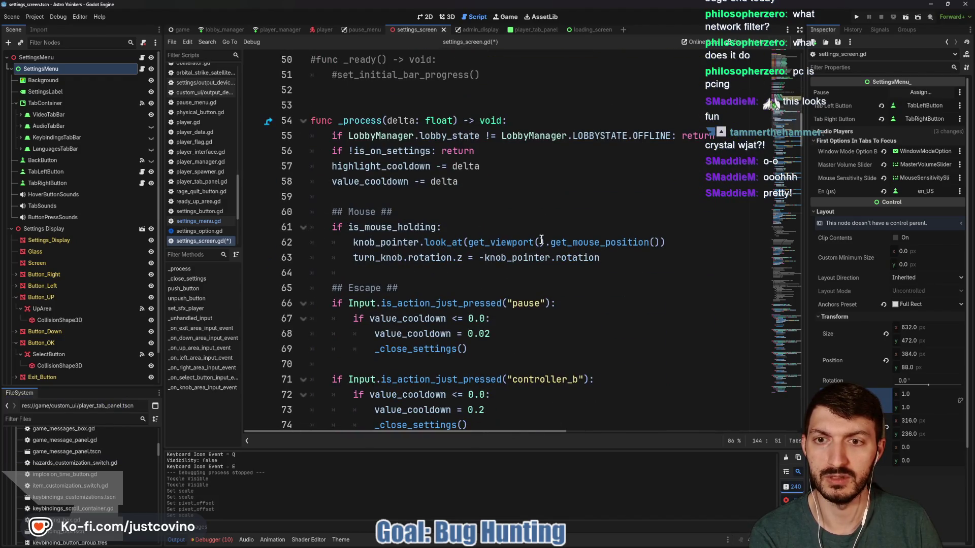
scroll(541, 239, "down", 3)
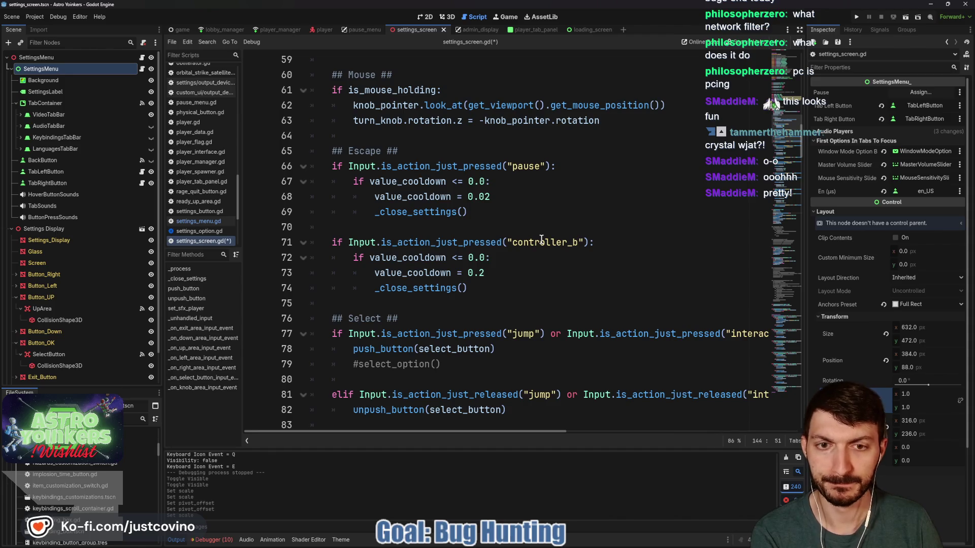
scroll(541, 239, "down", 3)
scroll(542, 240, "down", 8)
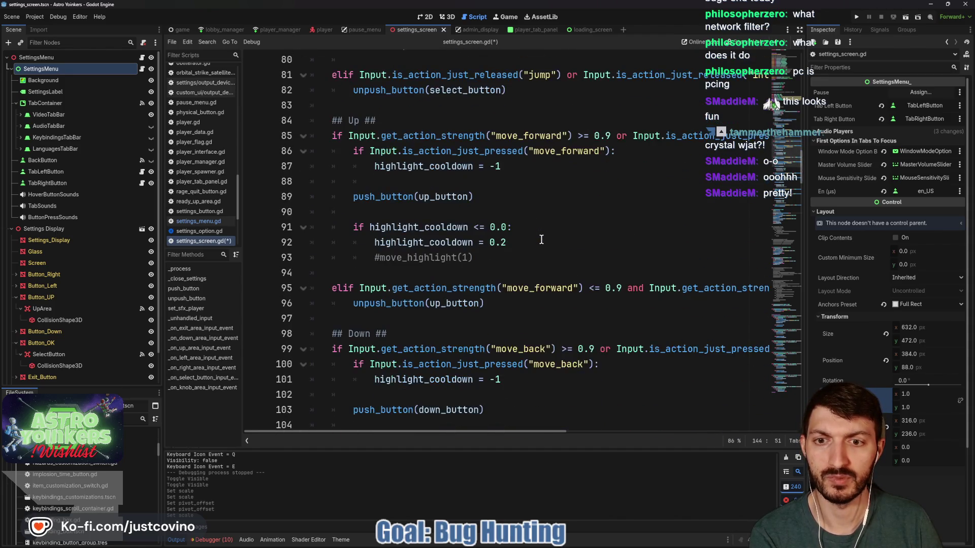
scroll(541, 239, "down", 3)
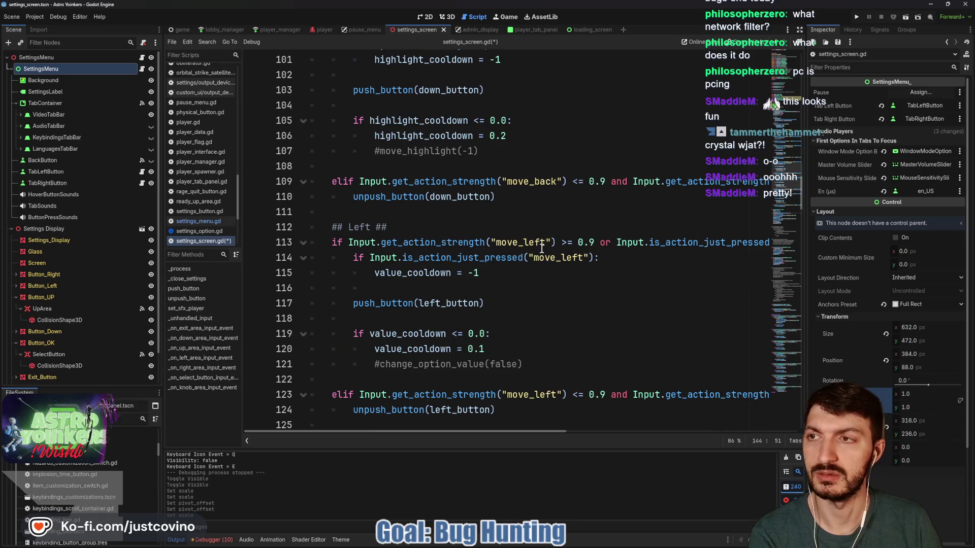
scroll(483, 230, "down", 2)
scroll(483, 231, "down", 2)
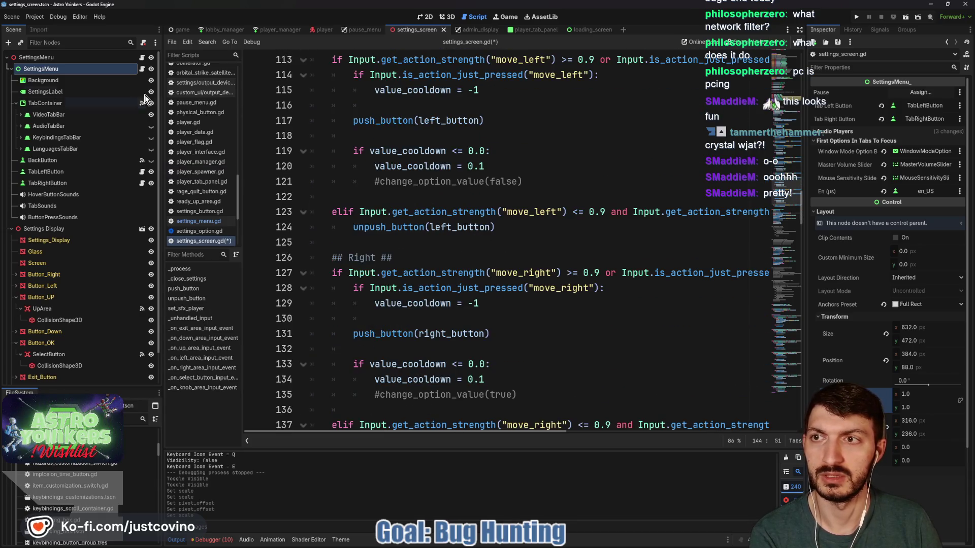
scroll(443, 219, "down", 4)
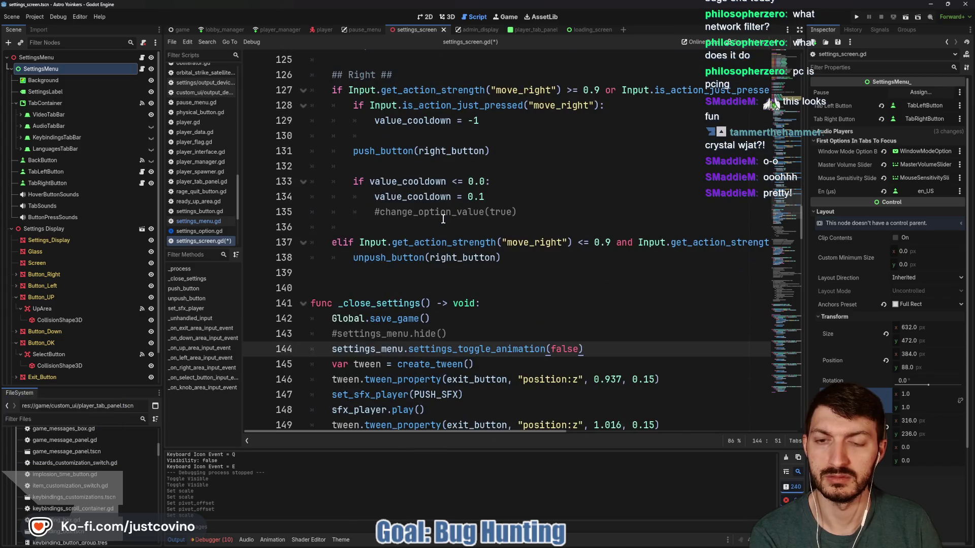
scroll(444, 219, "down", 2)
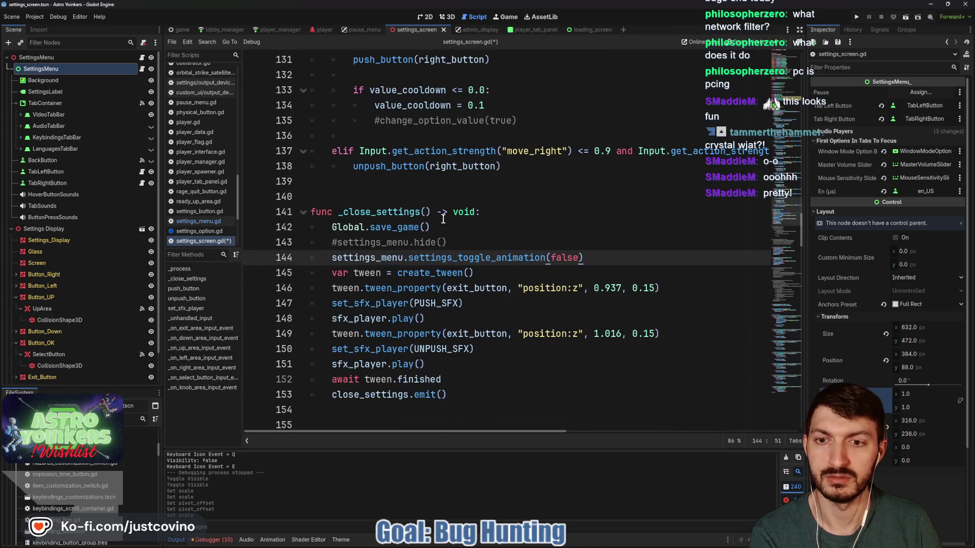
scroll(442, 217, "down", 3)
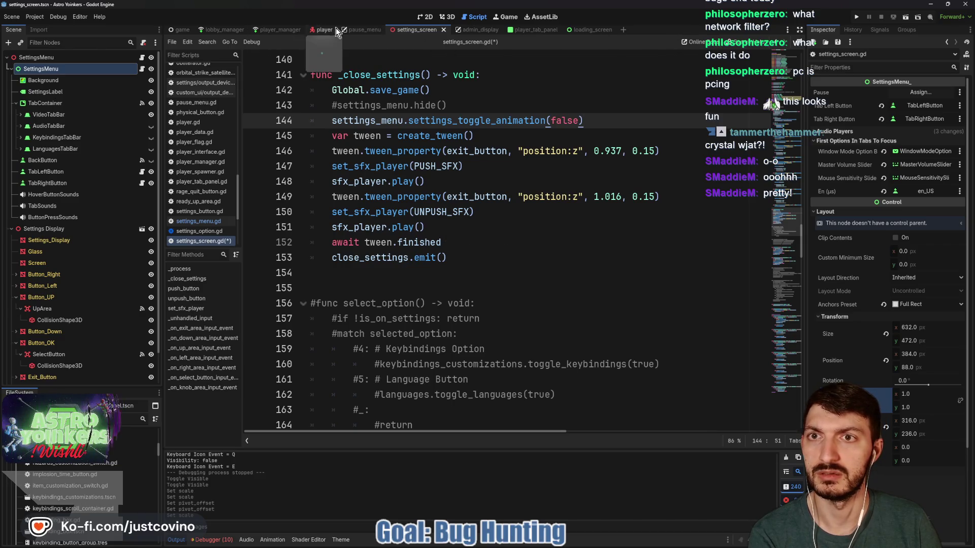
left_click(181, 29)
- Open the main_menu_scene script and find the _on_settings_closed function
left_click(135, 93)
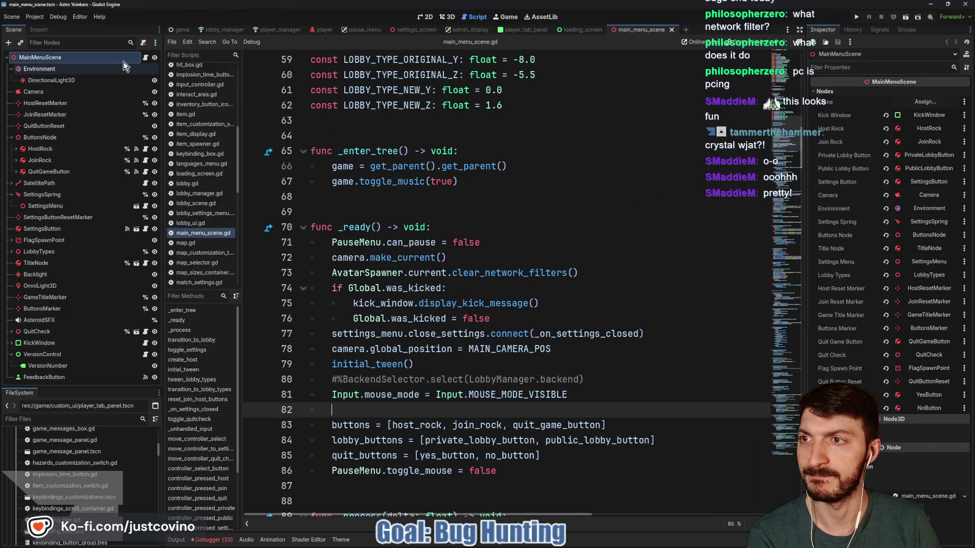
left_click(145, 58)
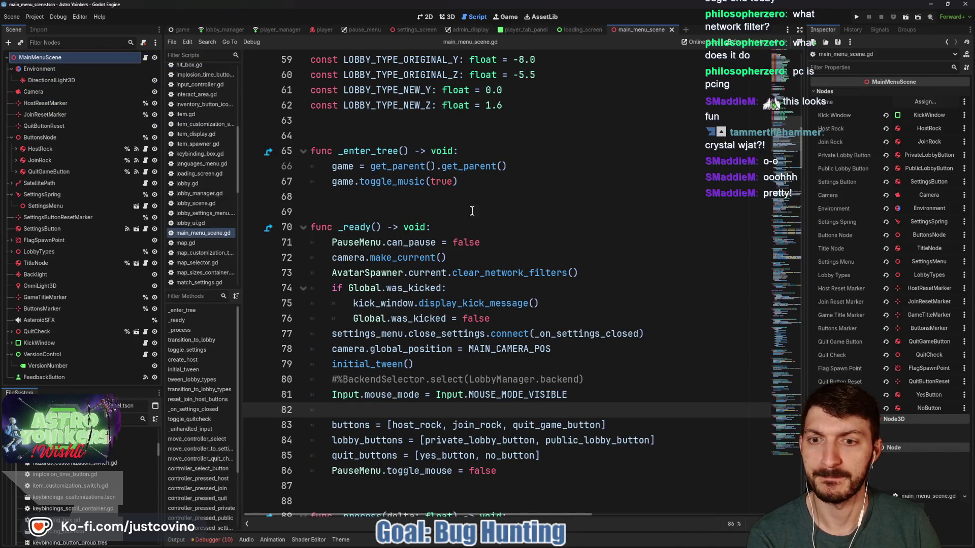
double_click(371, 336)
scroll(604, 333, "down", 9)
scroll(622, 308, "down", 13)
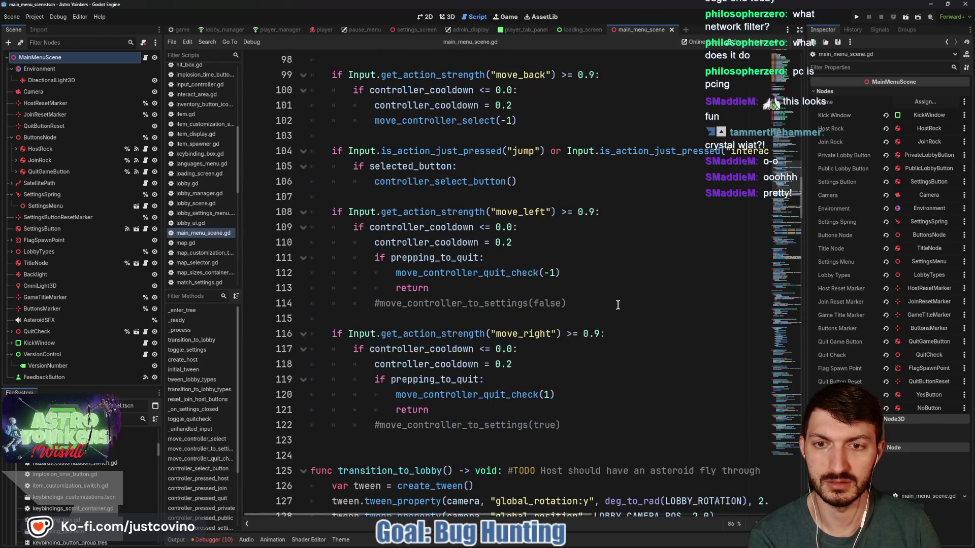
key("ctrl+f")
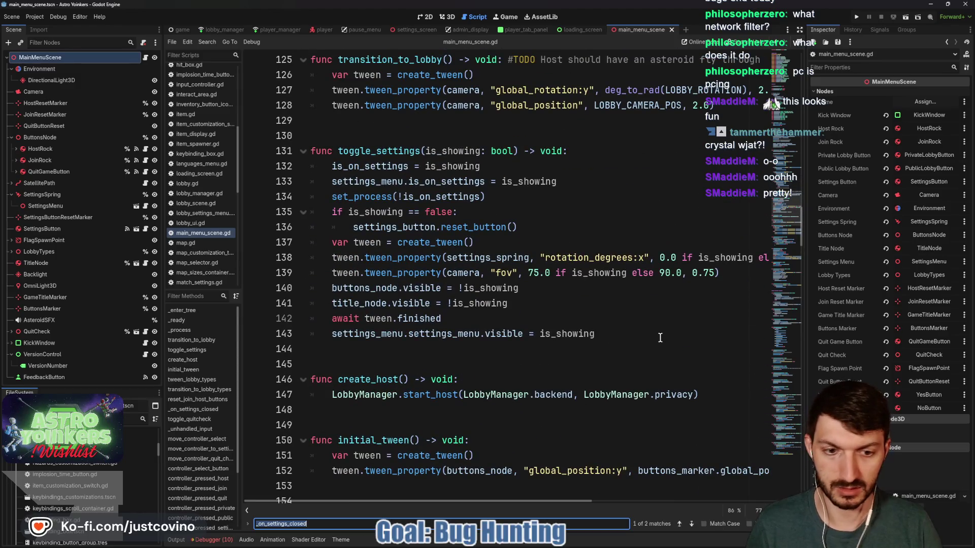
left_click(691, 525)
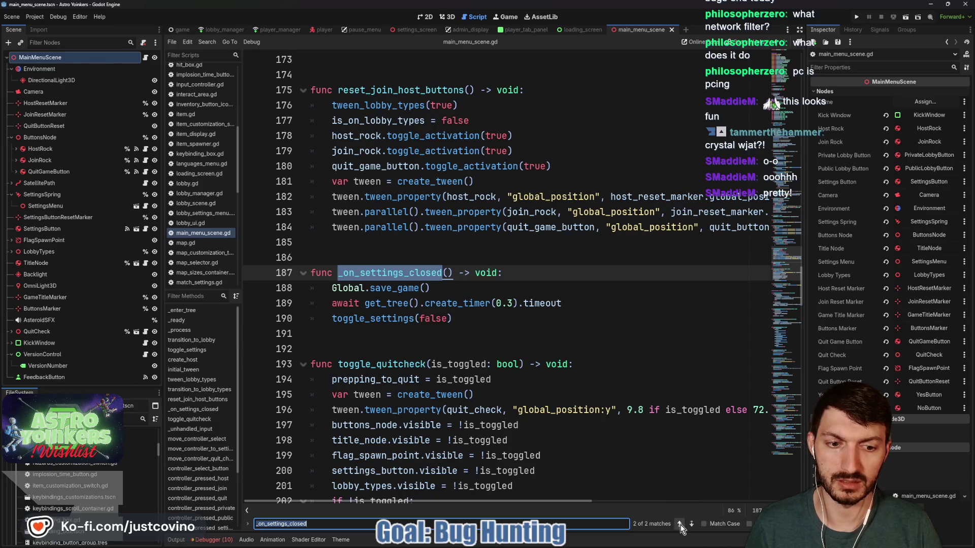
- Jump to the toggle_settings definition and its await tween.finished and visibility lines
double_click(364, 318)
key("ctrl+f")
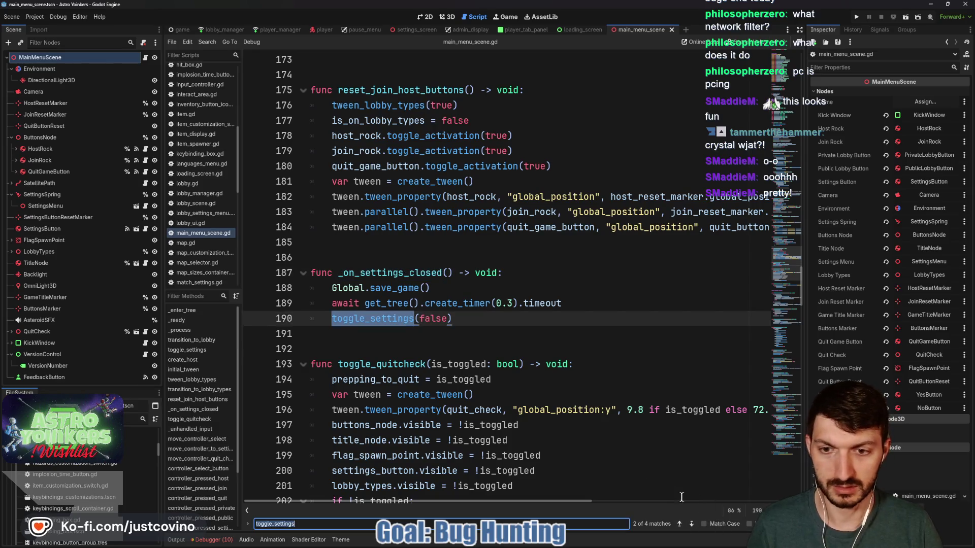
left_click(680, 523)
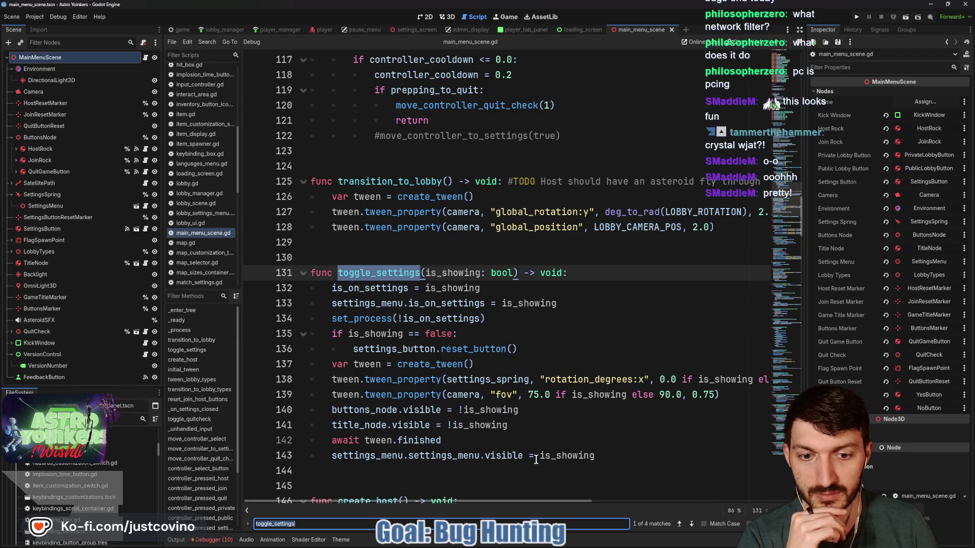
left_click(519, 456)
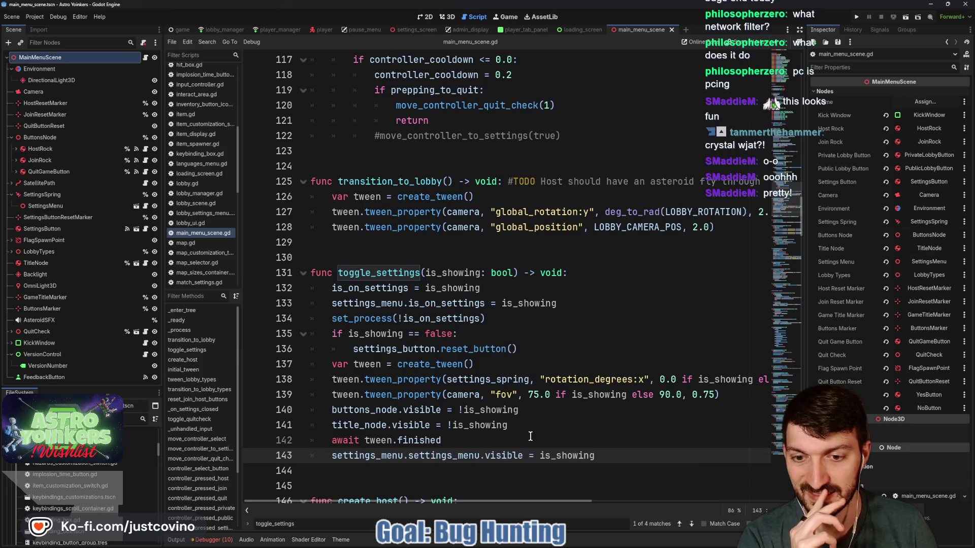
scroll(529, 437, "down", 1)
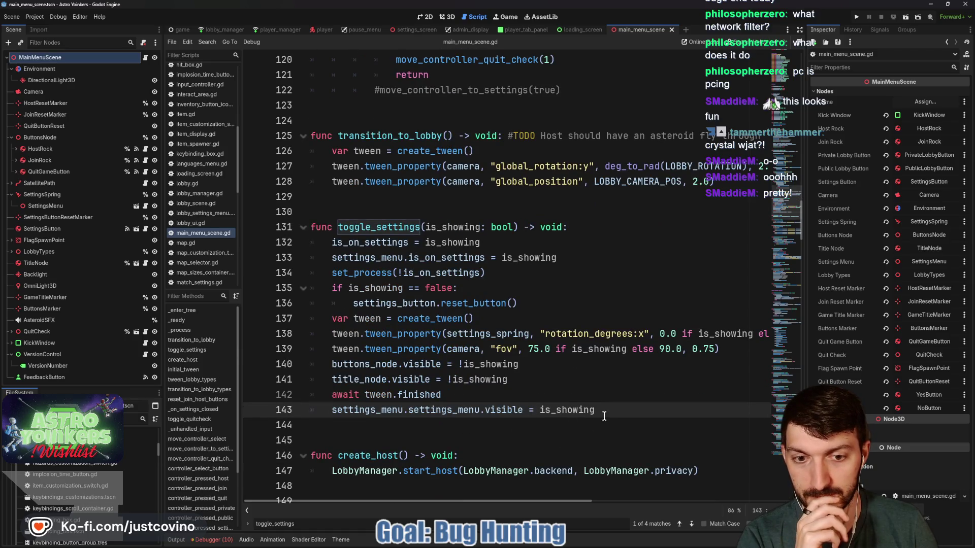
mouse_move(544, 410)
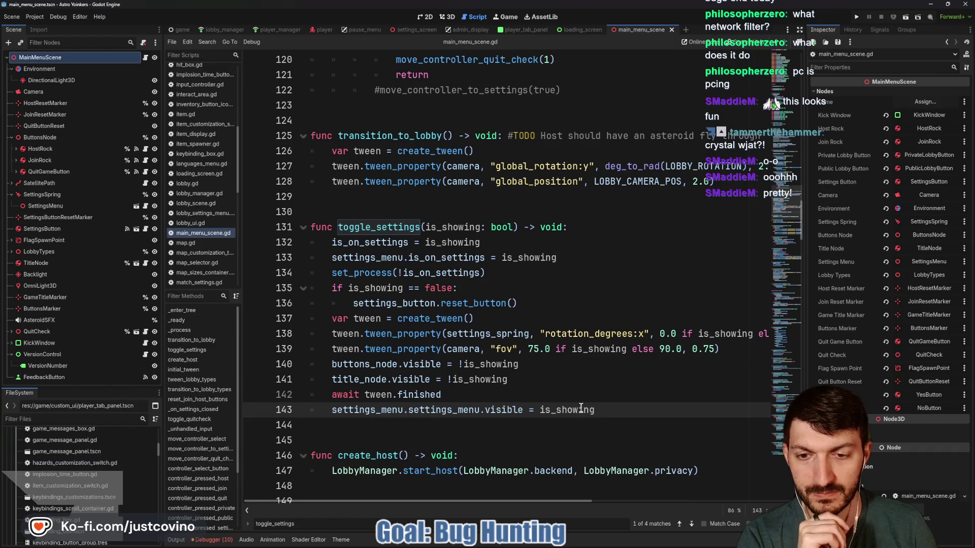
left_click(464, 395)
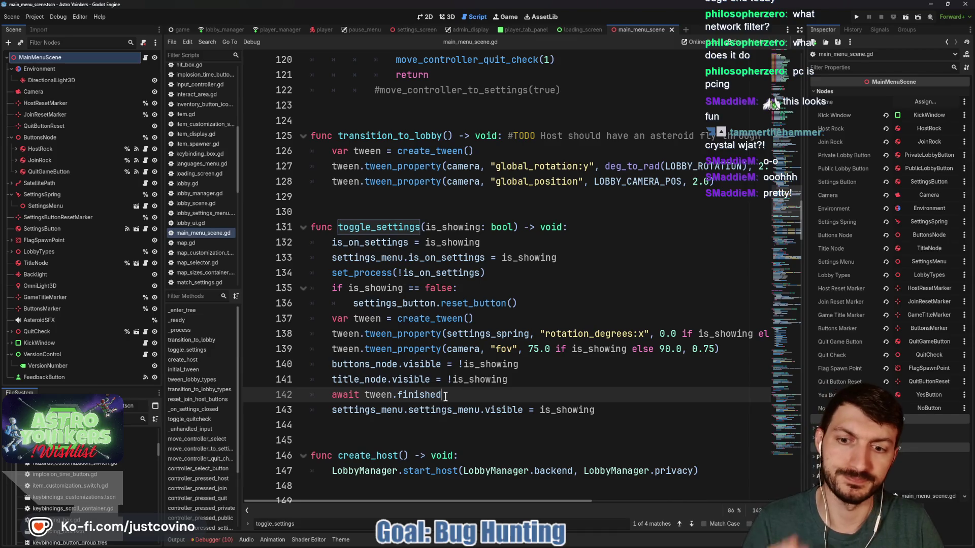
- Replace 'visible = is_showing' on line 143 with settings_toggle_animation(is_showing) and save main_menu_scene.gd
left_click_drag(486, 410, 609, 414)
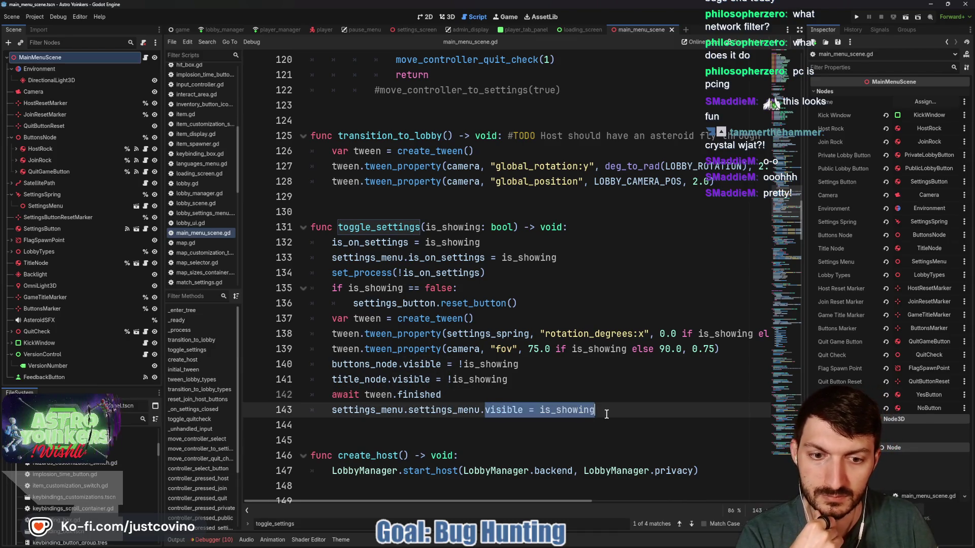
key("BackSpace")
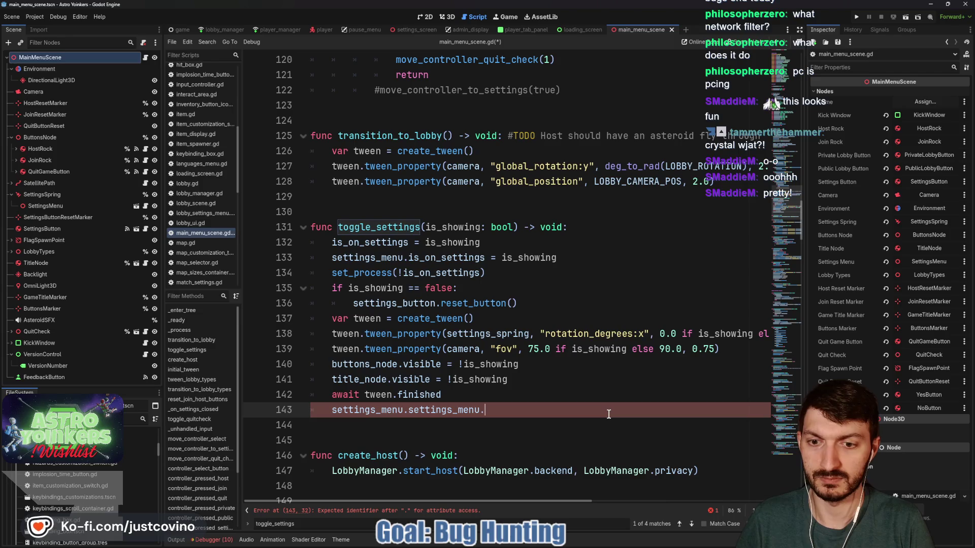
type("sett")
key("Return")
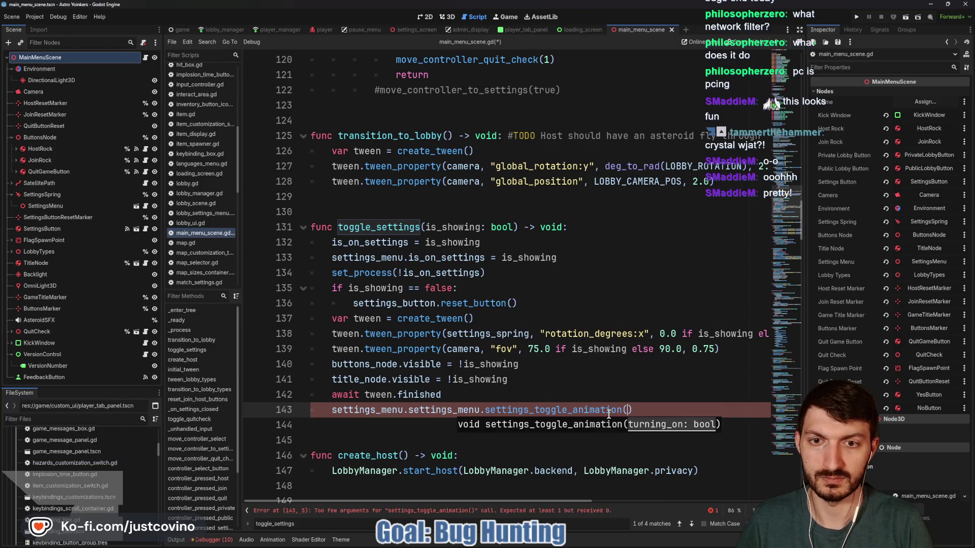
type("is_show")
key("Return")
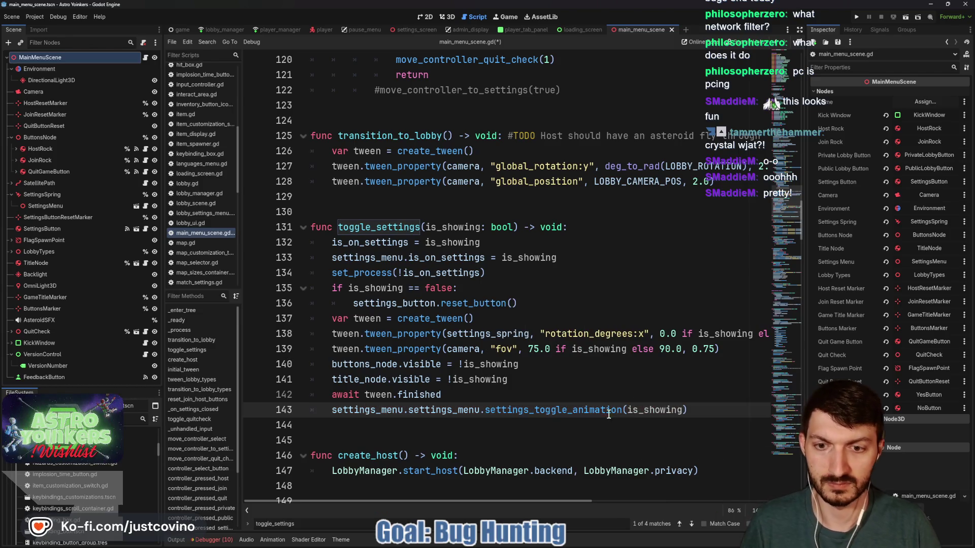
key("ctrl+s")
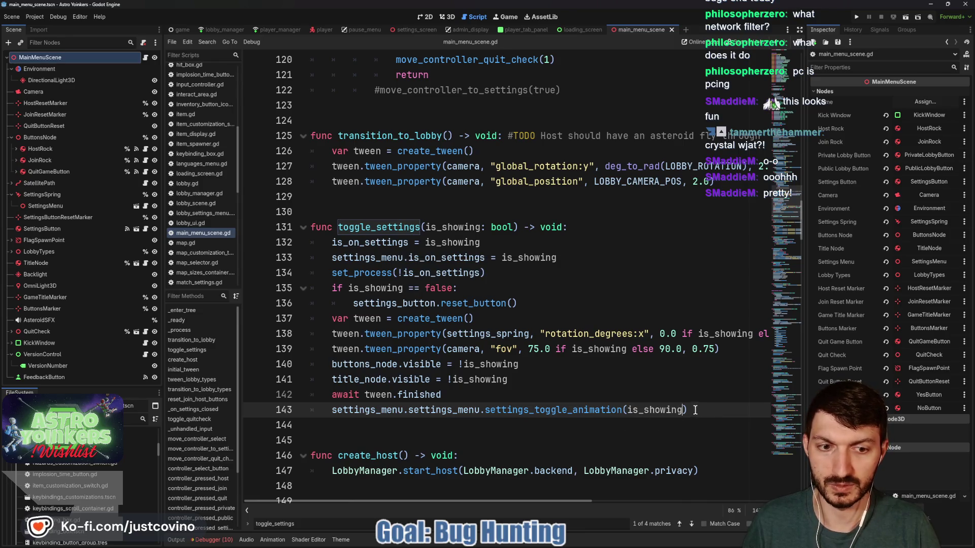
left_click_drag(687, 411, 339, 409)
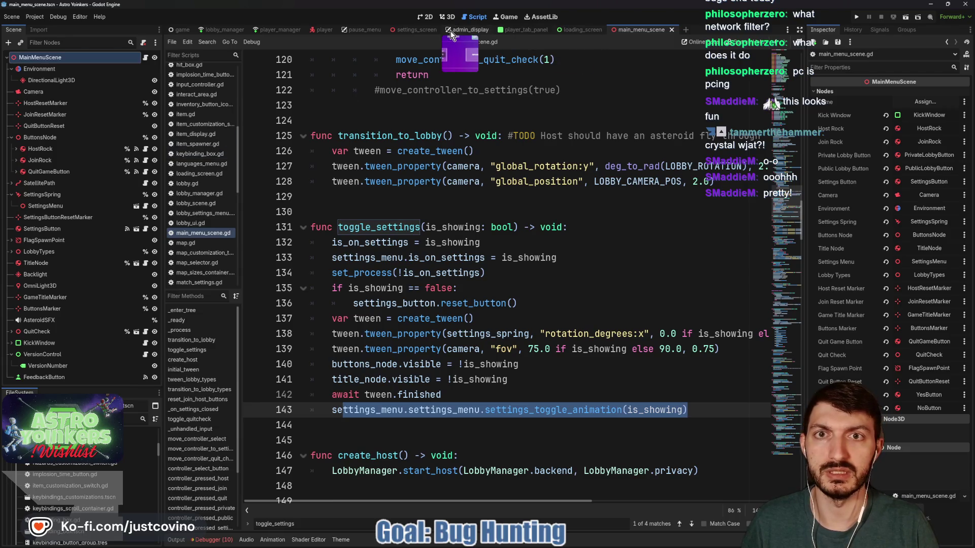
left_click(419, 32)
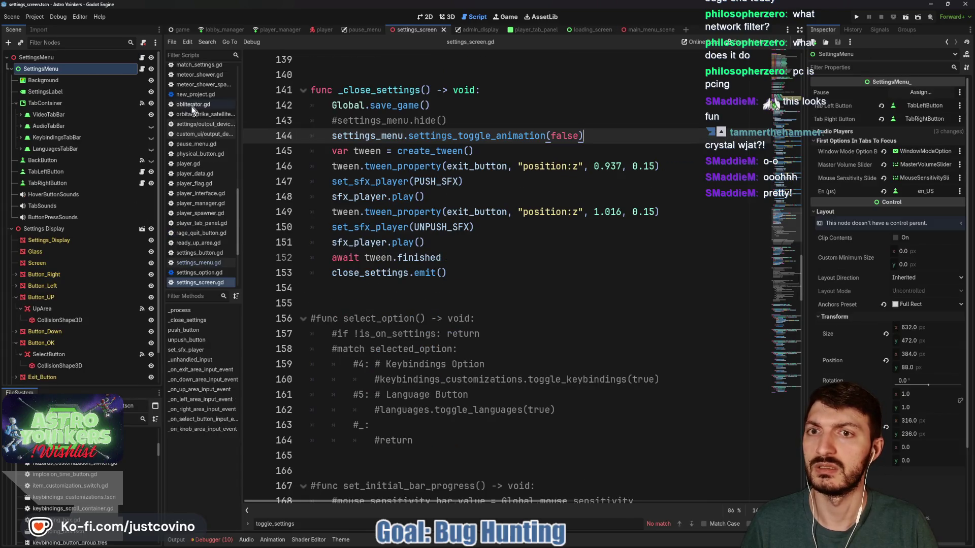
- Comment out line 144's settings_toggle_animation(false) call in settings_screen.gd, then run the project
left_click(331, 135)
type("#")
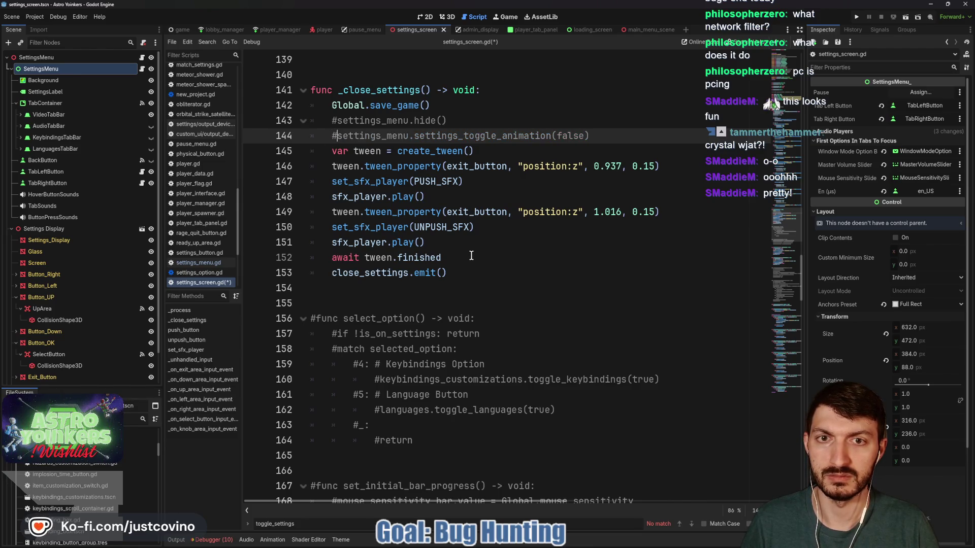
left_click(857, 16)
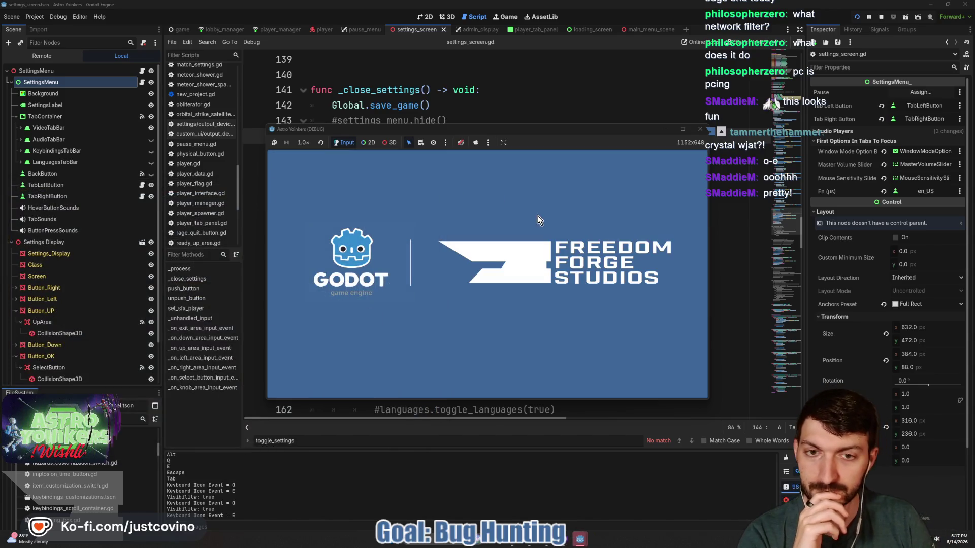
- In the running game, open SETTINGS, press Escape back to the main menu, then reopen SETTINGS
left_click(585, 321)
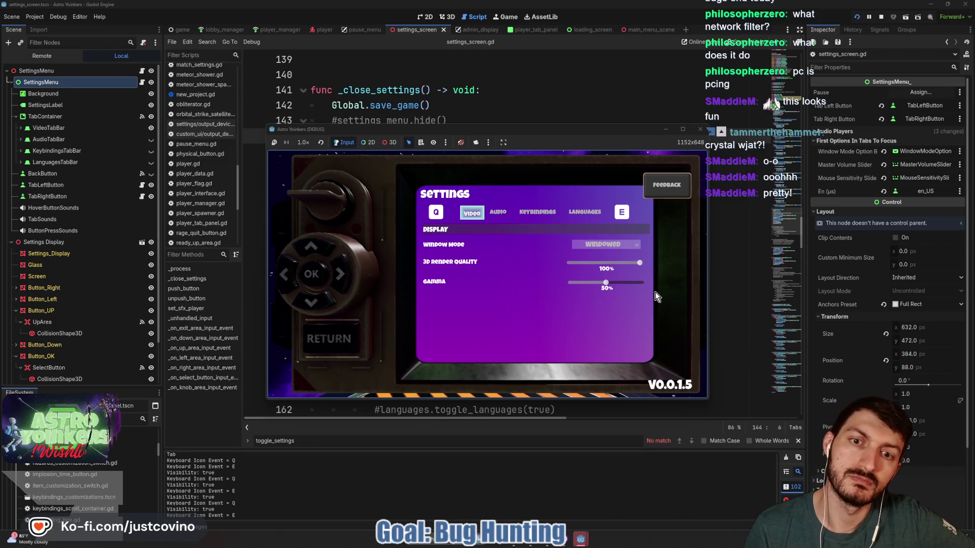
key("Escape")
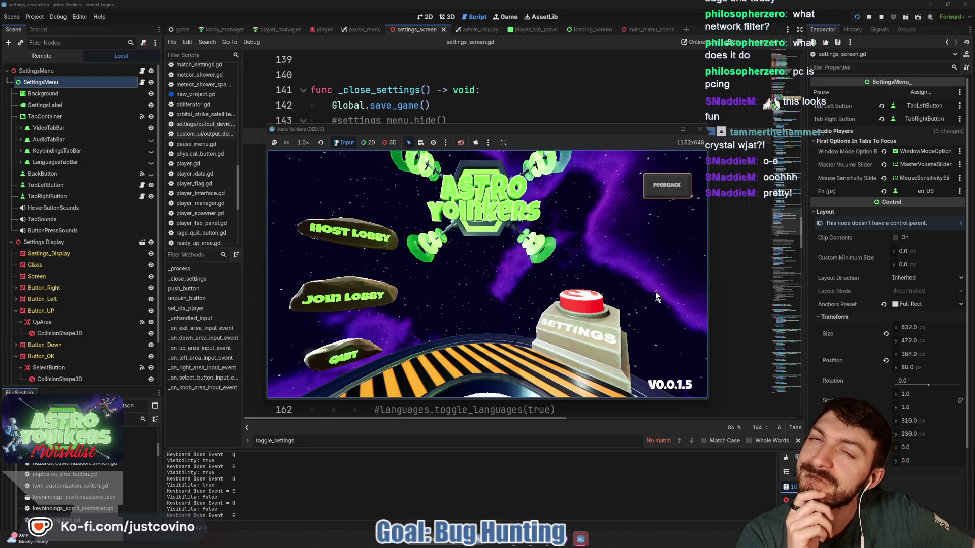
left_click(589, 295)
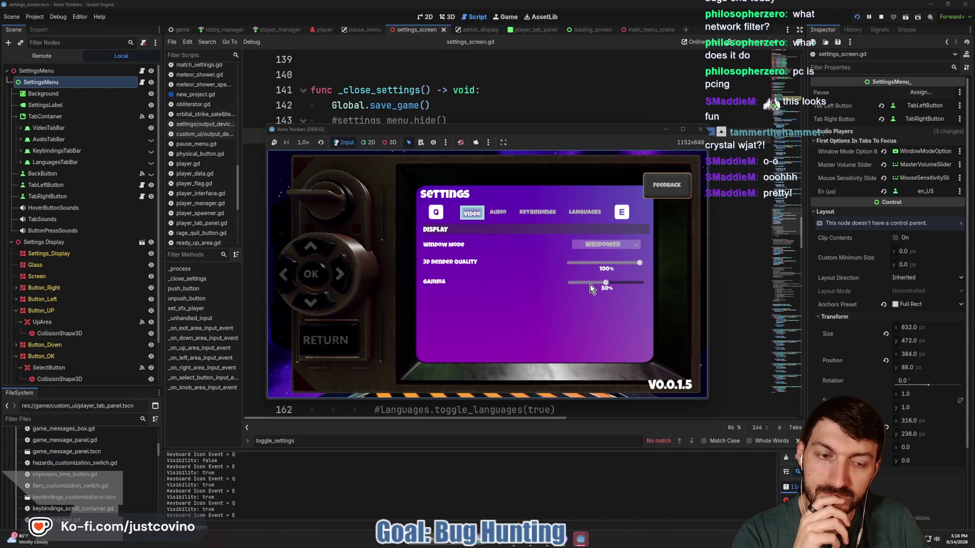
- Stop the game and change line 46's closing scale:y target in settings_menu.gd from 0.001 to 0.1, then save
left_click(882, 17)
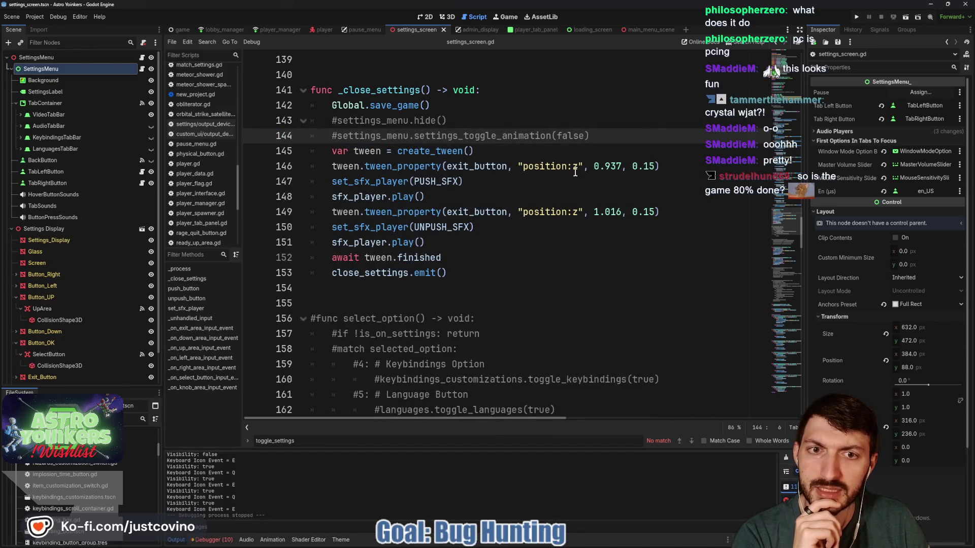
left_click(142, 69)
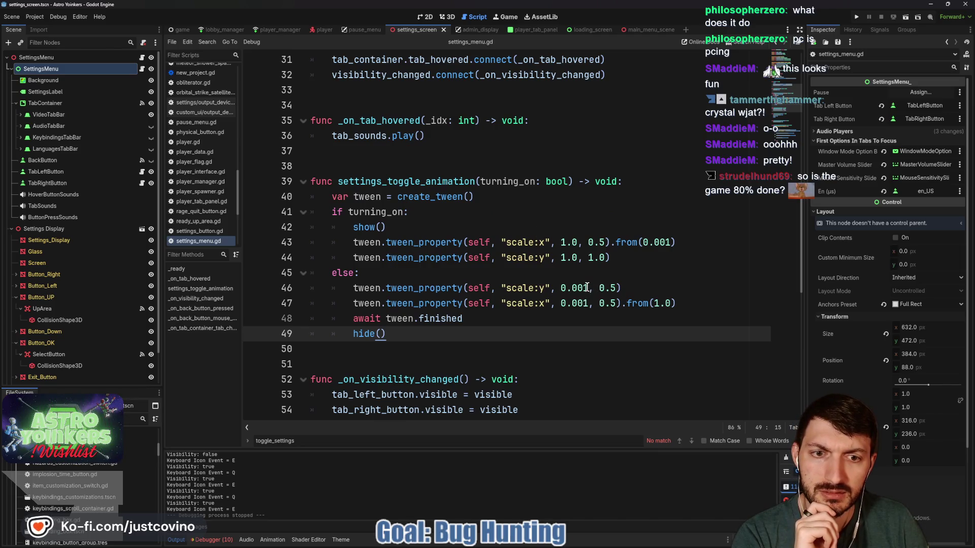
left_click_drag(586, 288, 573, 287)
key("BackSpace")
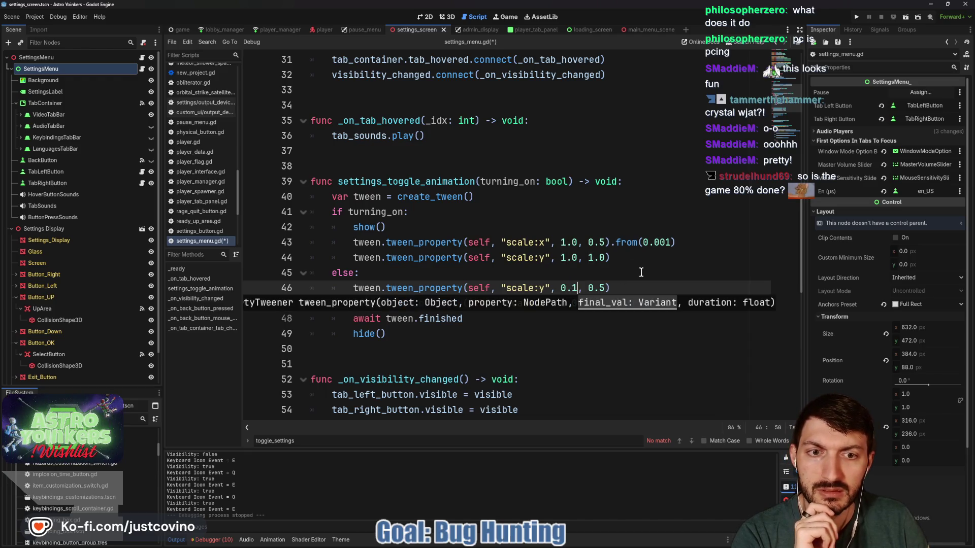
left_click(632, 261)
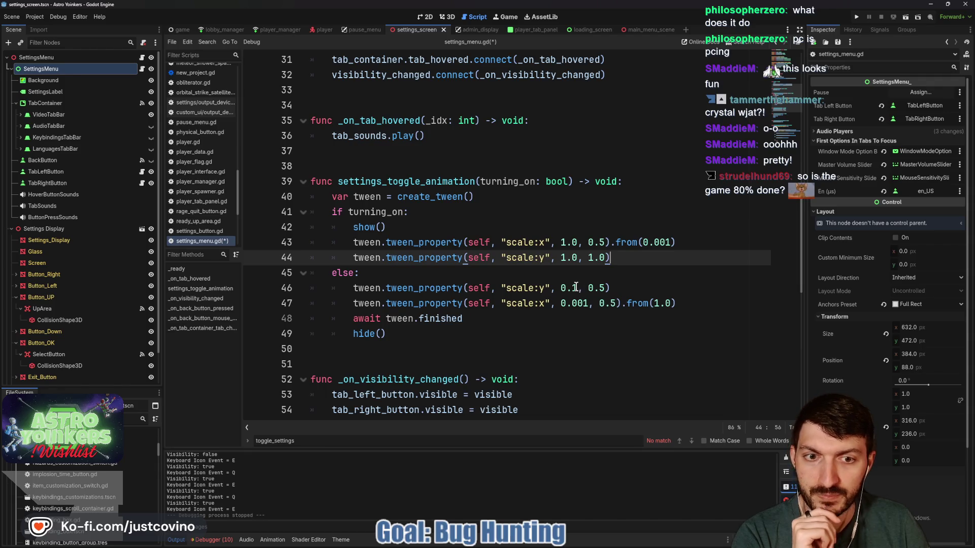
left_click(577, 288)
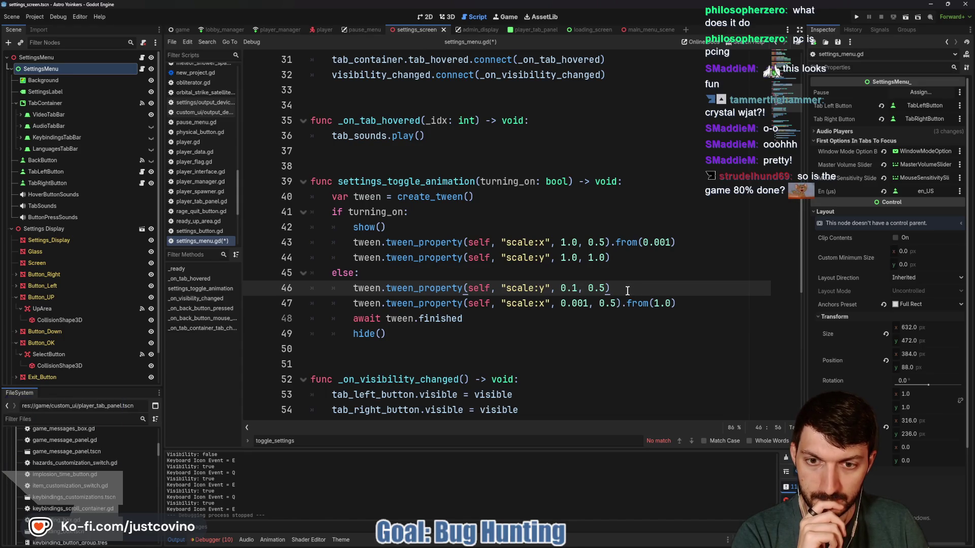
left_click(477, 334)
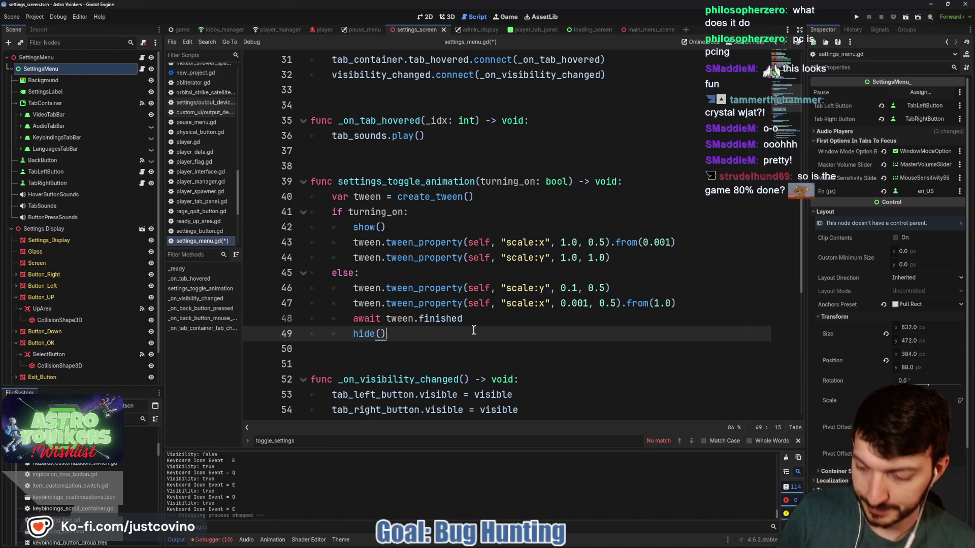
key("ctrl+s")
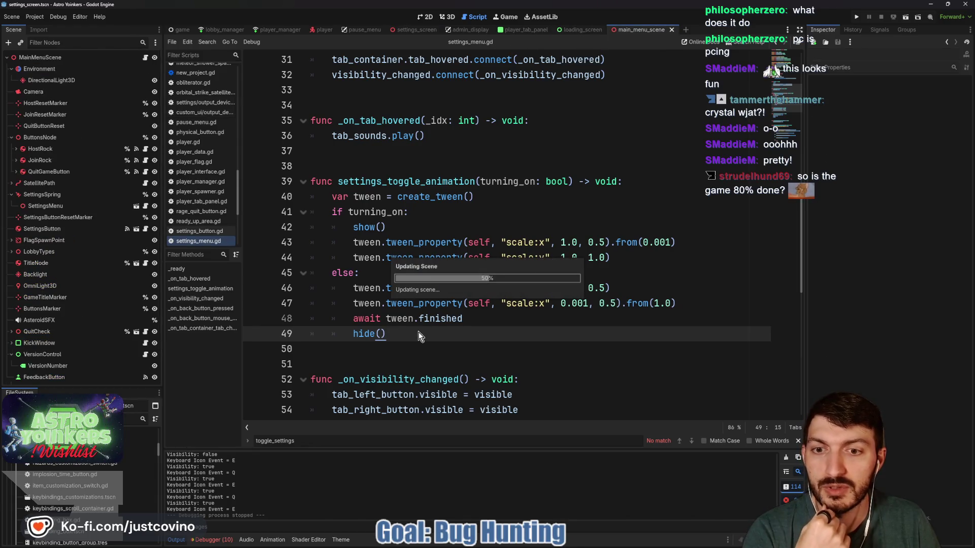
- Move the settings_toggle_animation(is_showing) line up to line 135, above 'if is_showing == false'
scroll(488, 324, "down", 3)
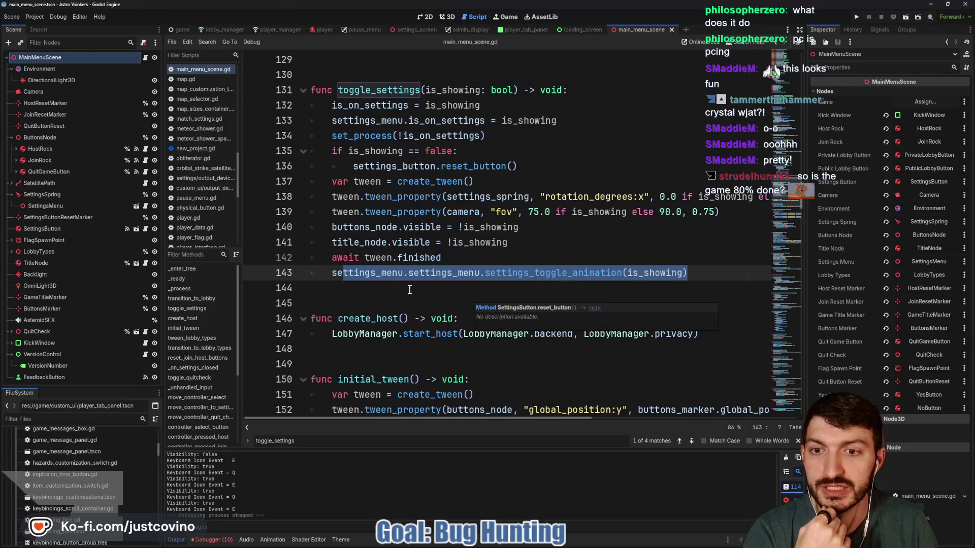
left_click(437, 273)
left_click_drag(689, 273, 322, 271)
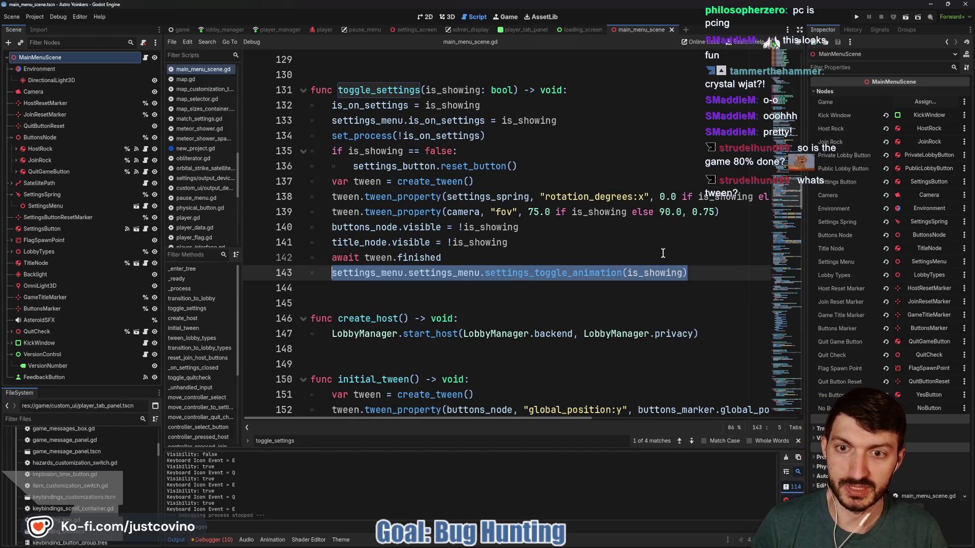
key("alt+Up")
key("alt+Up")
key("alt+Up")
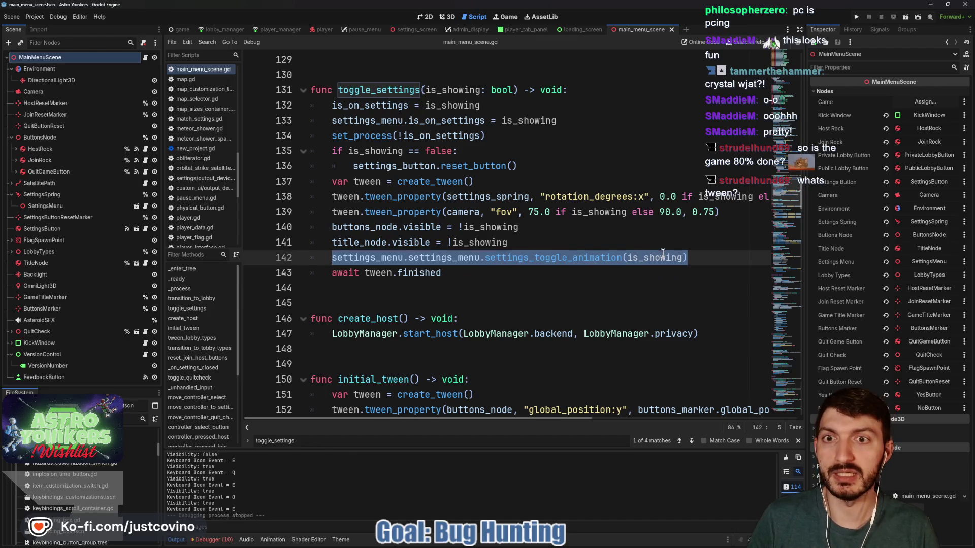
key("alt+Up")
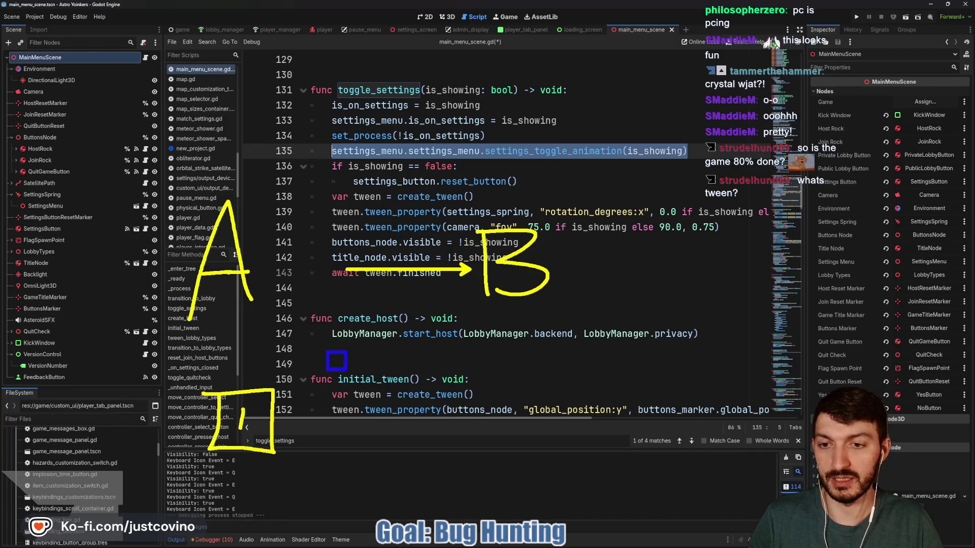
left_click_drag(327, 458, 451, 352)
left_click_drag(366, 397, 366, 419)
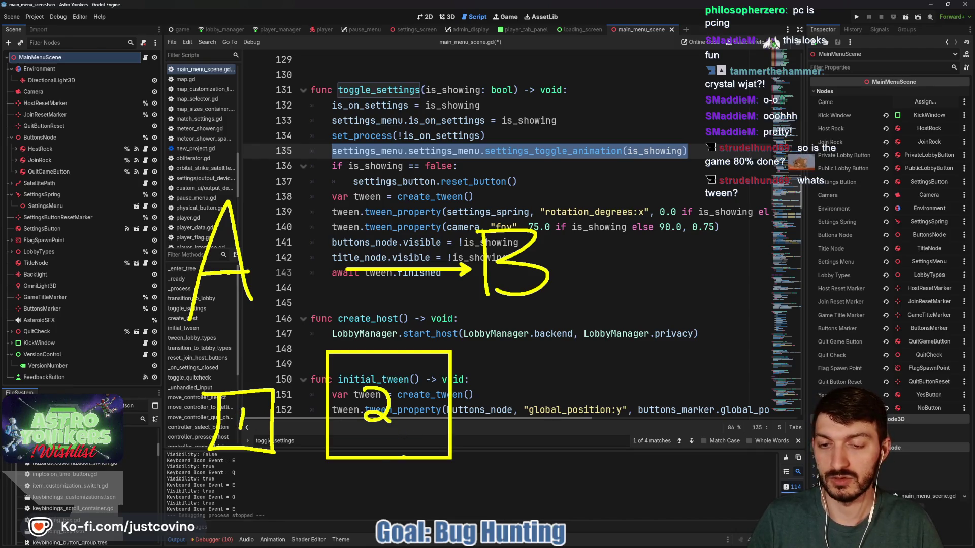
mouse_move(283, 474)
left_mouse_down()
mouse_move(356, 476)
mouse_move(428, 500)
mouse_move(439, 477)
left_mouse_up()
left_click(414, 500)
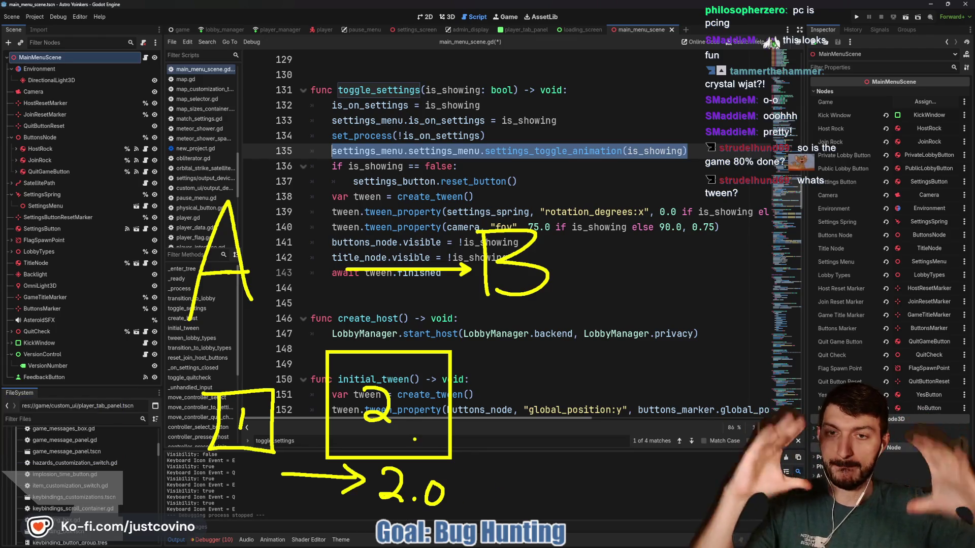
key("Escape")
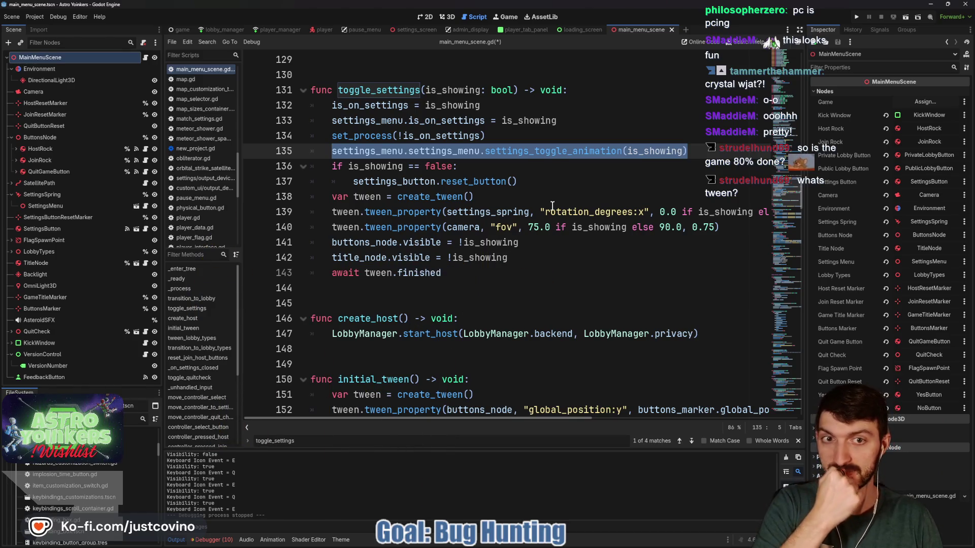
left_click(544, 168)
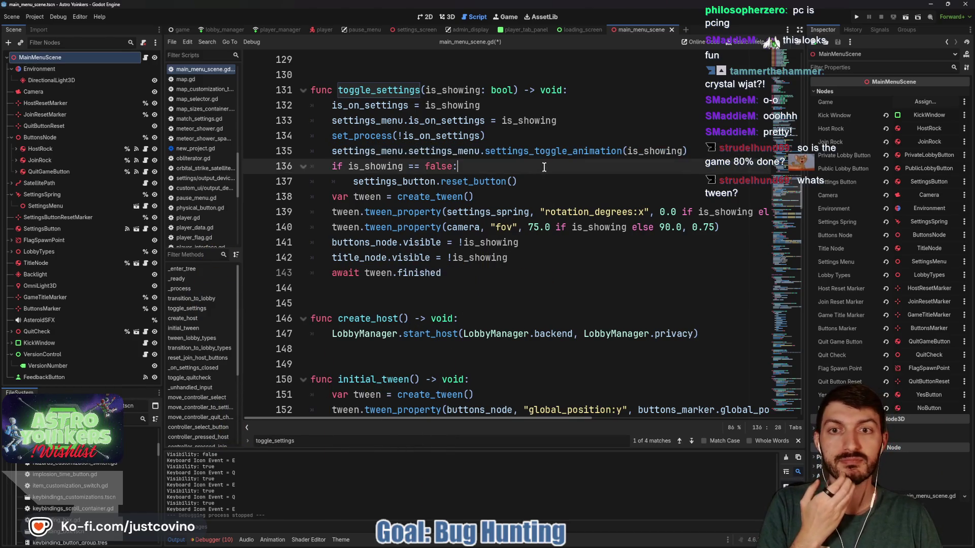
- Relaunch the game, open Settings, return to the main menu, then stop the game
left_click(857, 18)
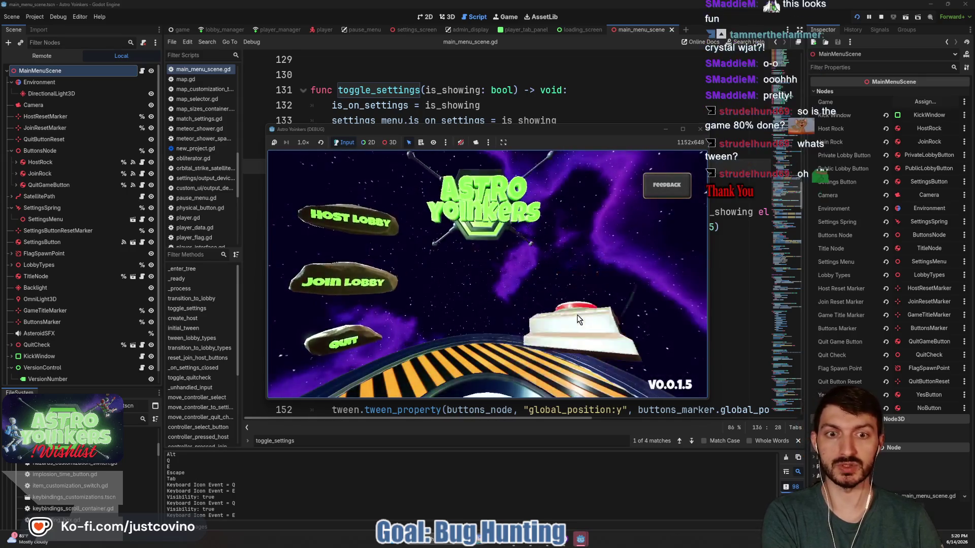
left_click(582, 294)
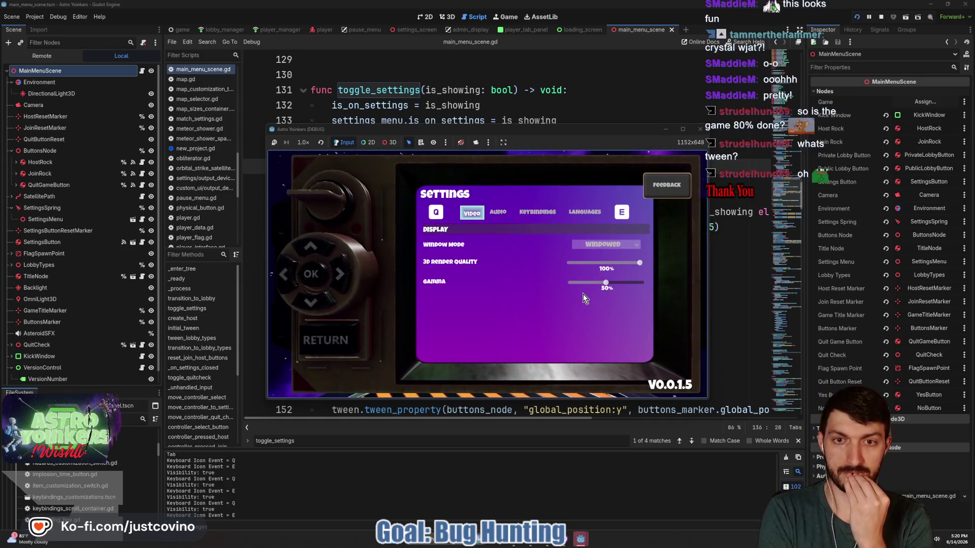
left_click(326, 339)
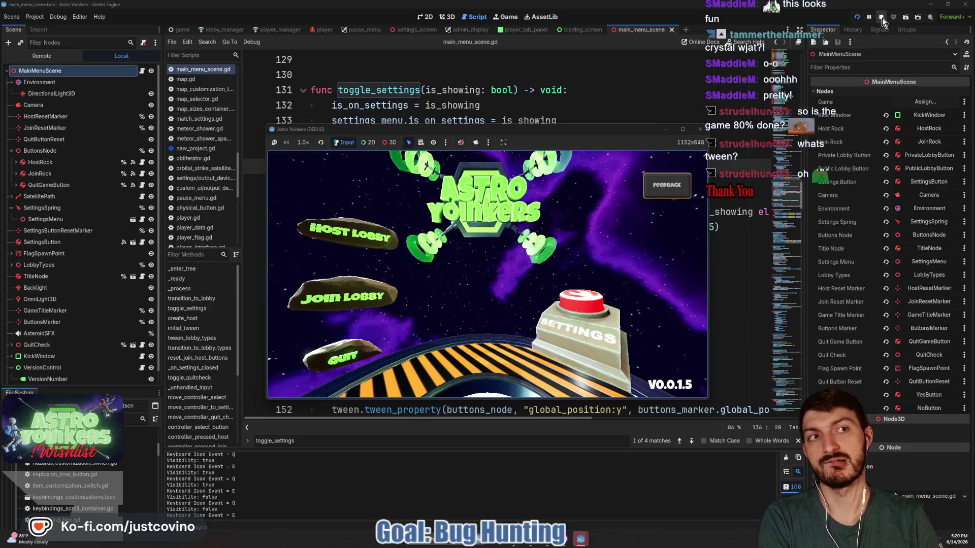
left_click(881, 17)
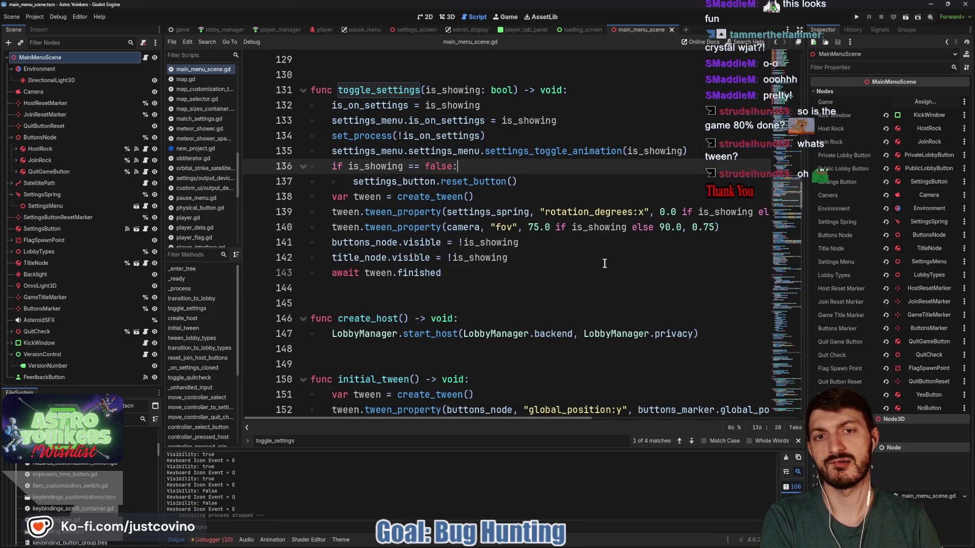
- Delete the settings_toggle_animation call on line 135 and save main_menu_scene.gd
left_click_drag(691, 151, 363, 151)
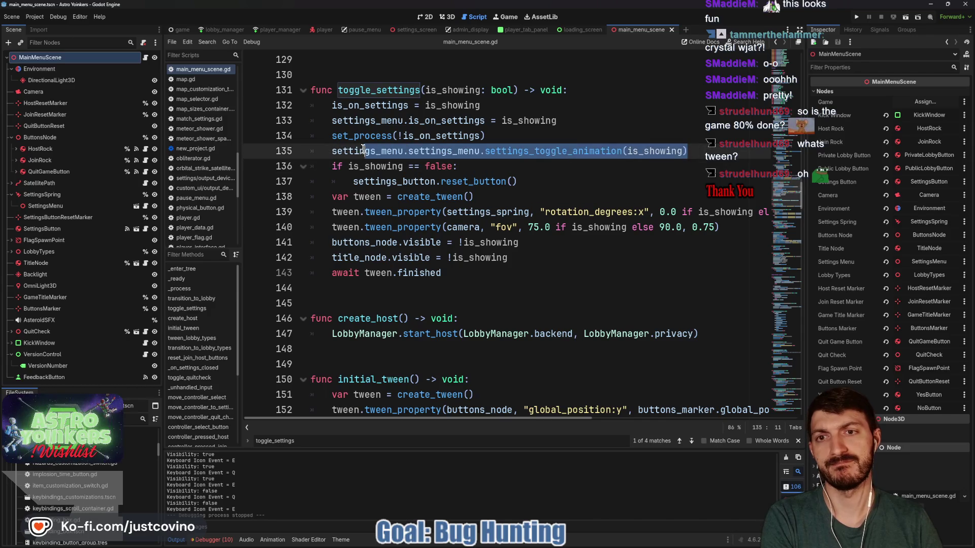
left_click(333, 151)
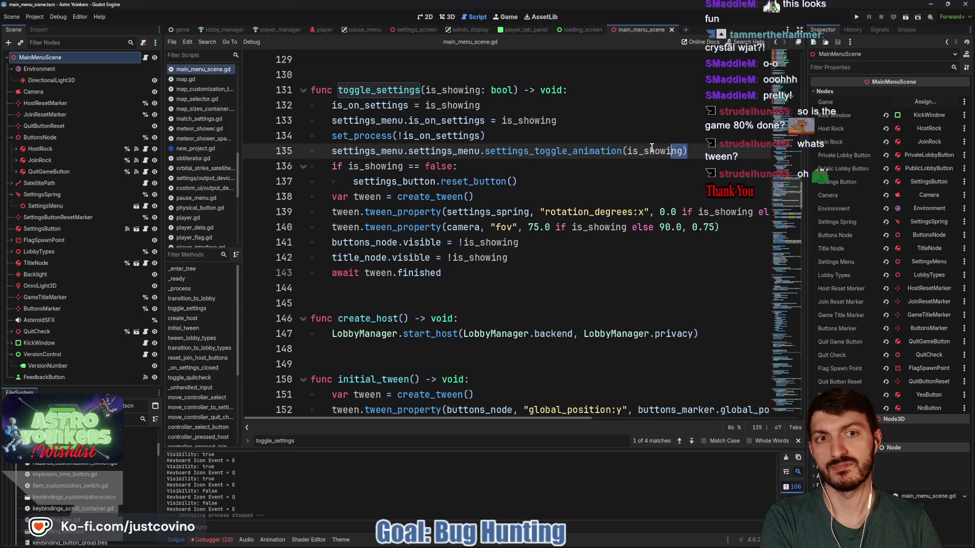
left_click_drag(686, 150, 309, 151)
key("BackSpace")
key("BackSpace")
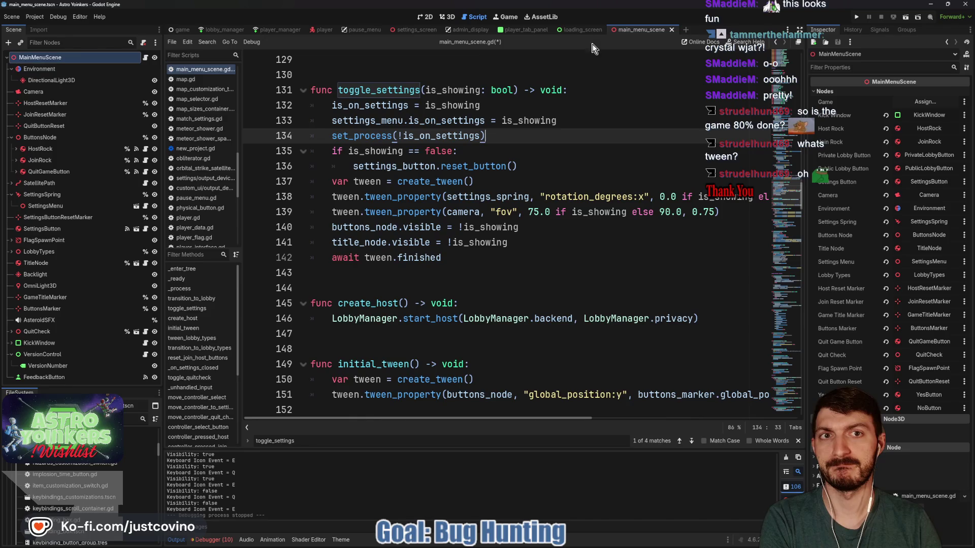
key("ctrl+s")
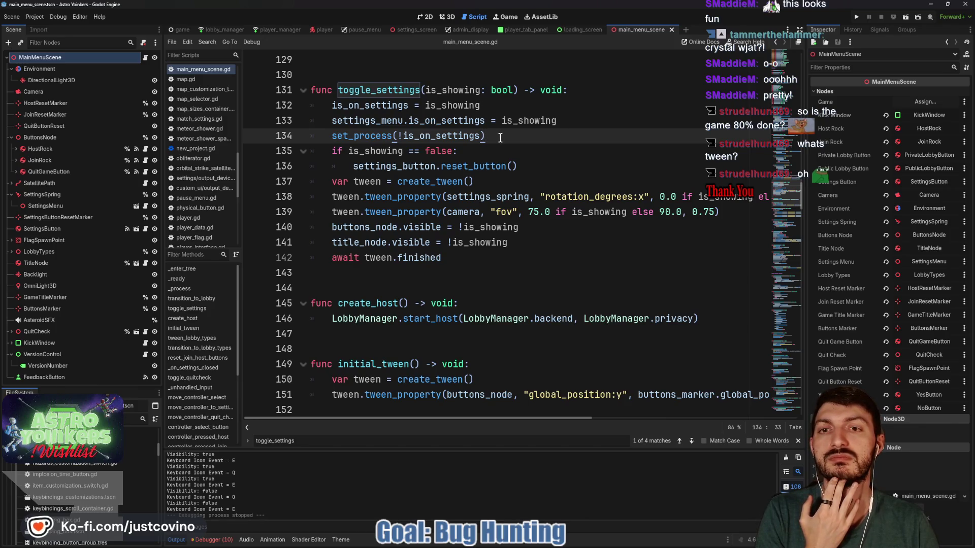
- Add 'await settings_menu.settings_menu.settings_toggle_animation(false)' under the is_showing == false check
left_click(471, 152)
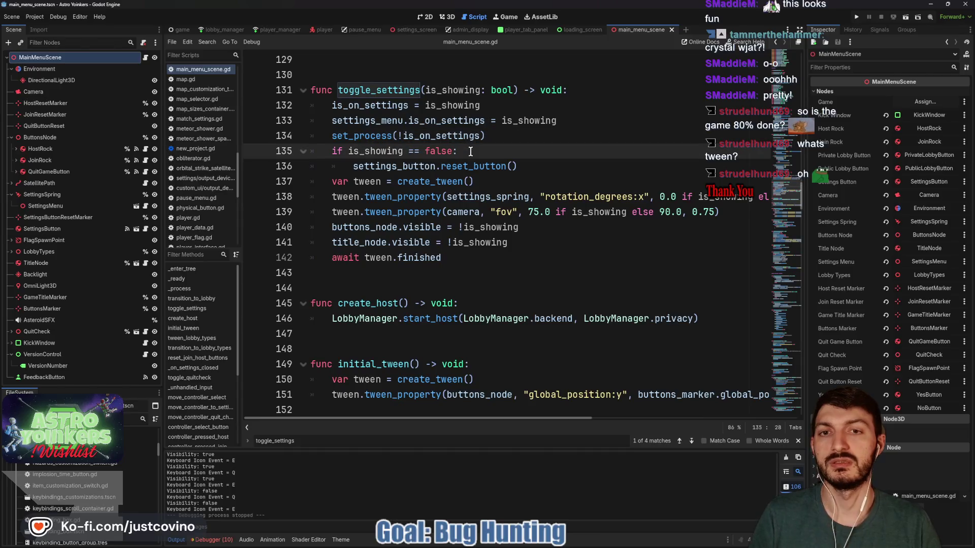
key("Return")
type("await")
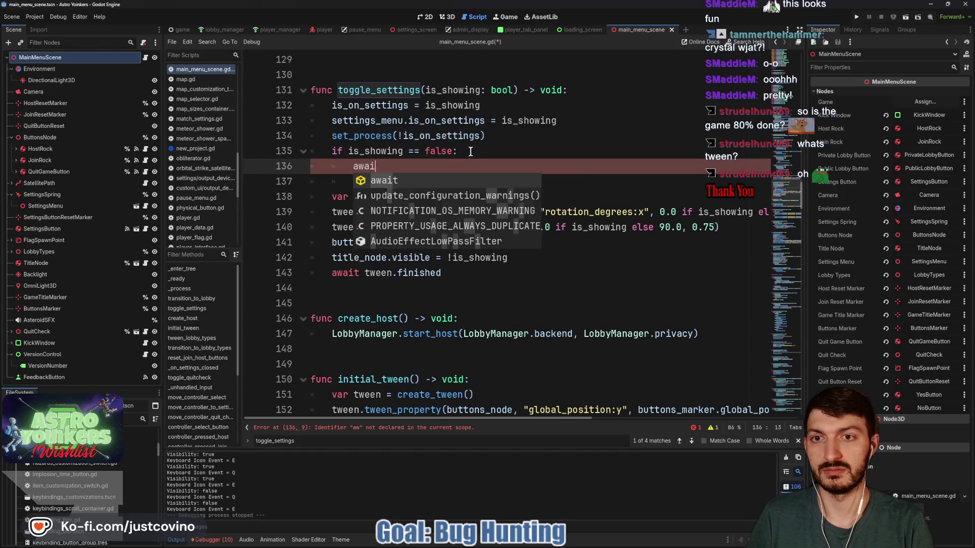
type("tween.tween_property(self, \"scale:x\", 1.0, 0.5).from(0.001) \t\ttween.tween_property(self, \"scale:y\", 1.0, 1.0)")
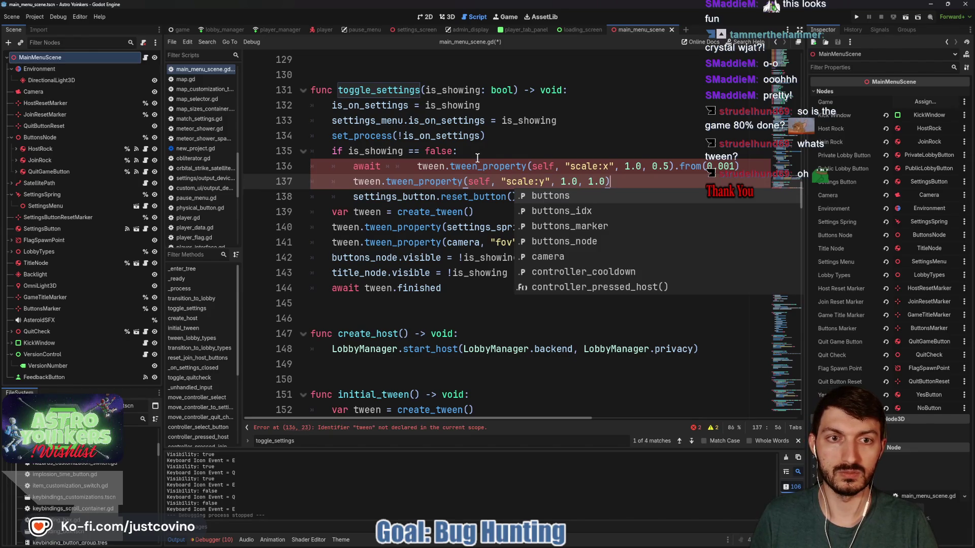
key("ctrl+z")
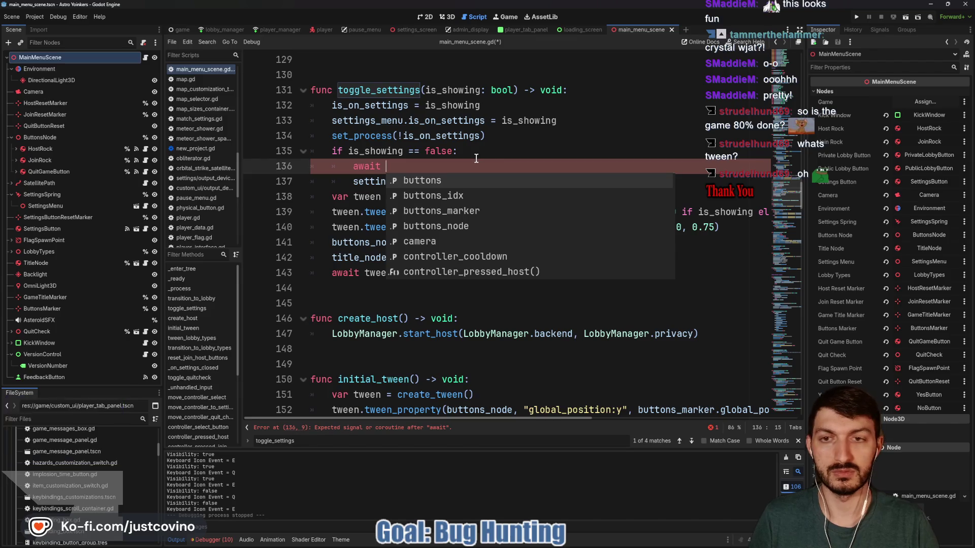
type("settings_menu.")
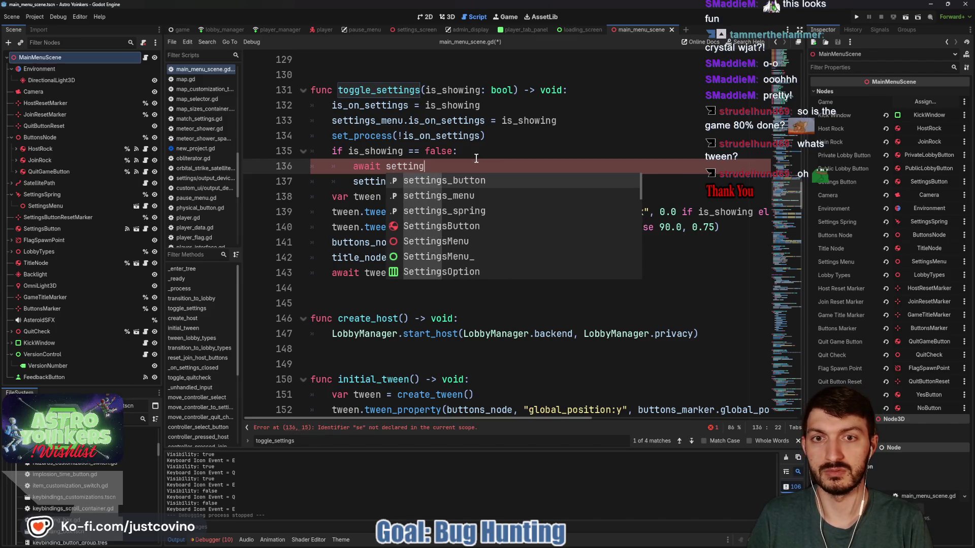
type("settings_menu.se")
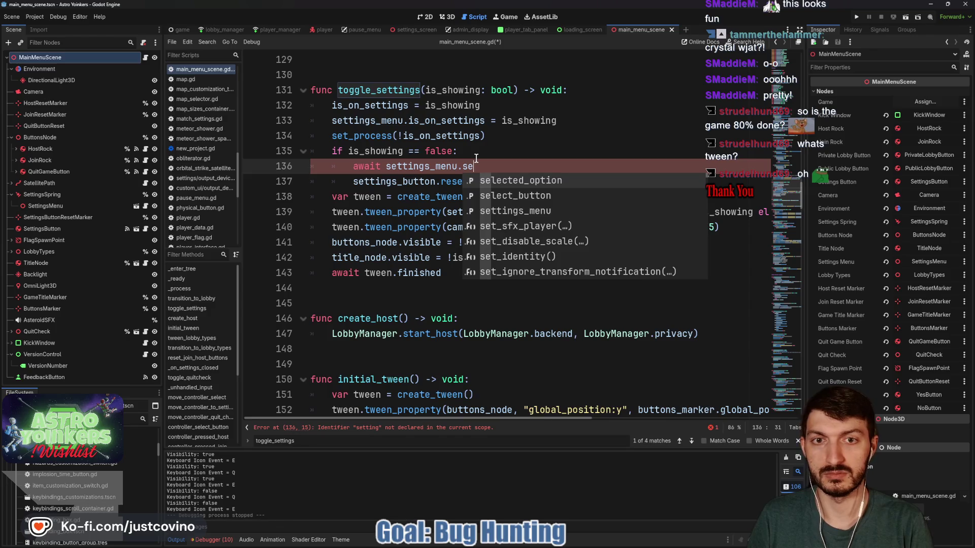
type("tt")
key("Return")
type("false")
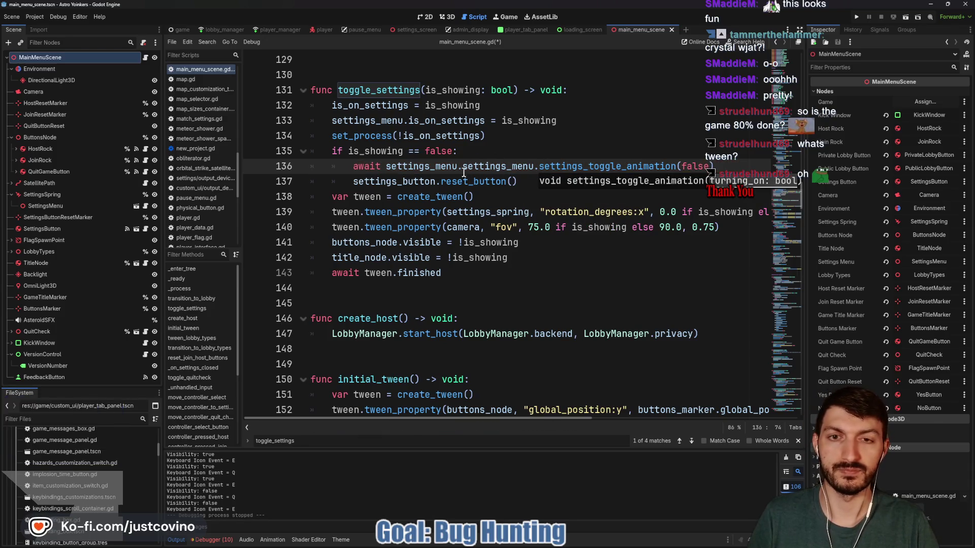
type(")")
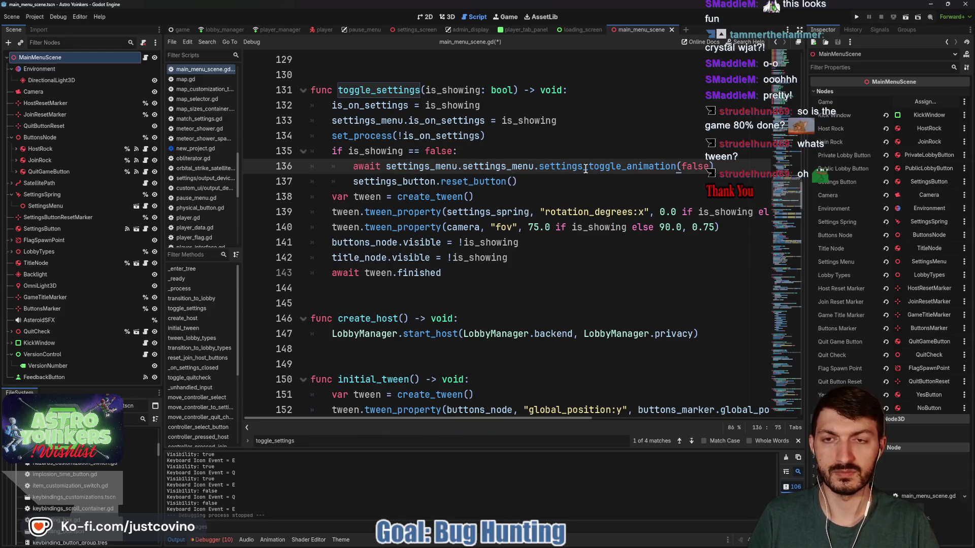
left_click(542, 181)
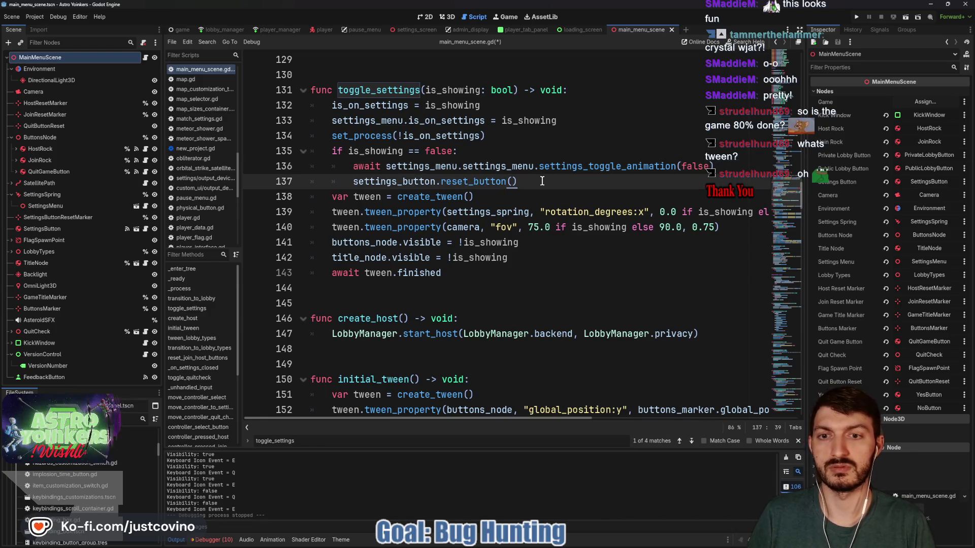
- Add a settings_menu.settings_menu.settings_toggle_animation(true) call after await tween.finished
left_click(389, 285)
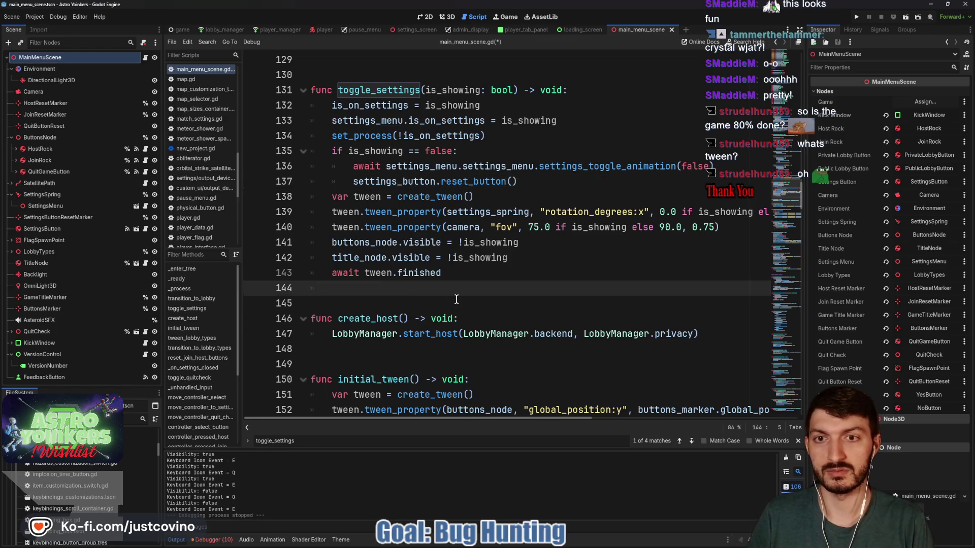
type("settings")
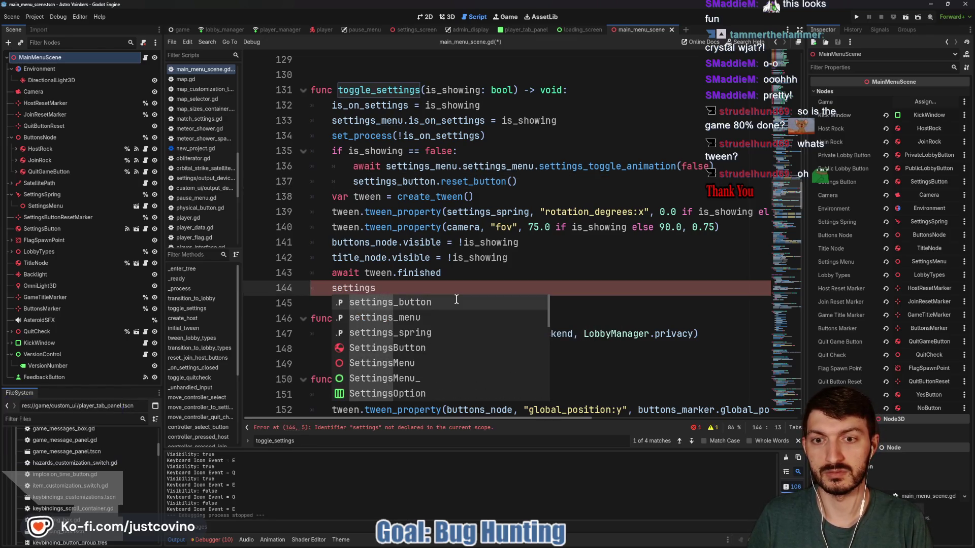
key("Down")
key("Return")
type(".s")
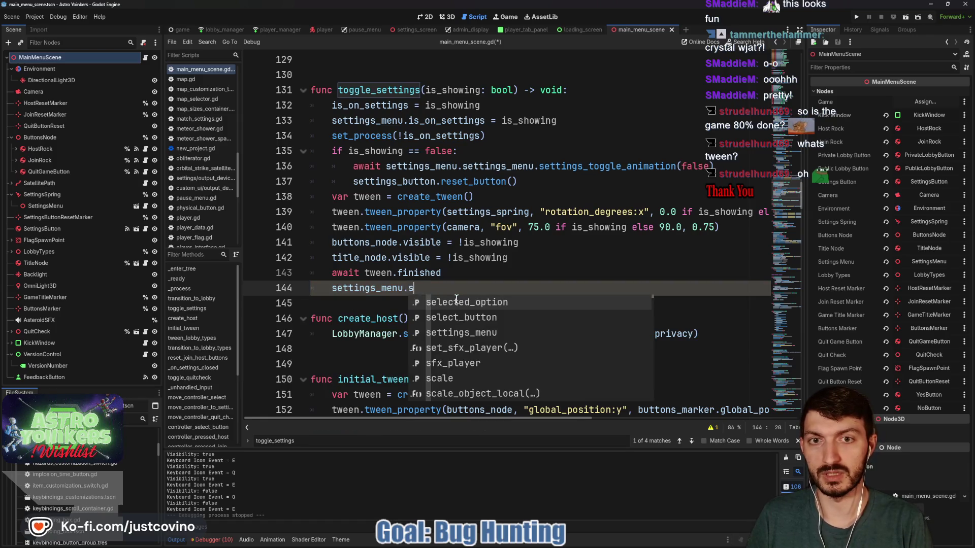
type("ettin")
key("Return")
type(".")
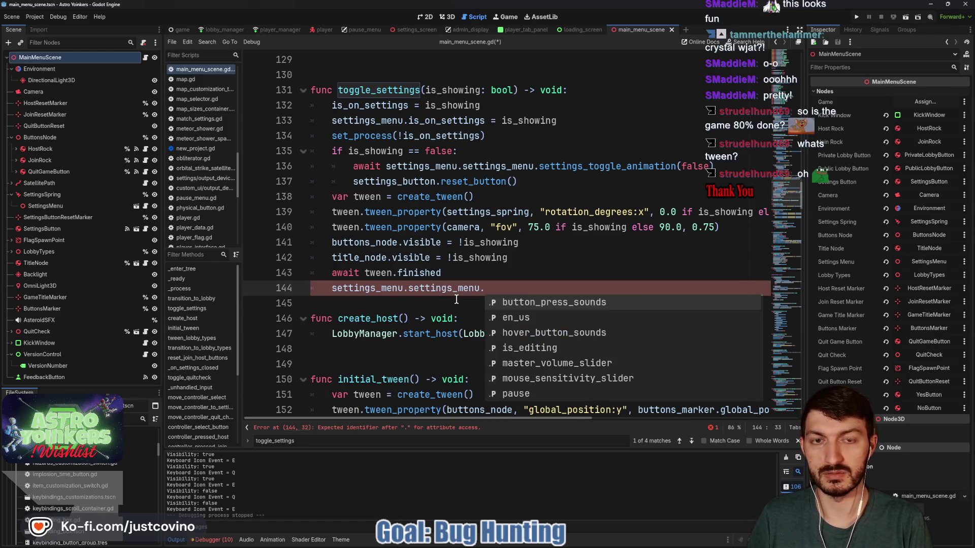
type("sett")
key("Return")
type("true)")
key("Return")
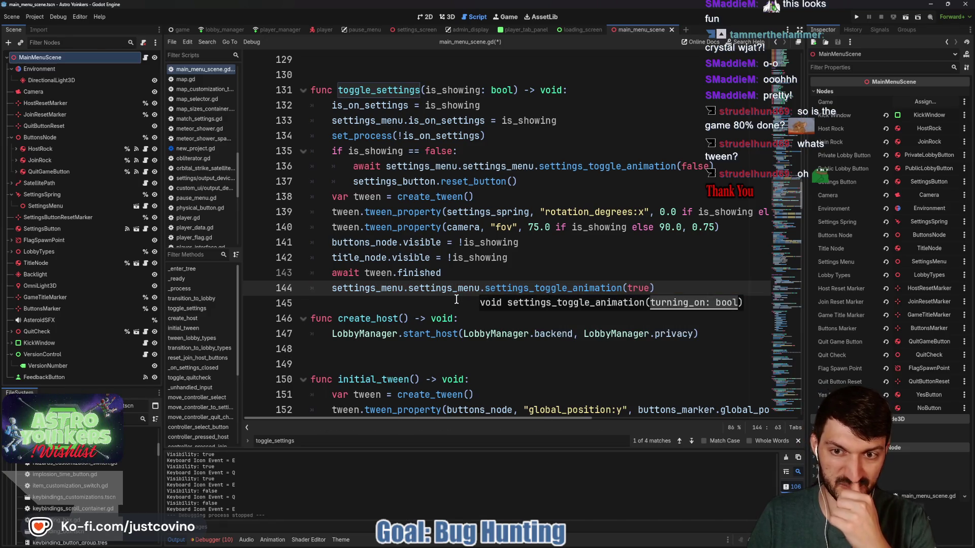
- Nest the true call under a new 'if is_showing:' line, save, and run the game
left_click(457, 275)
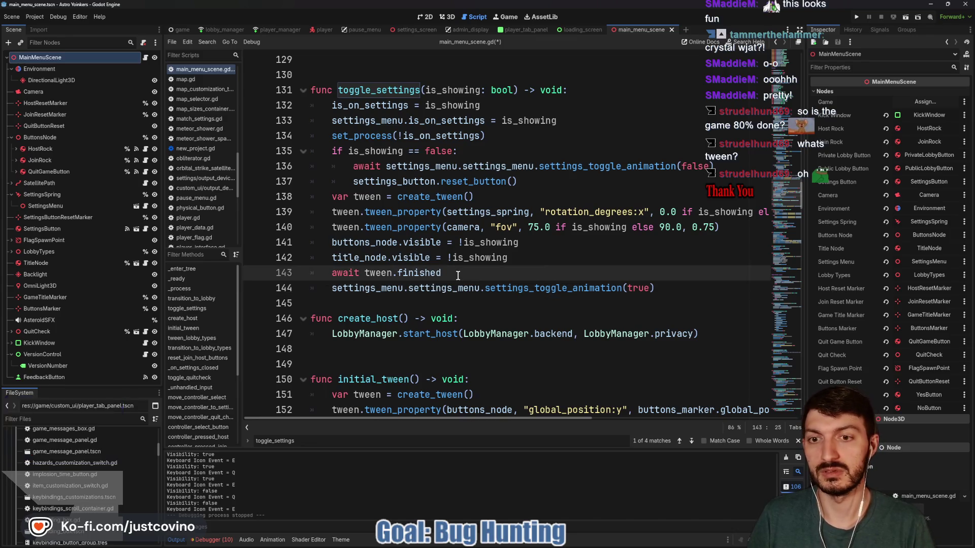
key("Return")
type("if ")
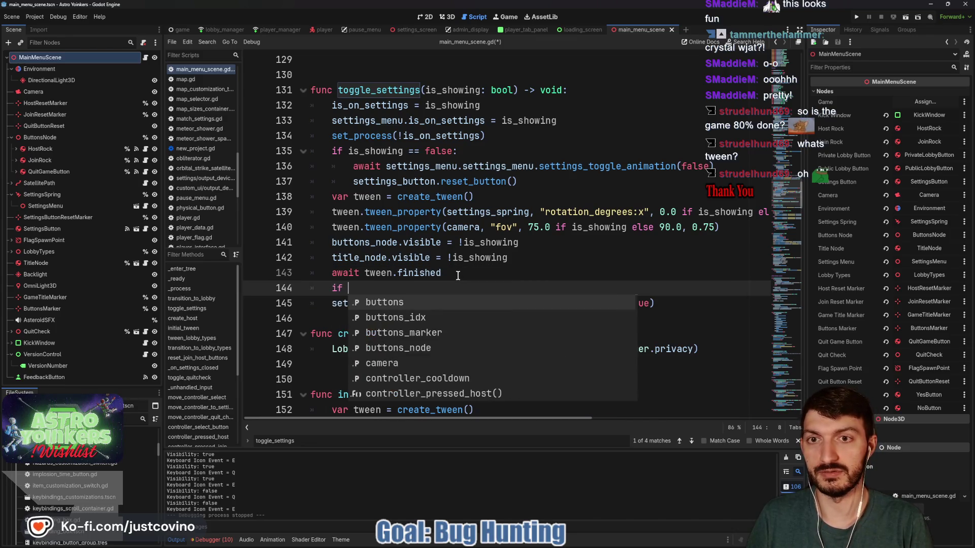
type("is_showing:")
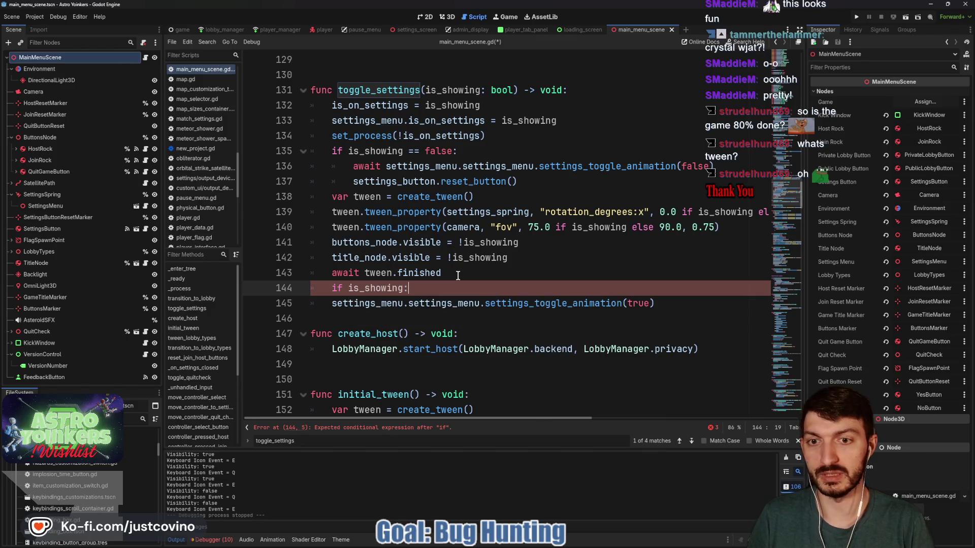
key("Down")
key("Home")
key("Tab")
left_click(455, 288)
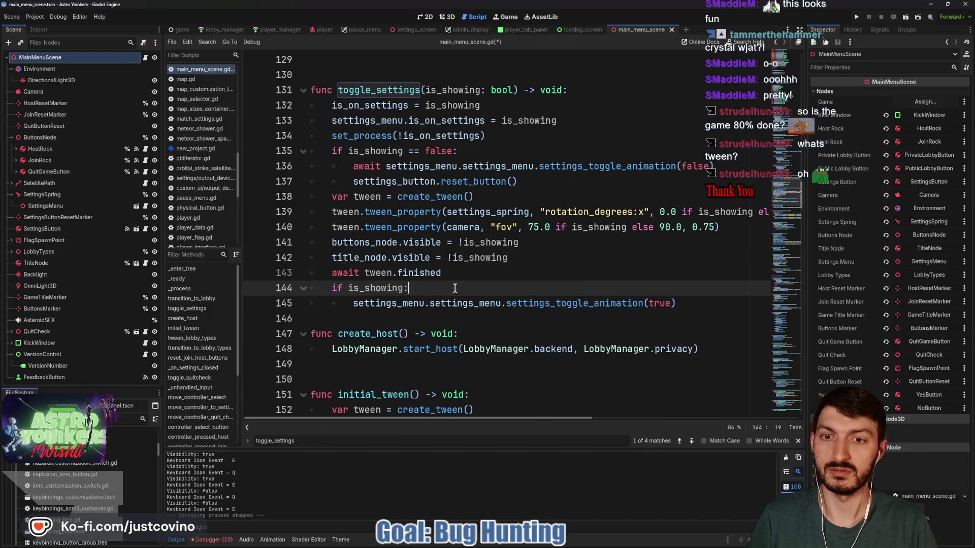
key("ctrl+s")
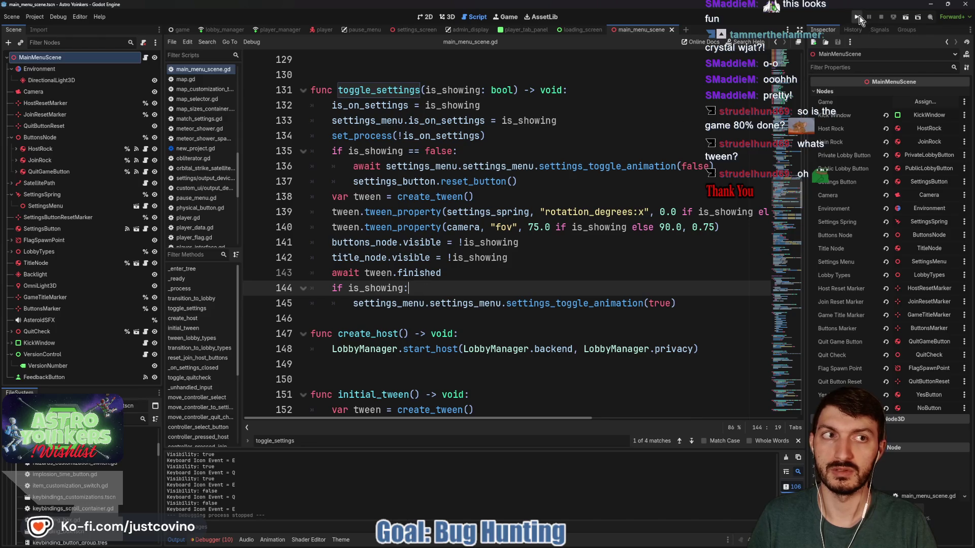
left_click(858, 18)
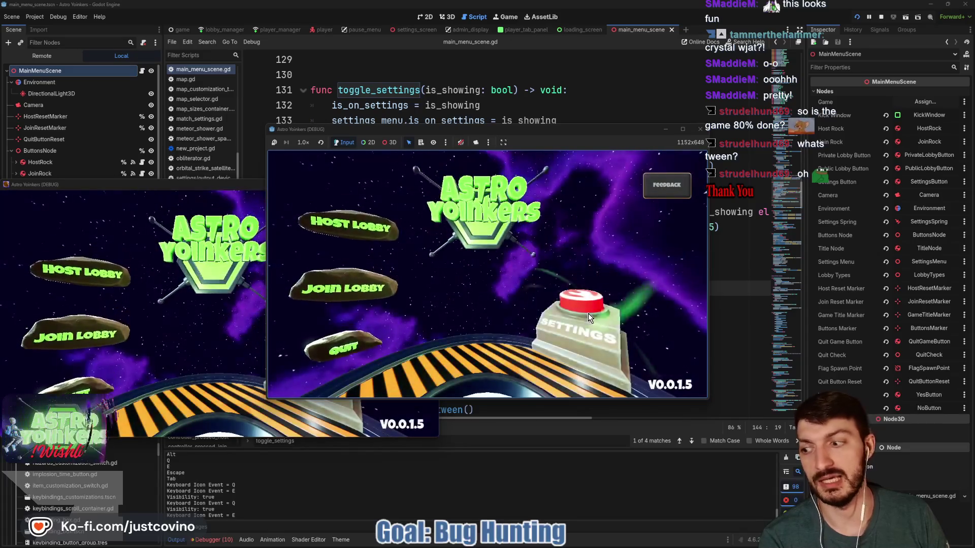
- Open and close Settings in the running game, stop it with F8, and return to settings_toggle_animation in settings_menu.gd
left_click(588, 313)
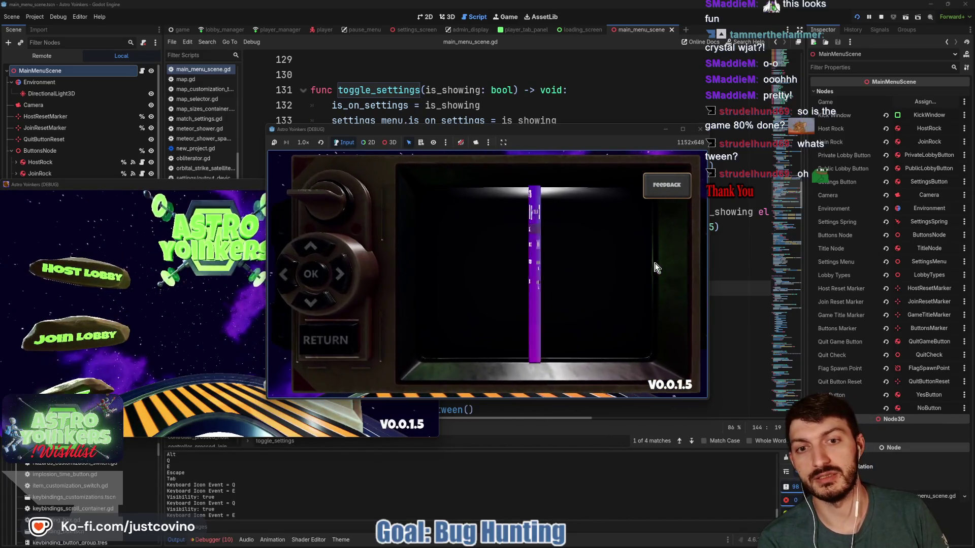
left_click(326, 342)
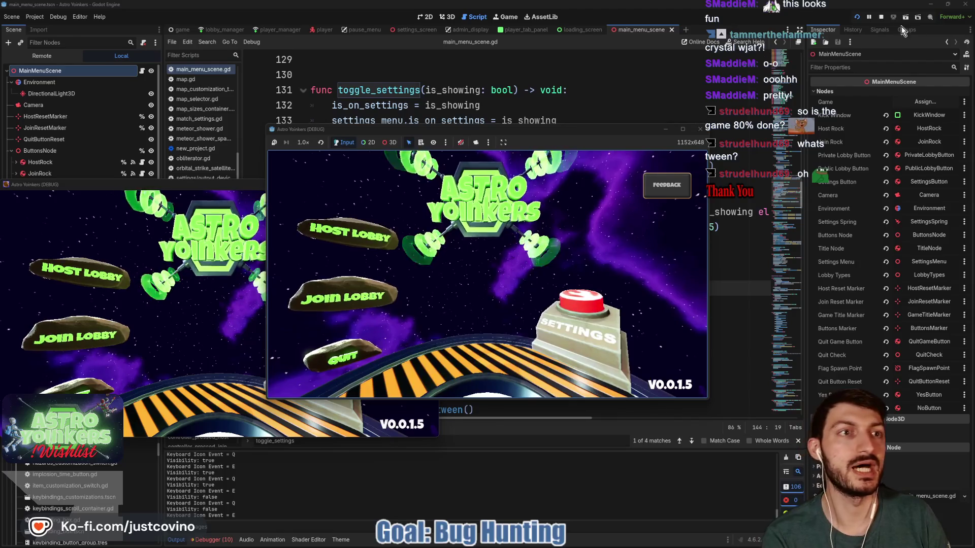
key("F8")
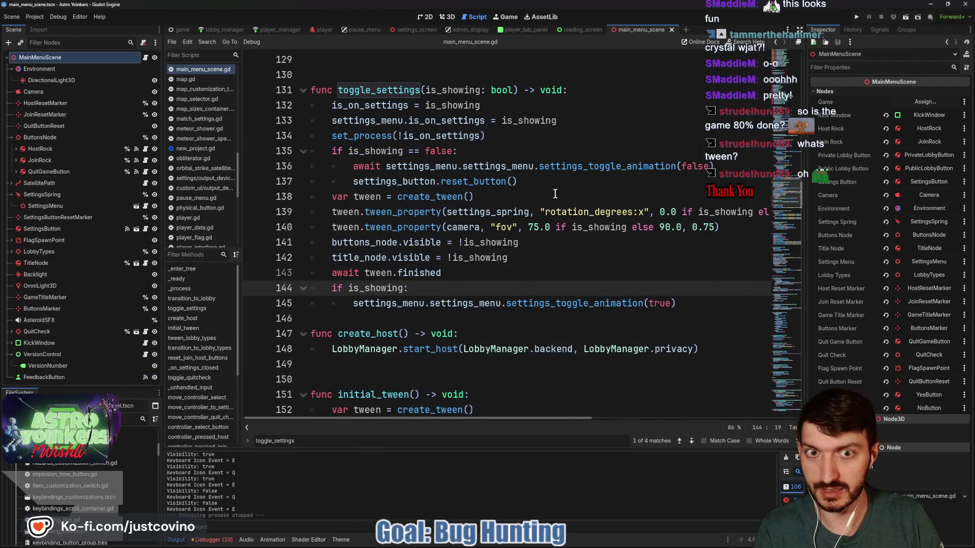
left_click(585, 167, "ctrl")
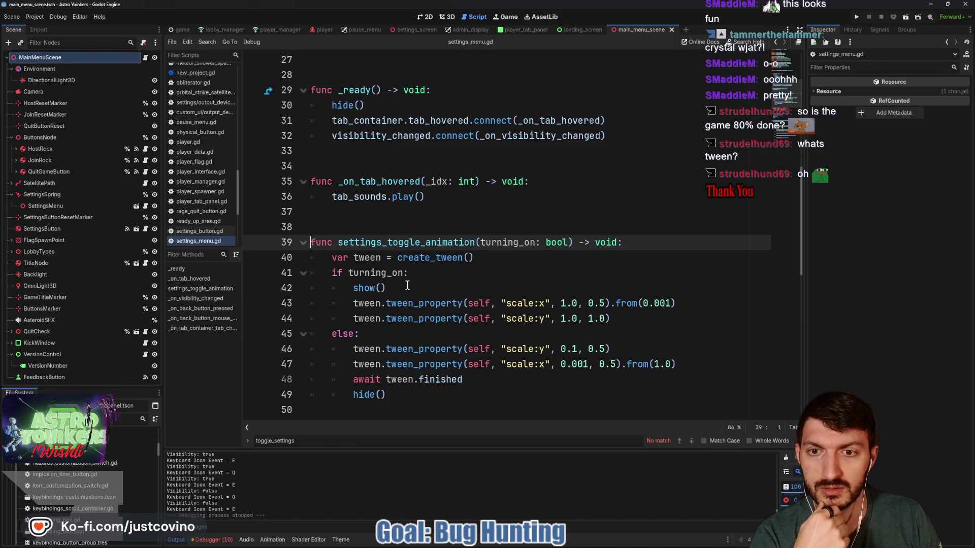
scroll(444, 272, "down", 1)
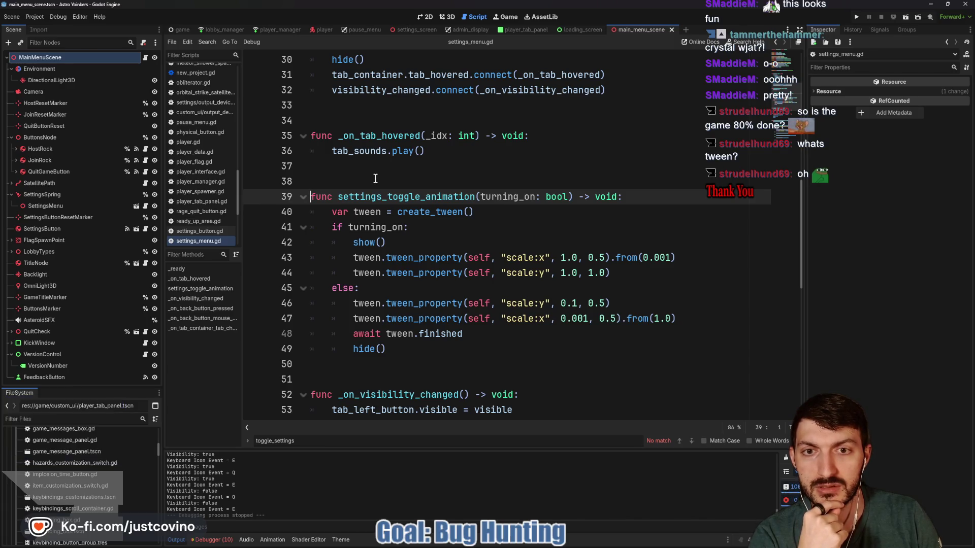
double_click(365, 244)
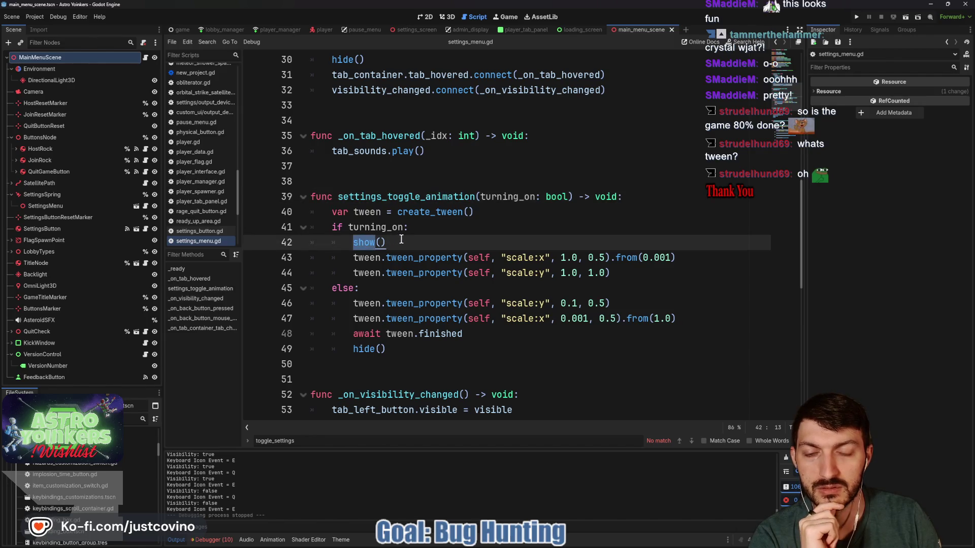
left_click(419, 229)
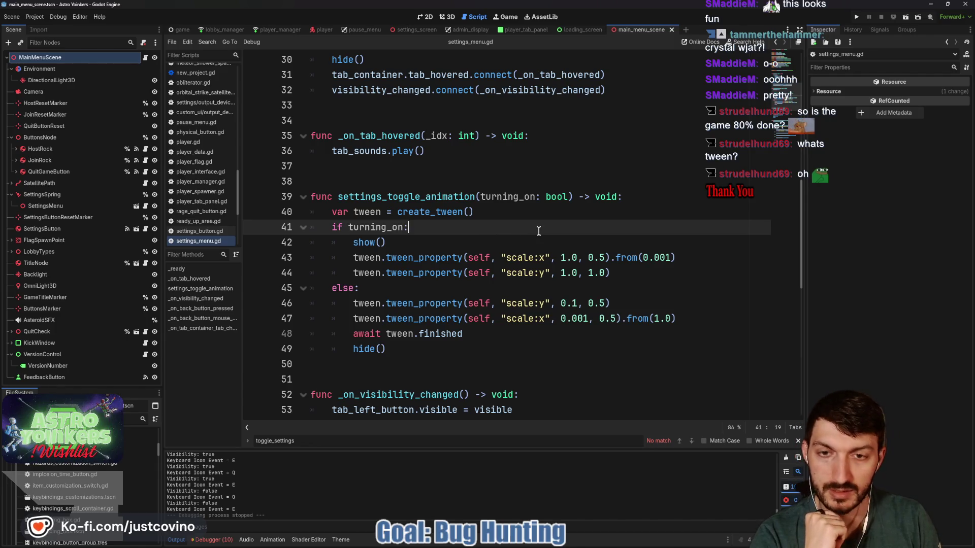
key("Return")
- Set scale.x = 0.001 before show() and remove .from(0.001) from the scale:x tween
type("scale")
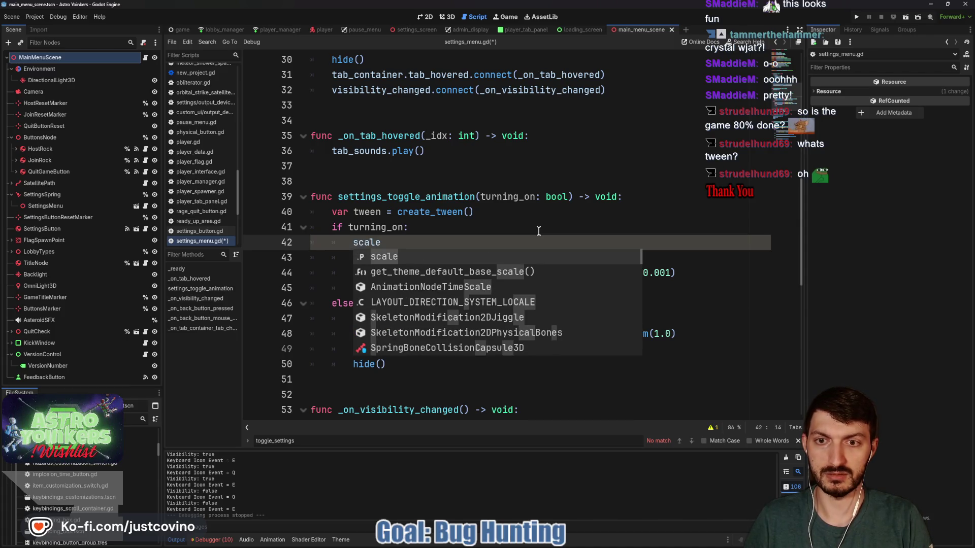
type(".x = ")
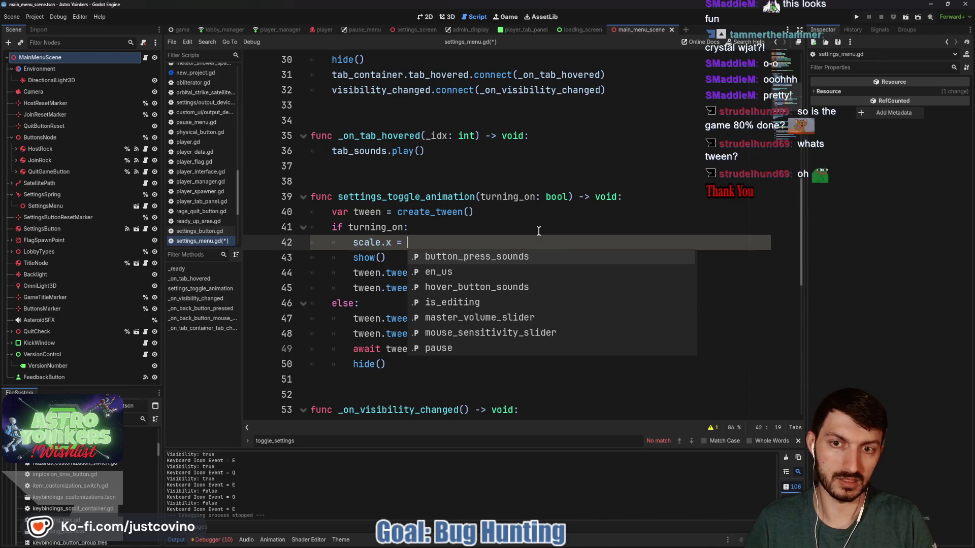
type("0.001")
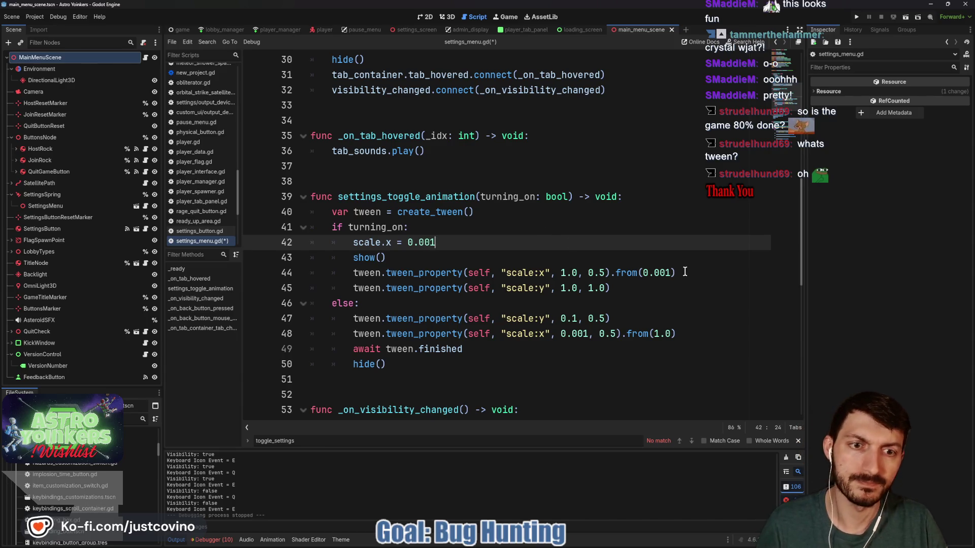
left_click_drag(684, 273, 610, 273)
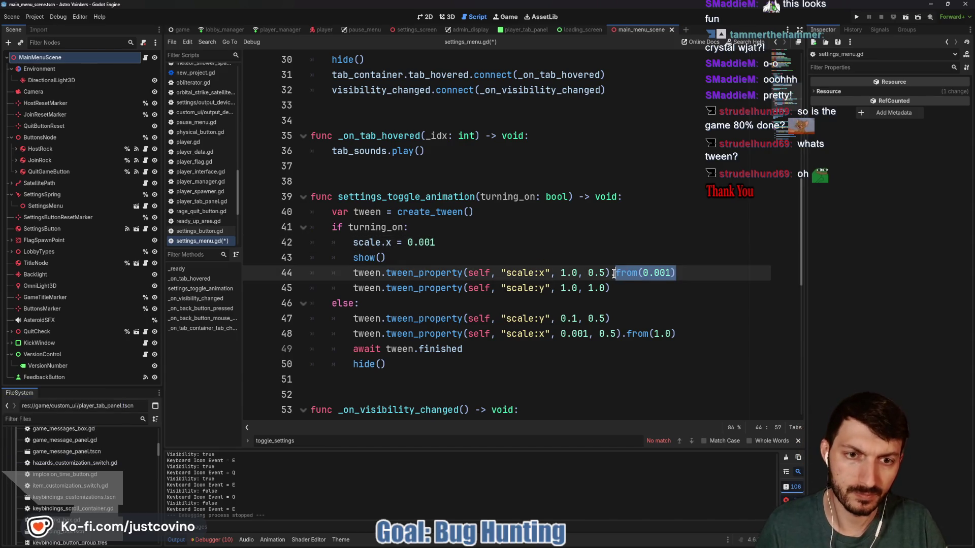
key("BackSpace")
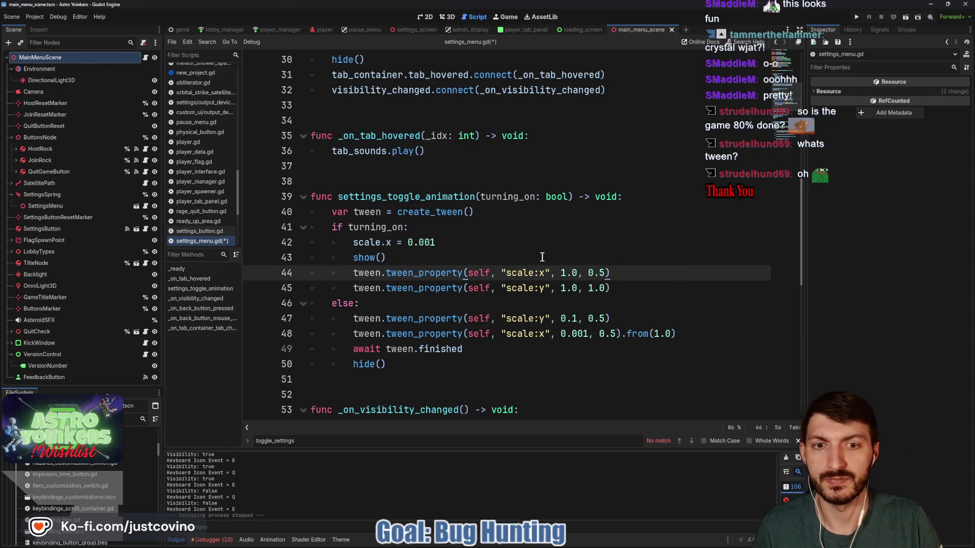
- Add scale.y = 0.1 below it, save, and select .from(1.0) on line 49
left_click(458, 238)
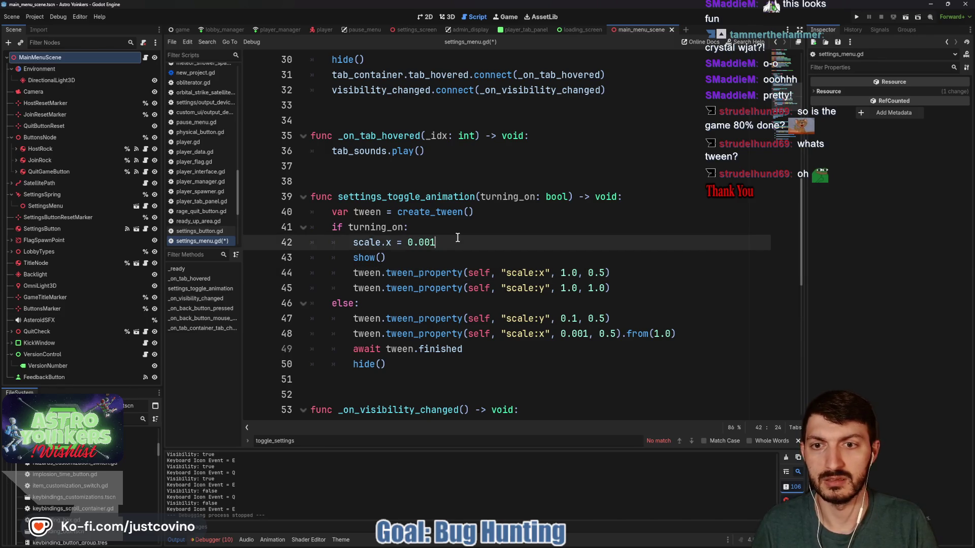
key("Return")
type("scale.y")
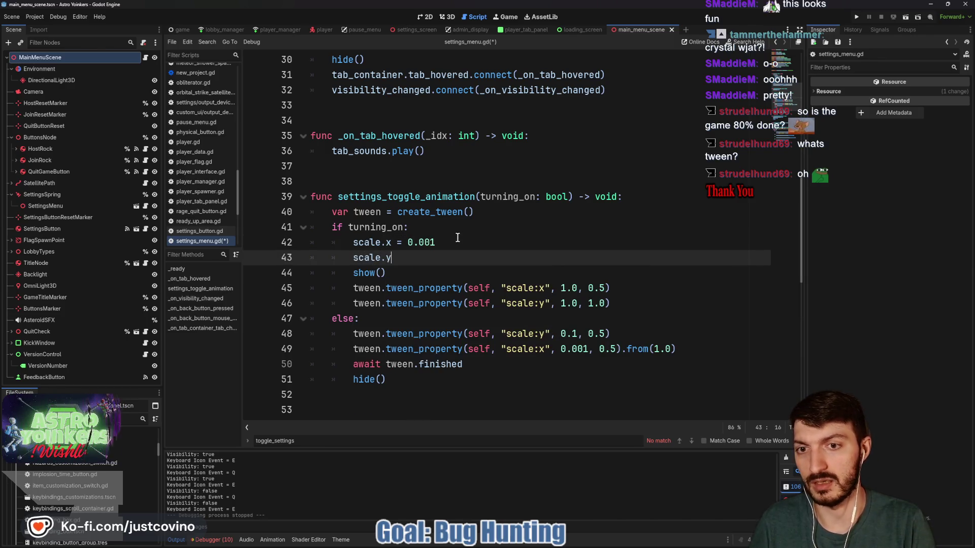
type(" = 0.1")
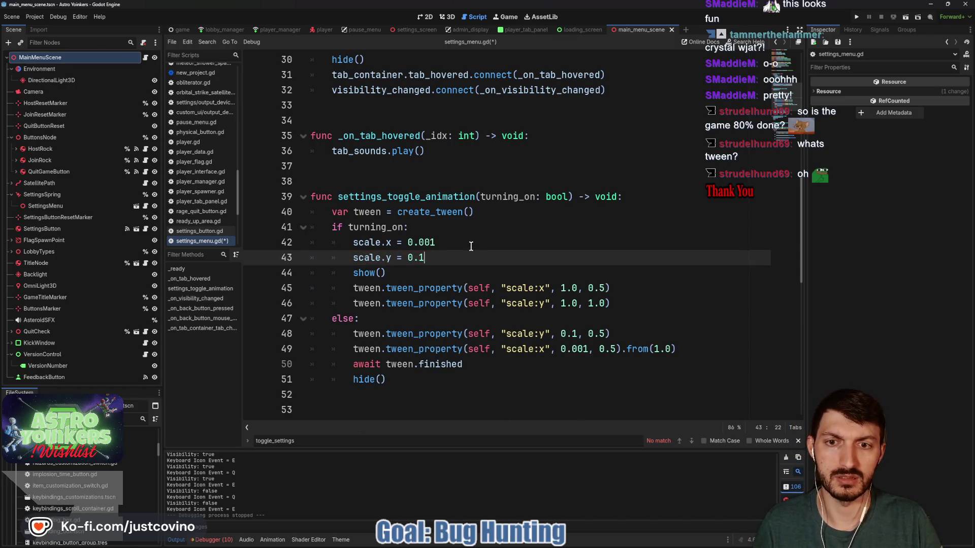
key("ctrl+s")
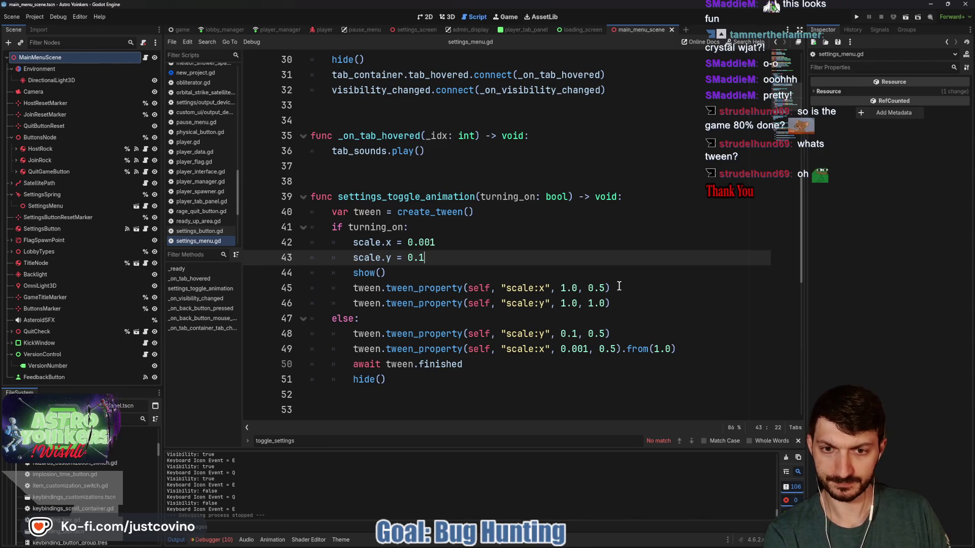
left_click(403, 379)
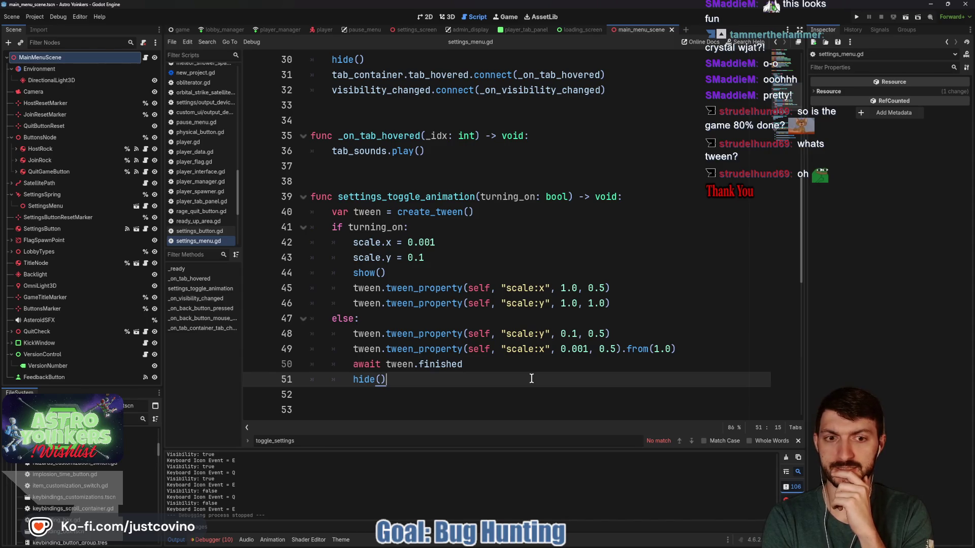
left_click_drag(678, 349, 621, 349)
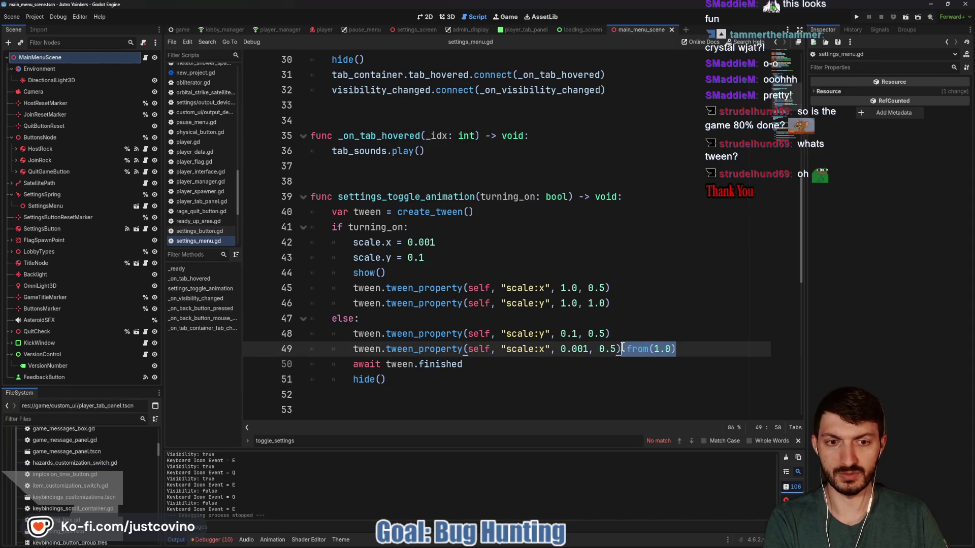
- Make the closing scale:x tween last 1.0 second with no from() and Tween.TRANS_ELASTIC, then save
key("BackSpace")
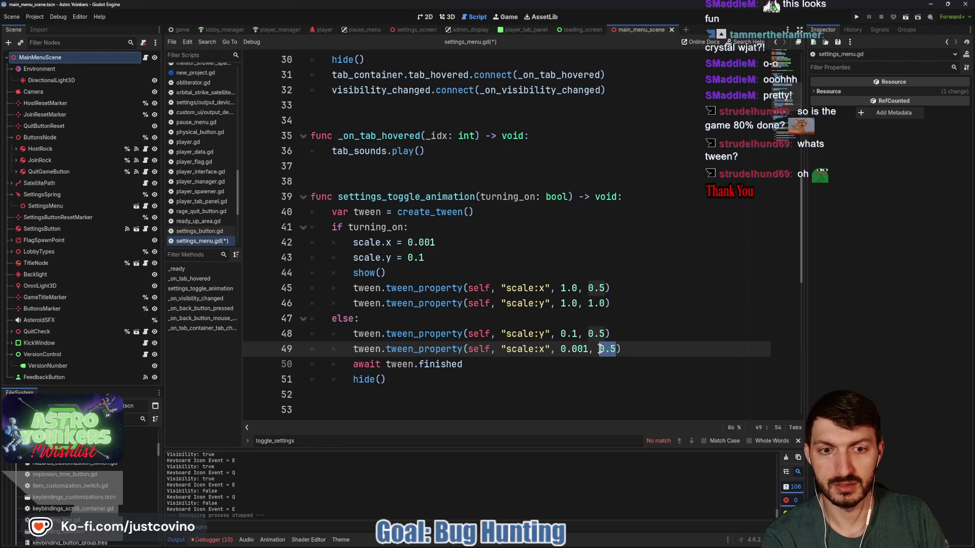
type("1.0")
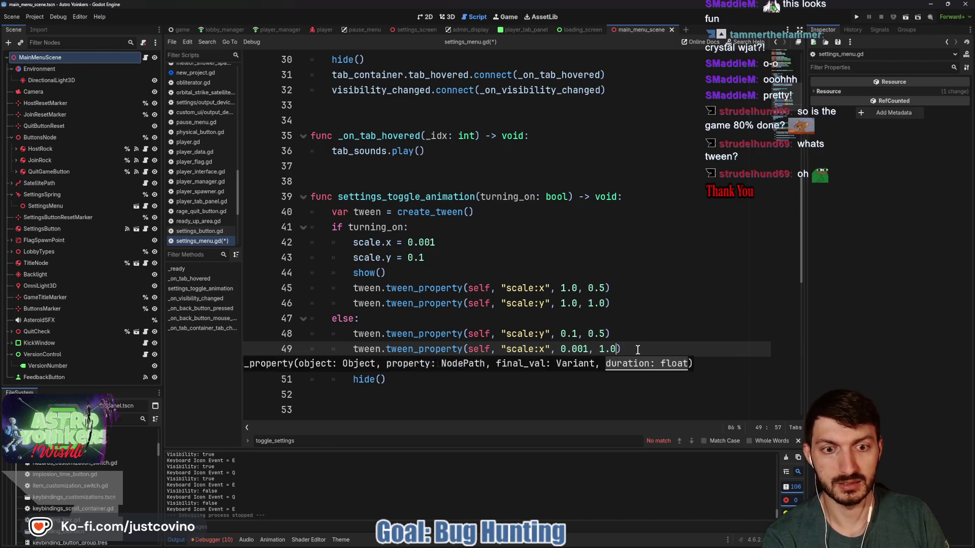
left_click(637, 350)
type(".set_tran")
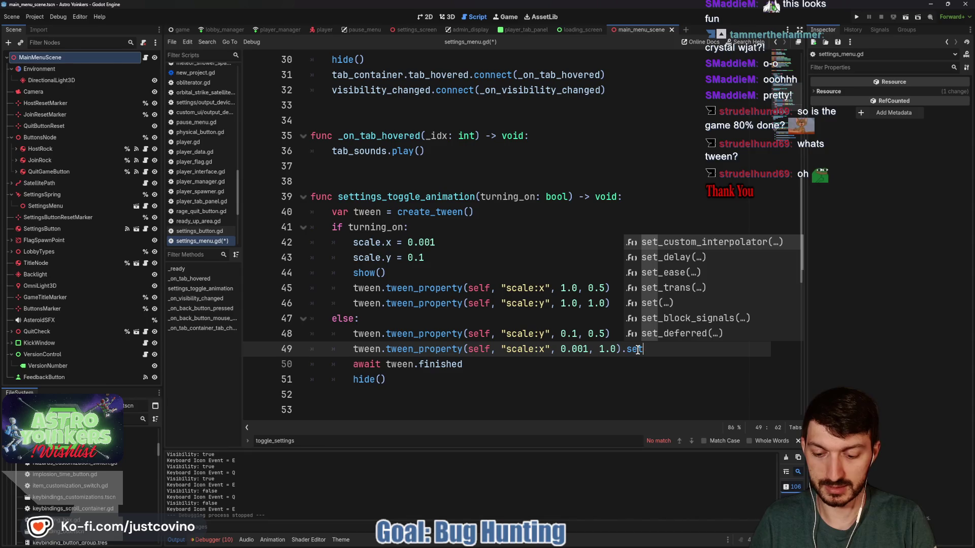
key("Return")
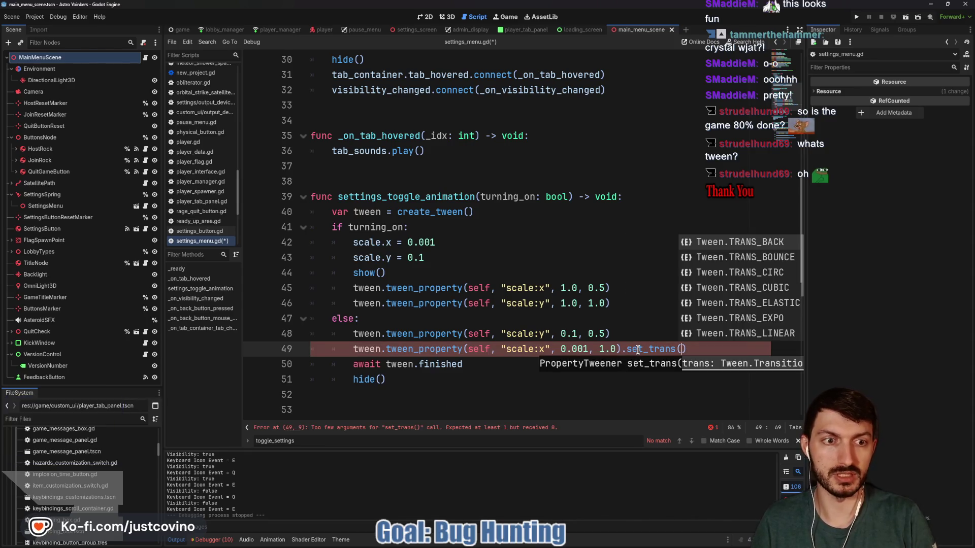
key("Down")
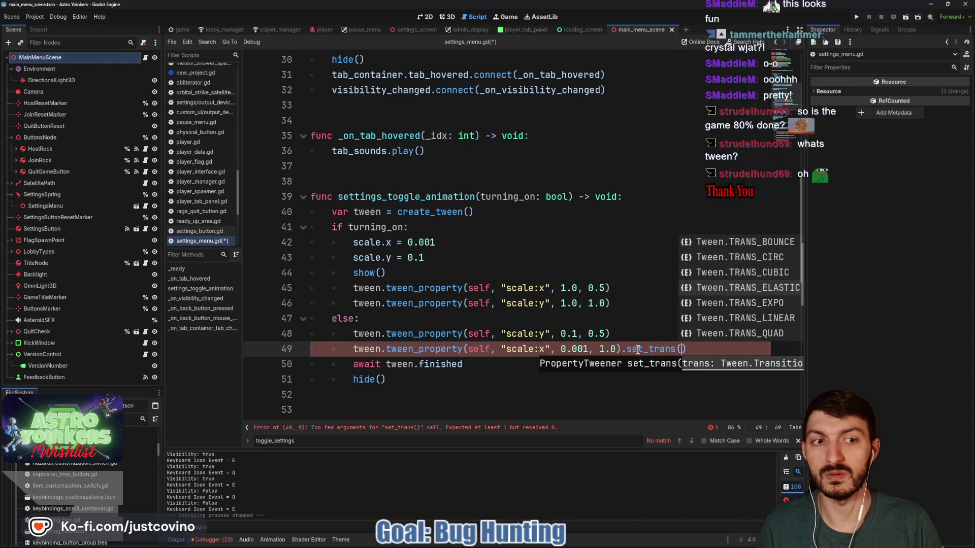
key("Return")
left_click(639, 333)
key("ctrl+s")
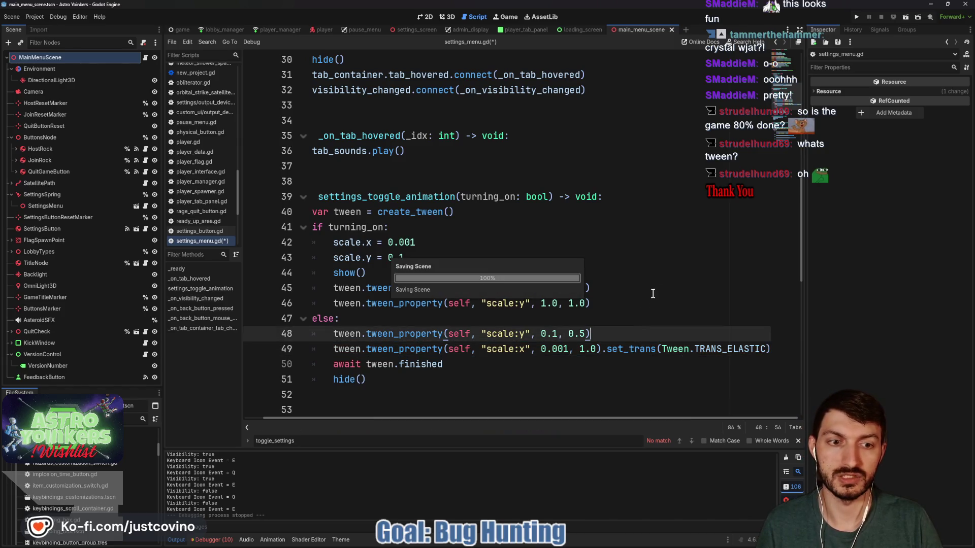
- Give the opening scale:x tween Tween.TRANS_ELASTIC, save, and run the game with F5
left_click(619, 288)
type(".set_trans(")
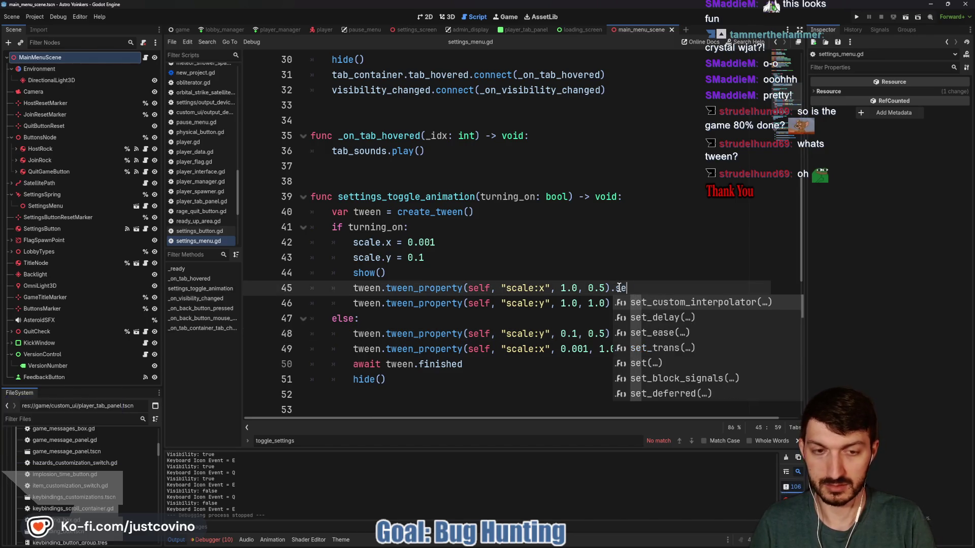
key("Down")
key("Down")
key("Down")
key("Return")
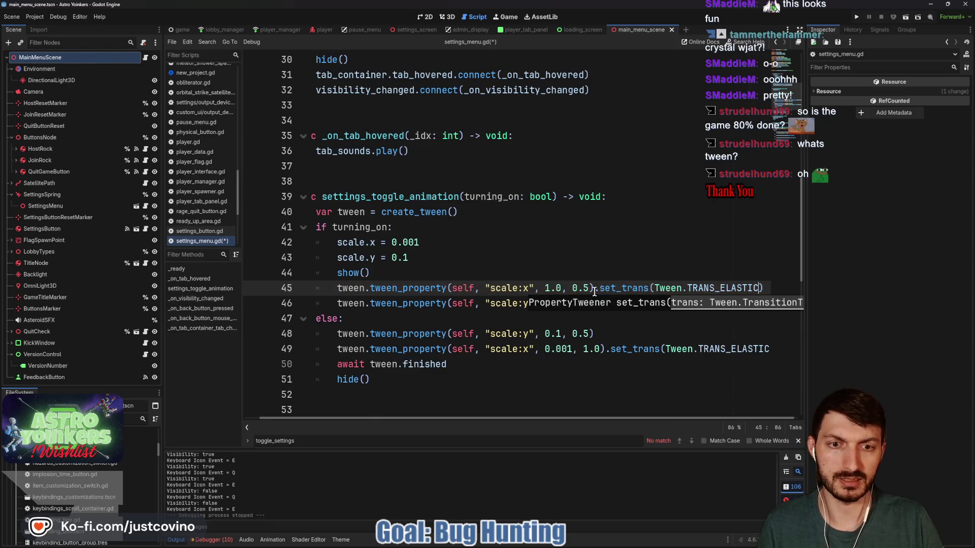
left_click(593, 303)
key("ctrl+s")
key("F5")
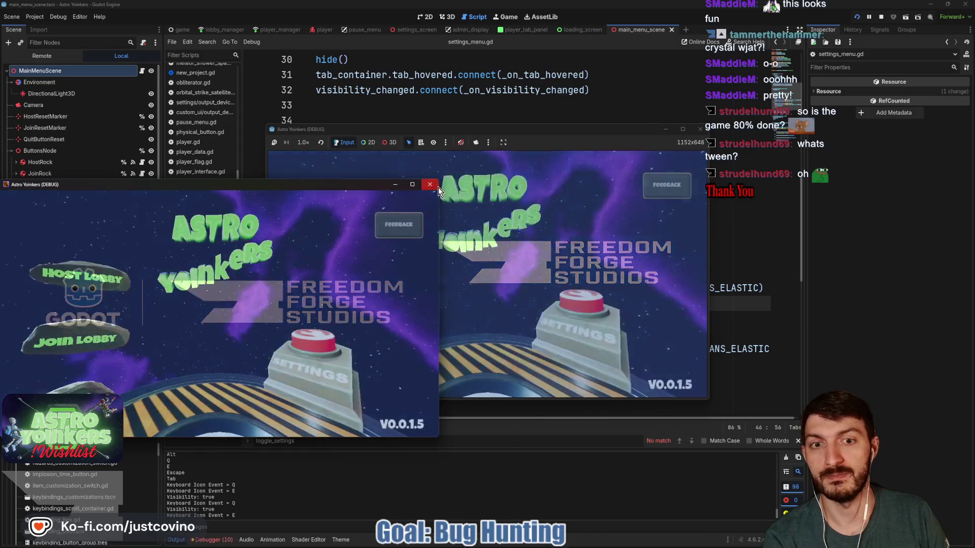
- Open and close the in-game Settings panel to watch the elastic tween, then stop the game
left_click(438, 187)
left_click(565, 318)
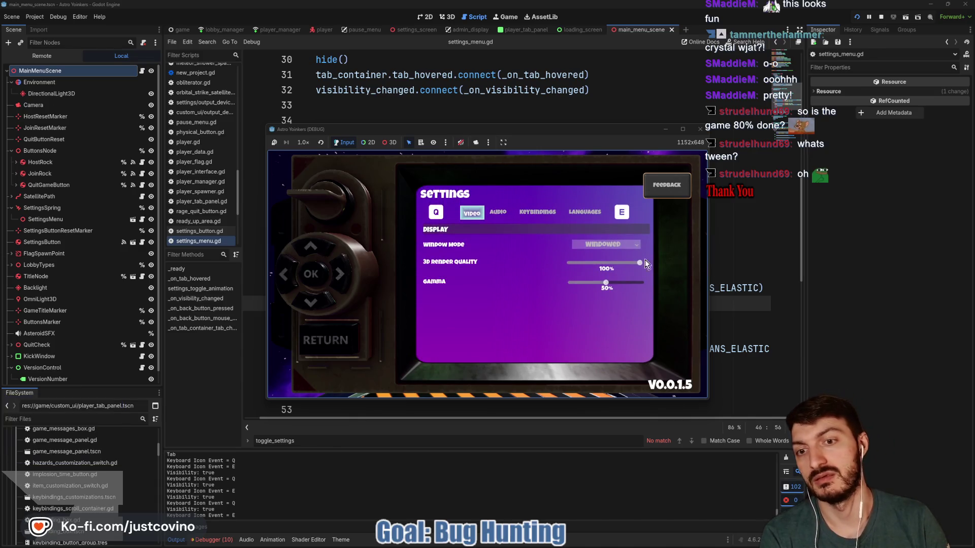
left_click(342, 339)
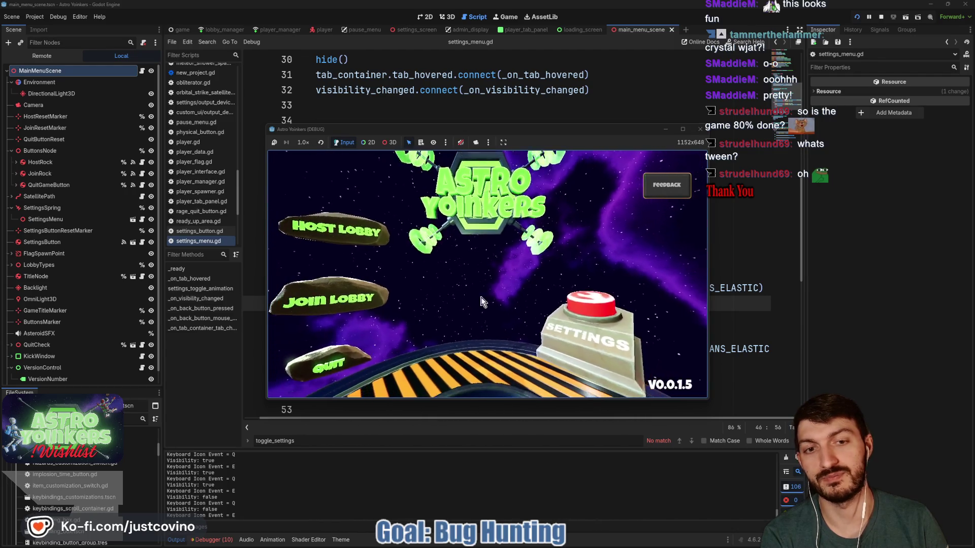
left_click(881, 17)
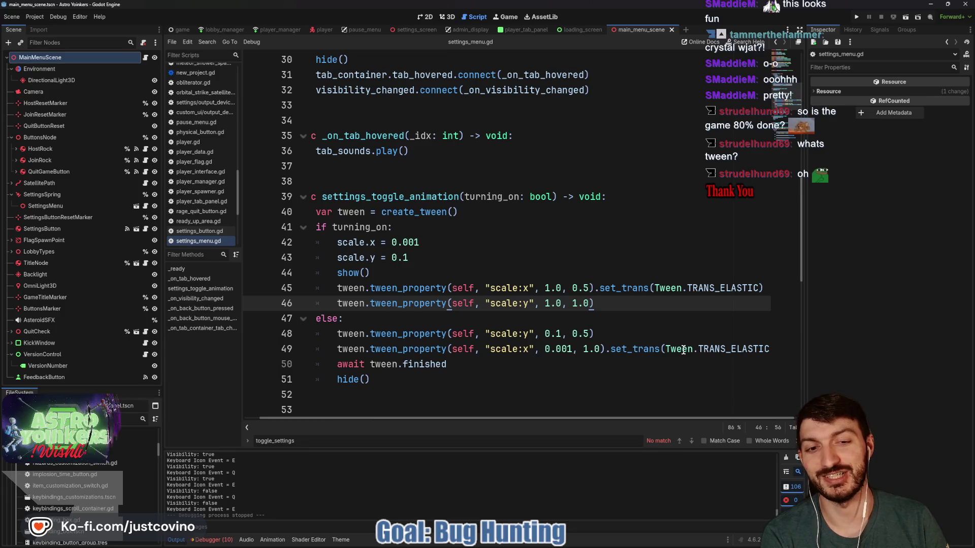
- Switch line 49's closing tween from TRANS_ELASTIC to Tween.TRANS_EXPO and save
left_click(746, 349)
left_click_drag(765, 351, 690, 351)
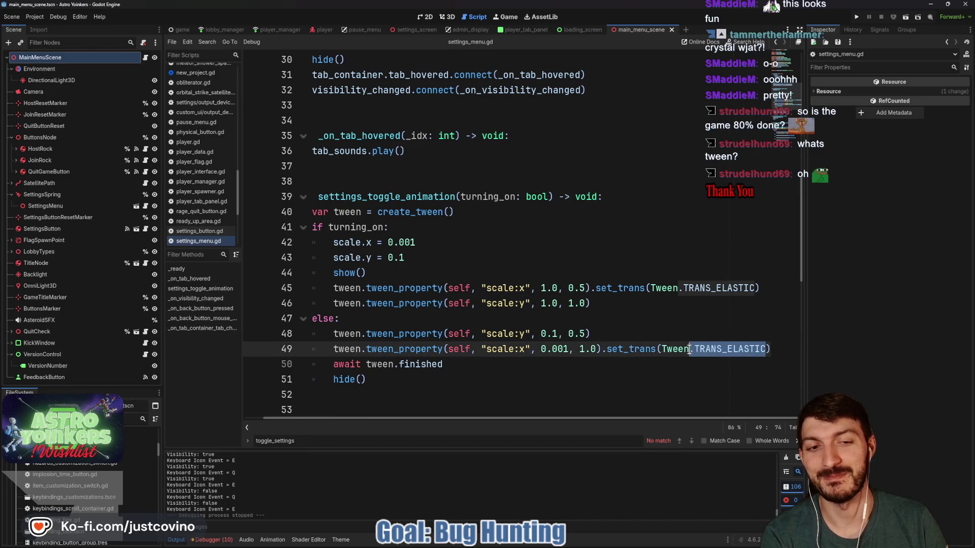
type("TRA")
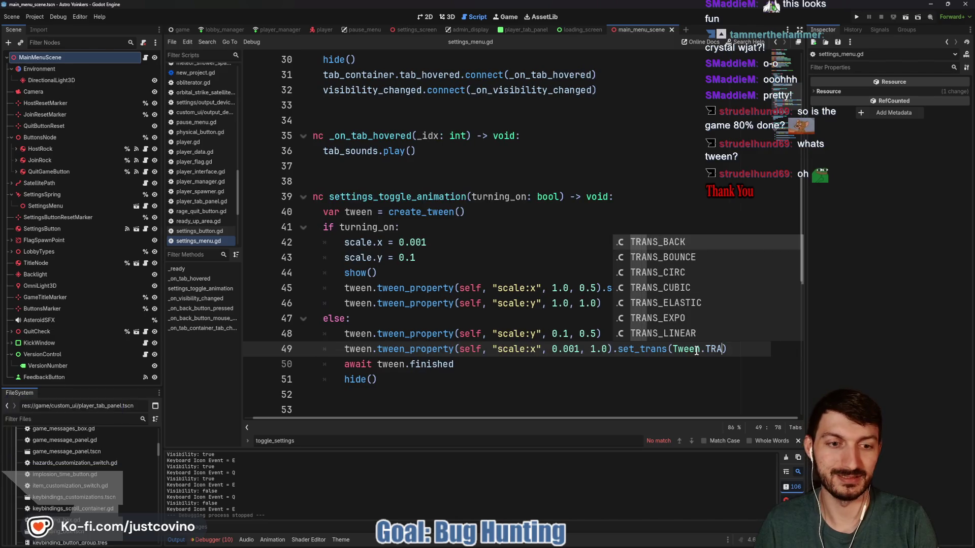
key("Down")
key("Down")
key("Down")
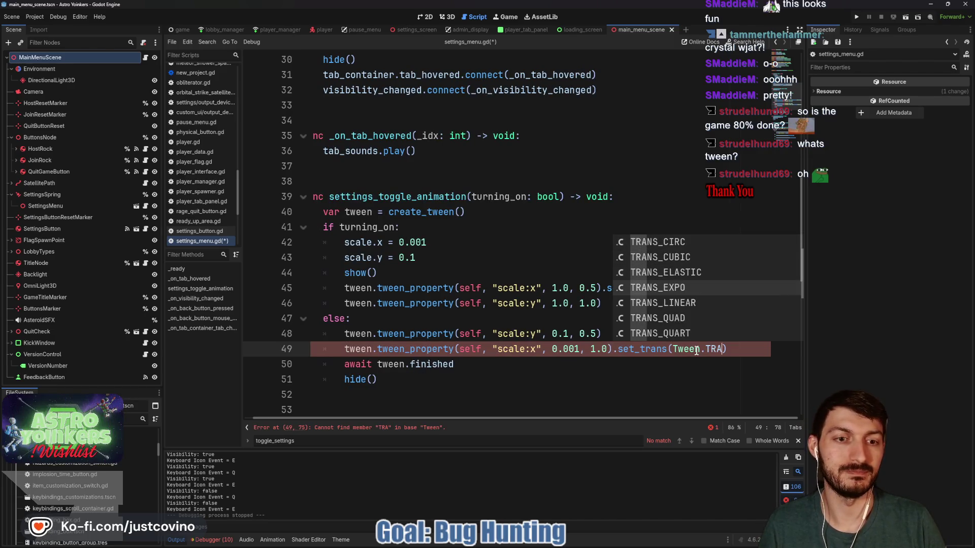
key("Down")
key("Down")
key("Down")
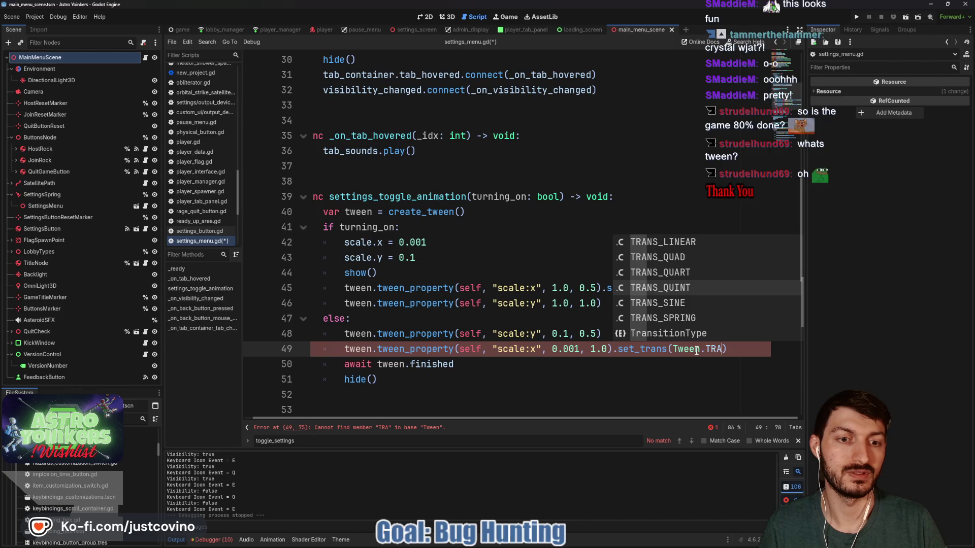
key("Up")
key("Up")
key("Up")
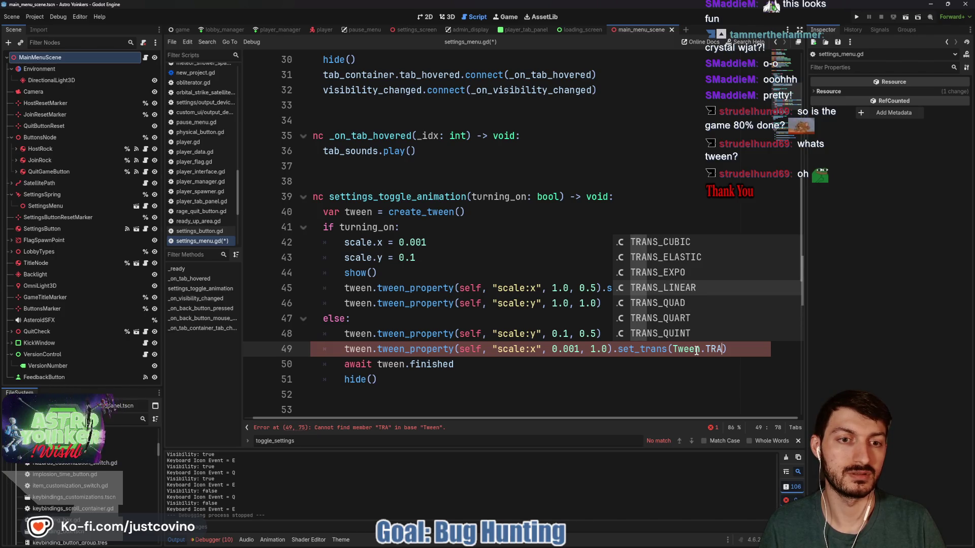
key("Return")
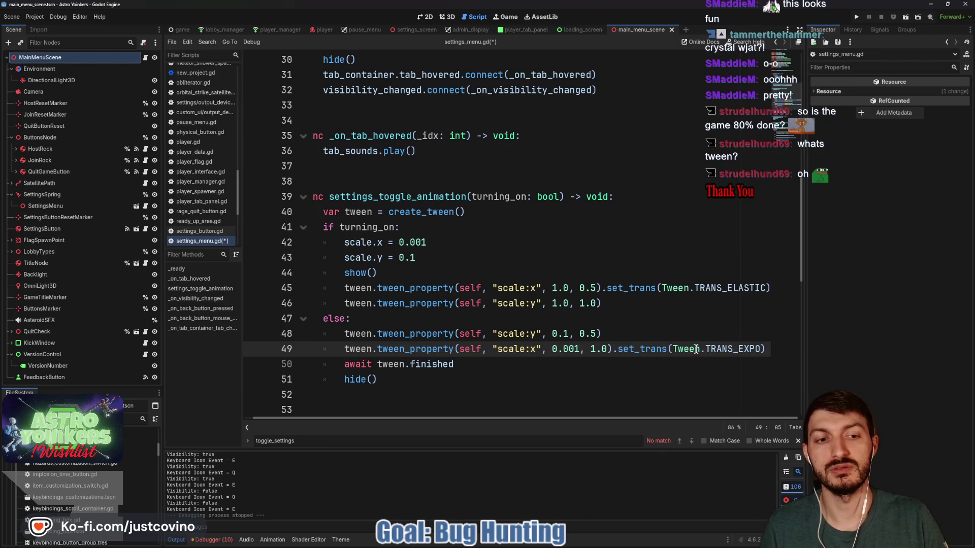
key("ctrl+s")
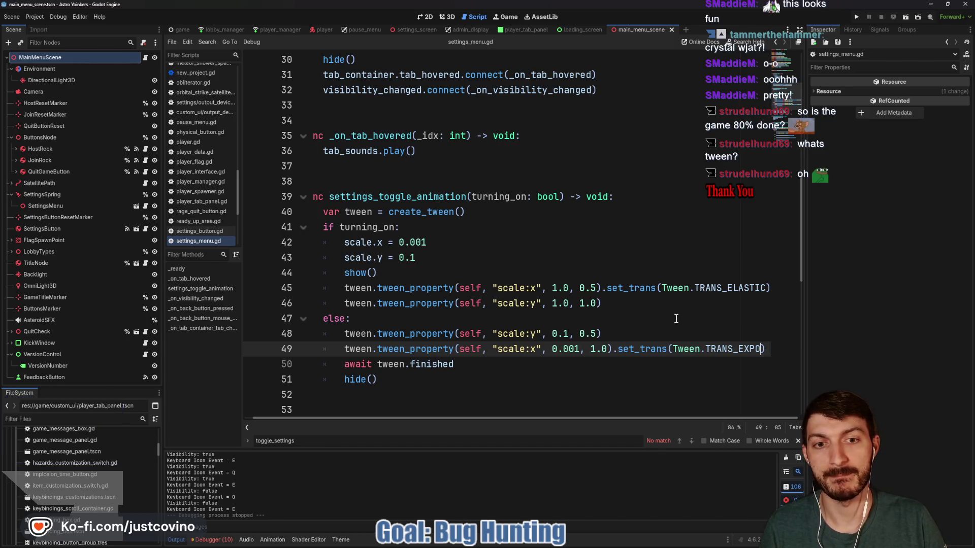
- Switch line 45's opening tween to TRANS_EXPO and relaunch the game
left_click_drag(765, 287, 713, 288)
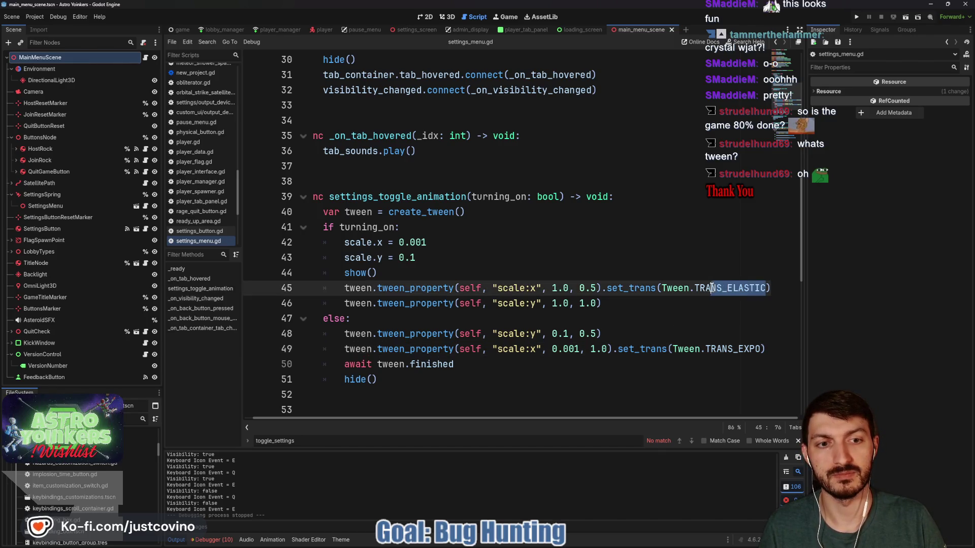
type("TRANS")
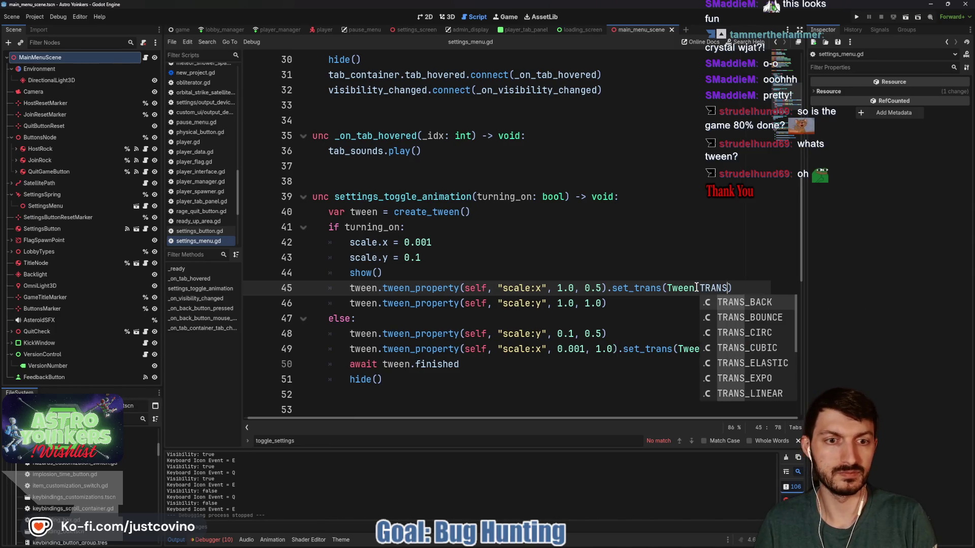
key("Down")
key("Down")
key("Return")
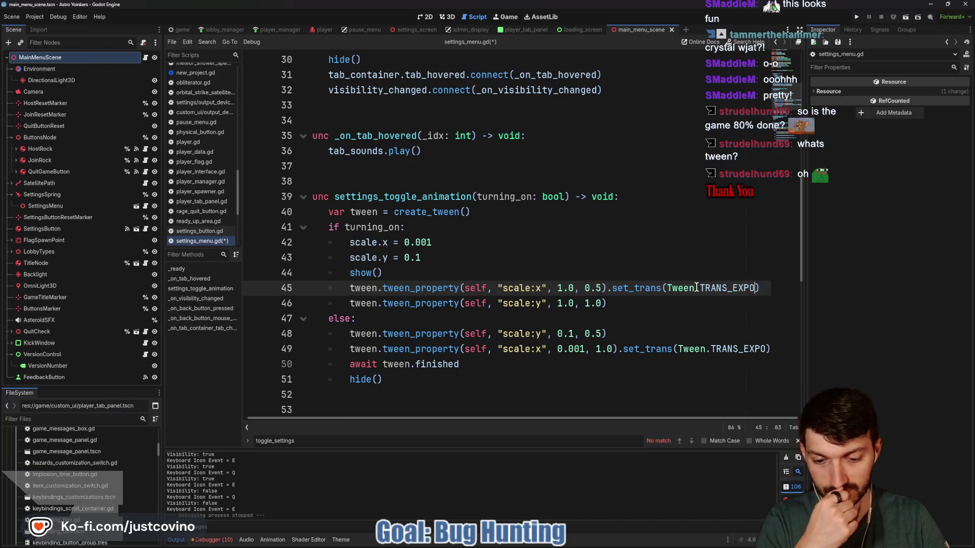
left_click(638, 273)
left_click(857, 19)
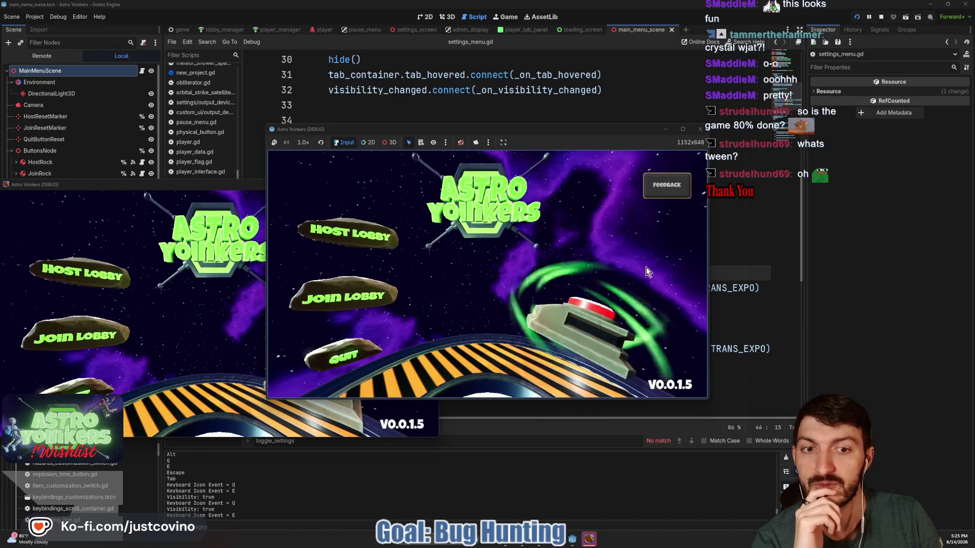
key("Escape")
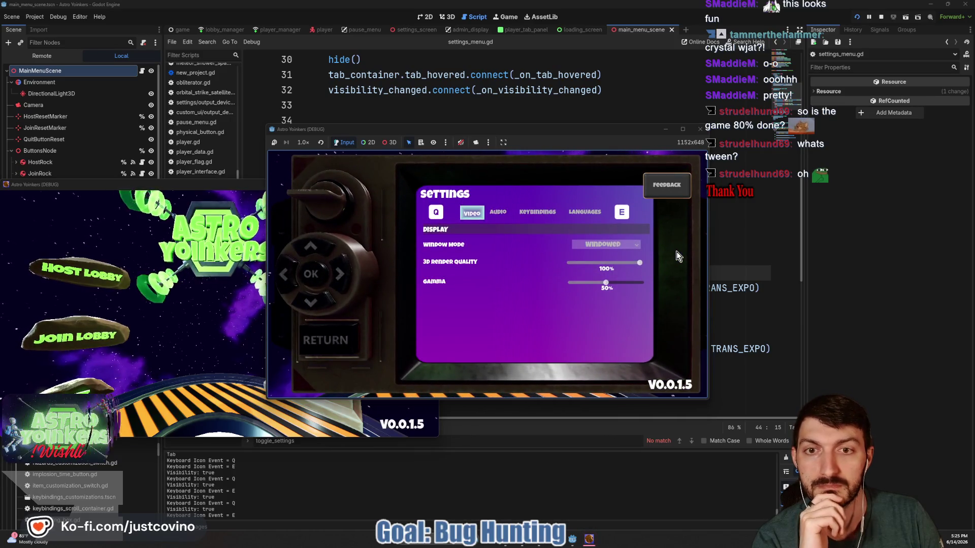
left_click(336, 341)
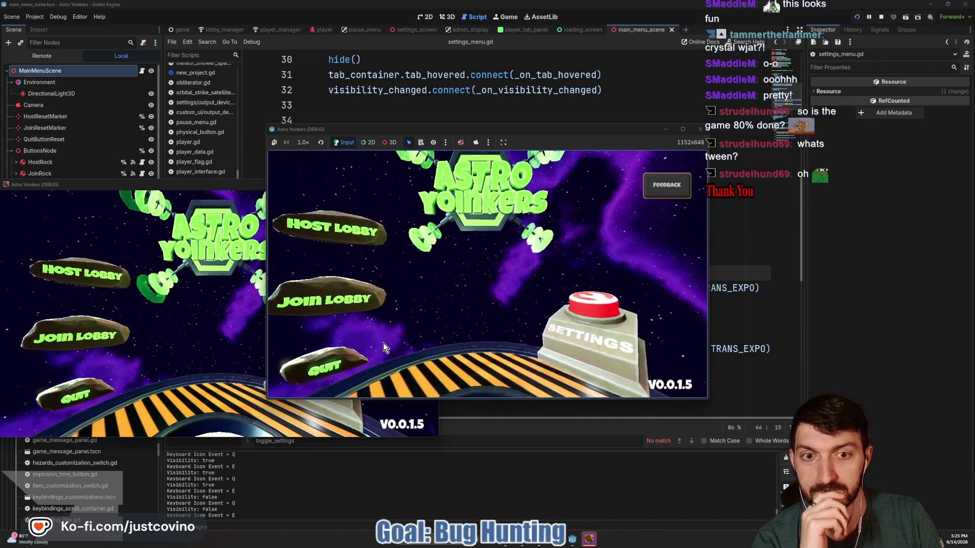
left_click(879, 17)
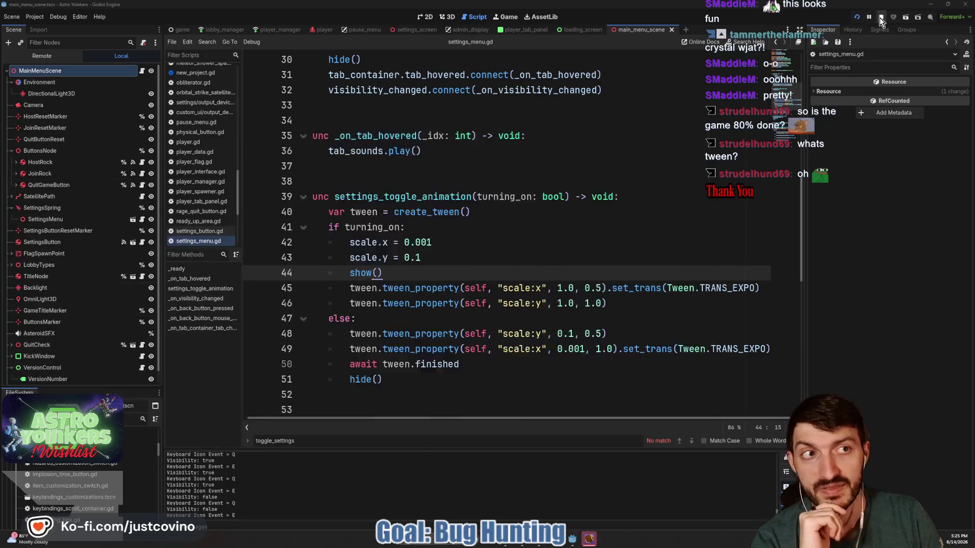
- Shorten the tween durations, setting line 48 to 0.25 and line 49 to 0.5, and save
left_click(596, 287)
type("2")
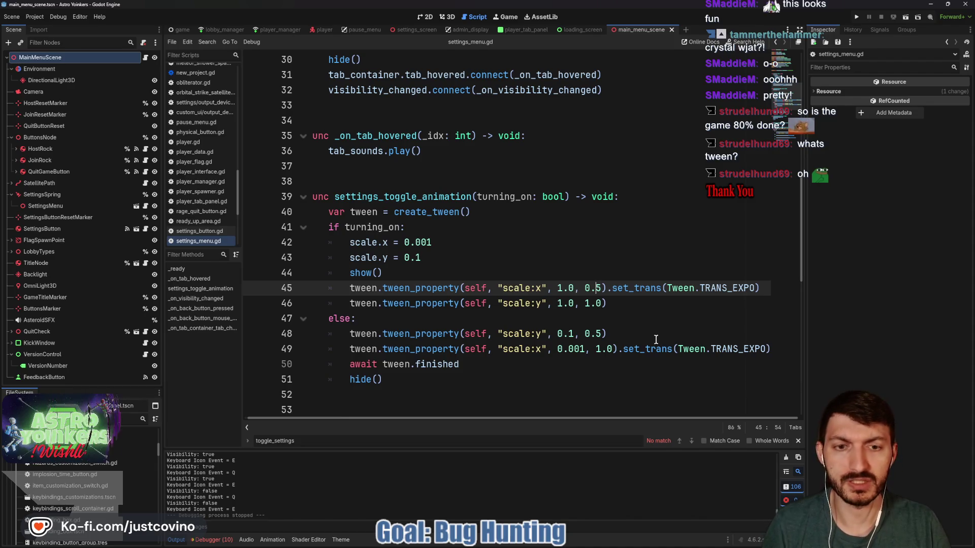
left_click(587, 321)
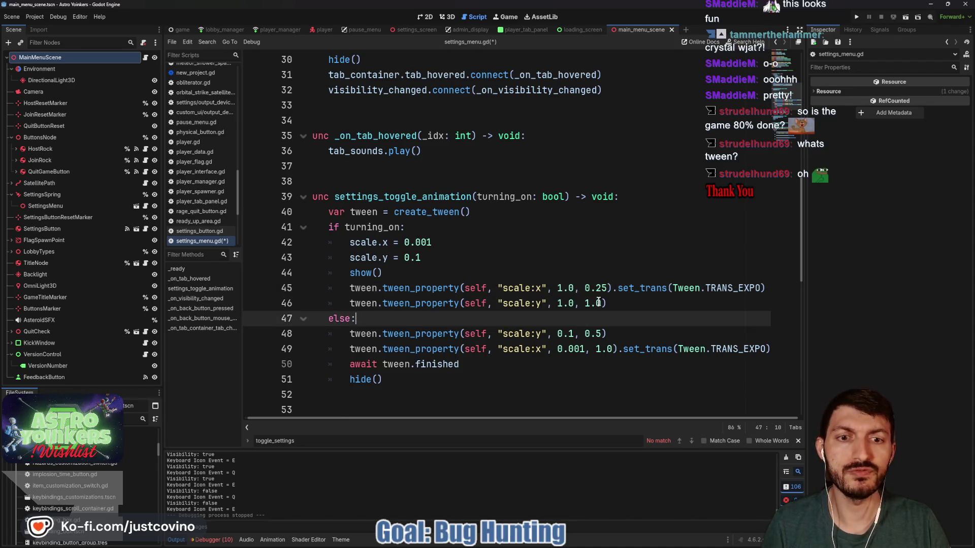
left_click(596, 303)
type("0.5")
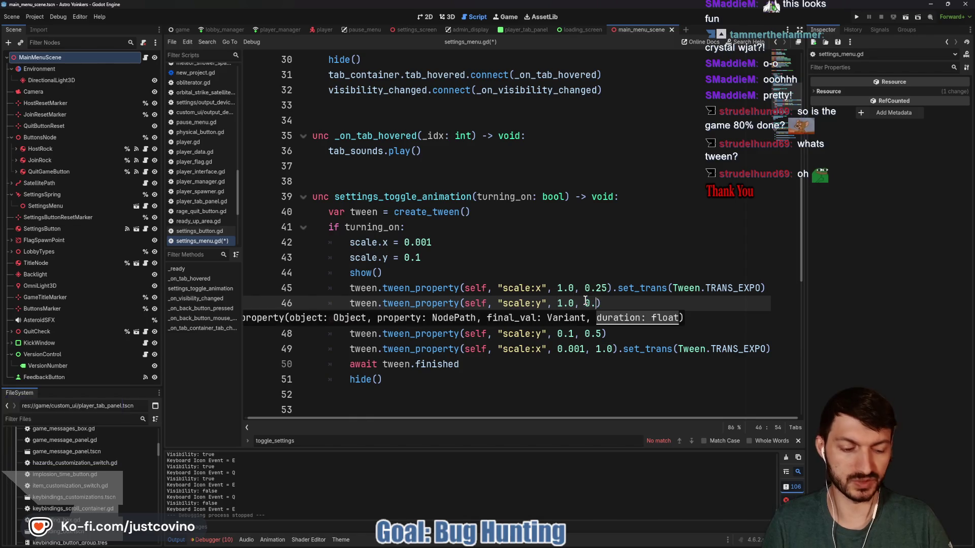
double_click(596, 334)
type("0.25")
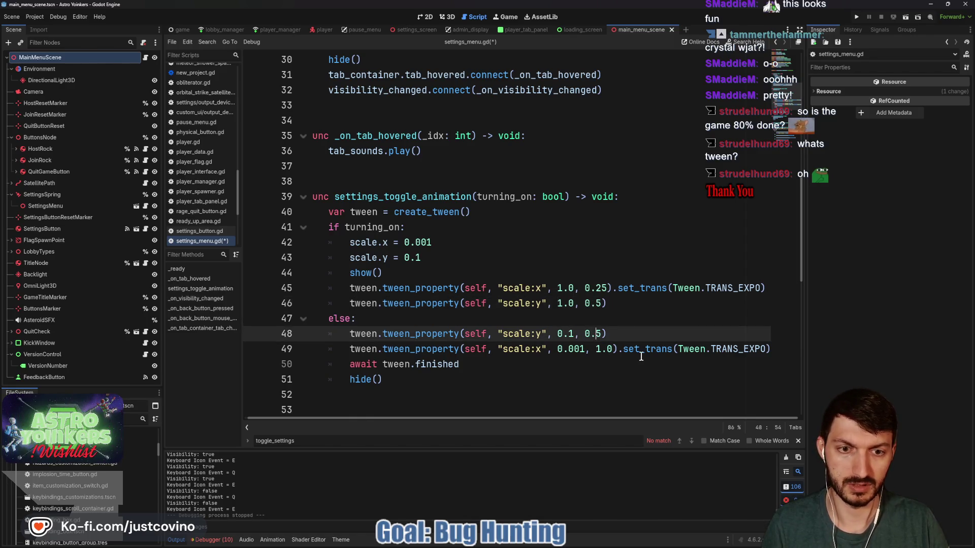
left_click(607, 364)
left_click_drag(596, 350, 613, 350)
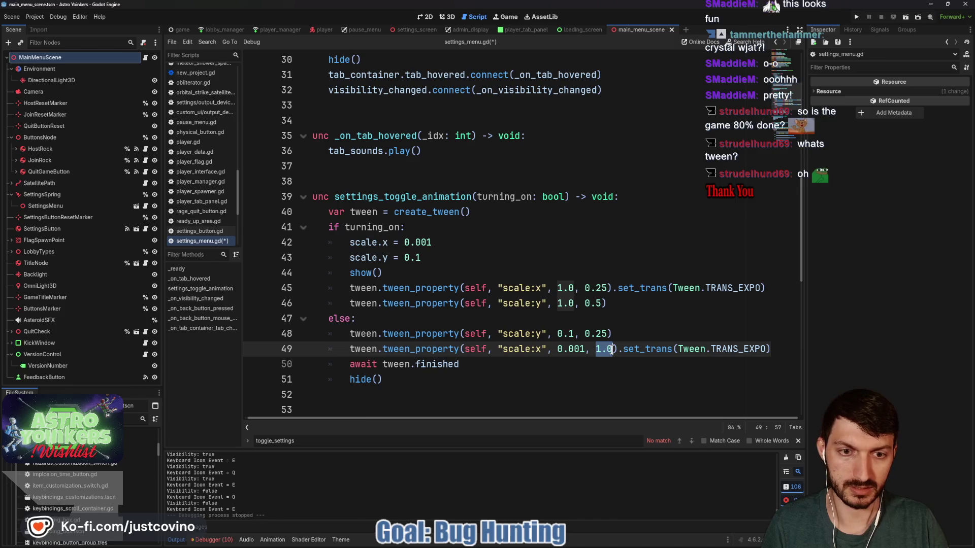
type("0.5")
left_click(644, 332)
key("ctrl+s")
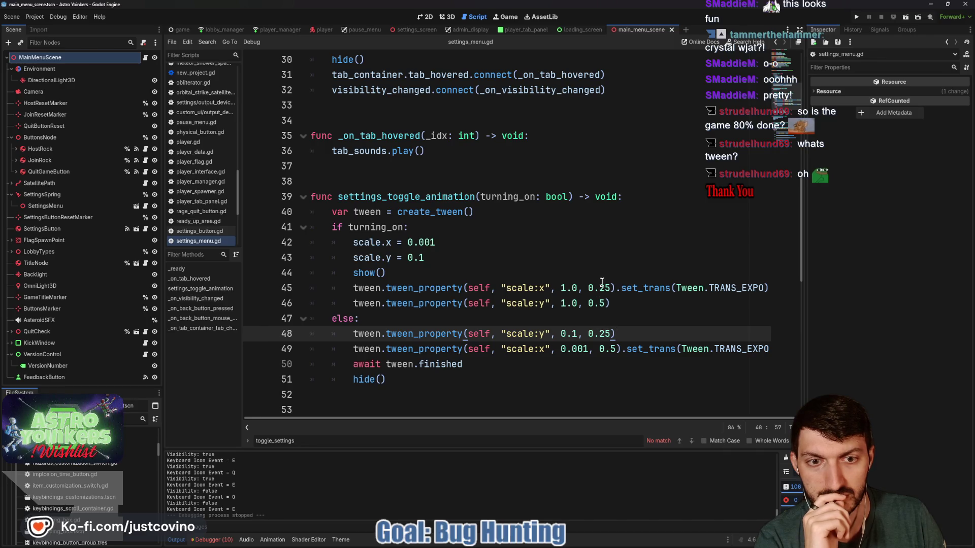
- Make line 46's duration 0.25, restore line 45 to 0.5, and run the project
left_click(599, 303)
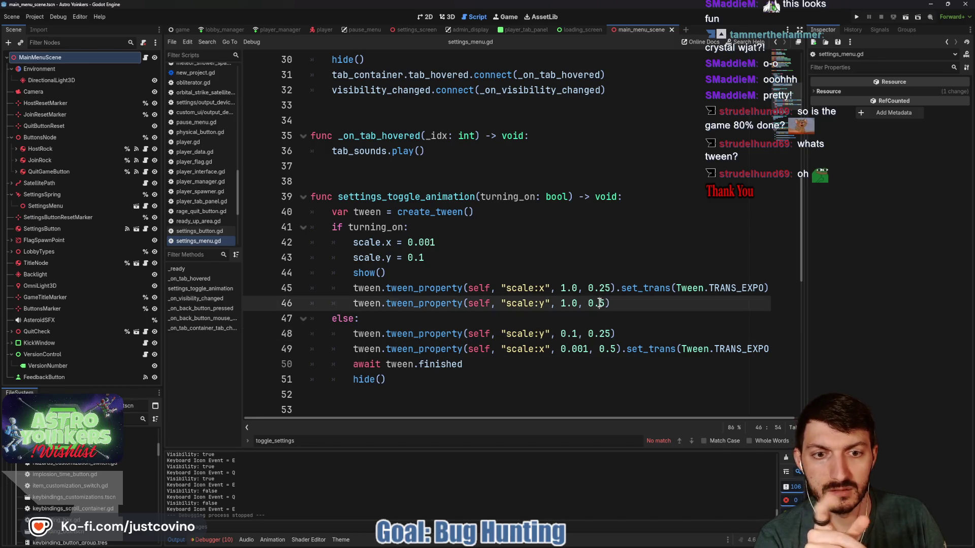
type("2")
left_click(604, 284)
key("BackSpace")
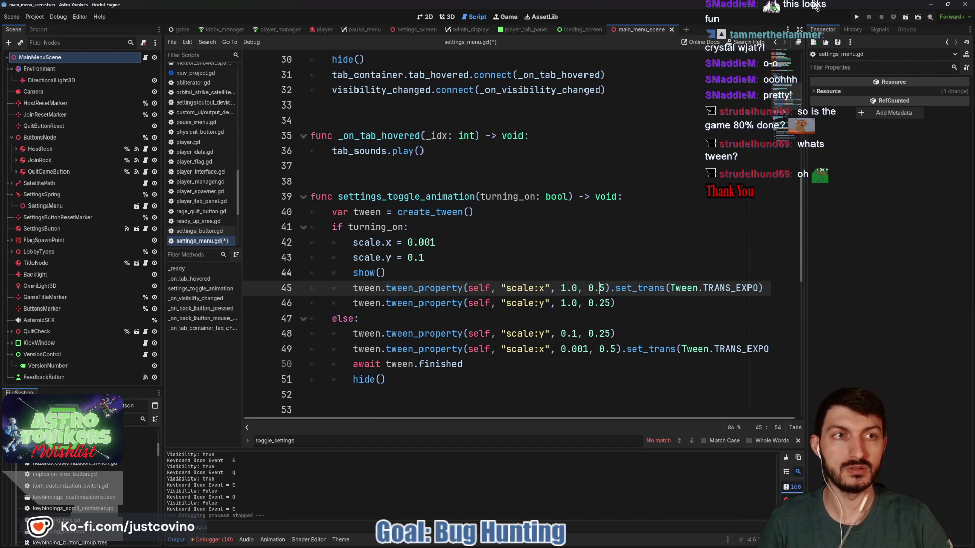
left_click(864, 16)
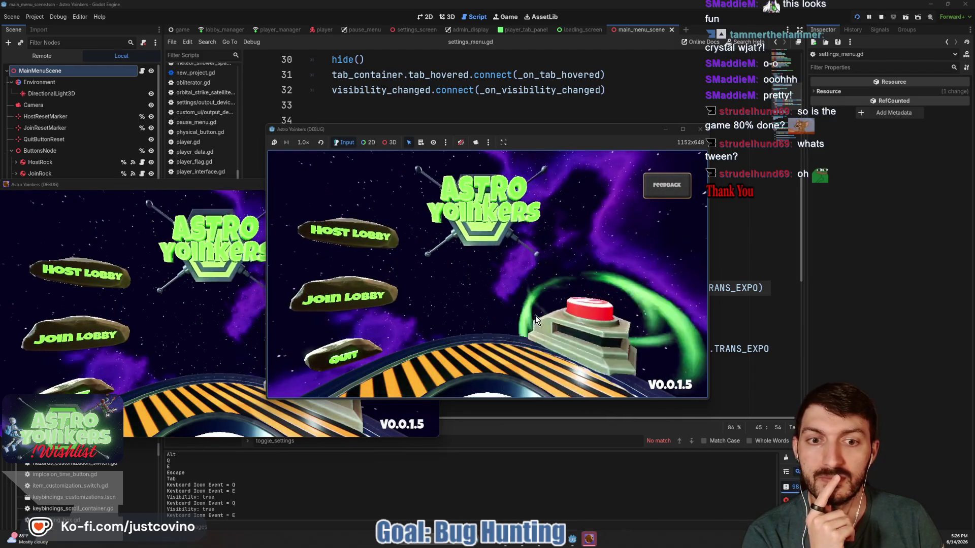
- Open and close the in-game Settings panel twice, then close the game with Alt+F4
left_click(536, 319)
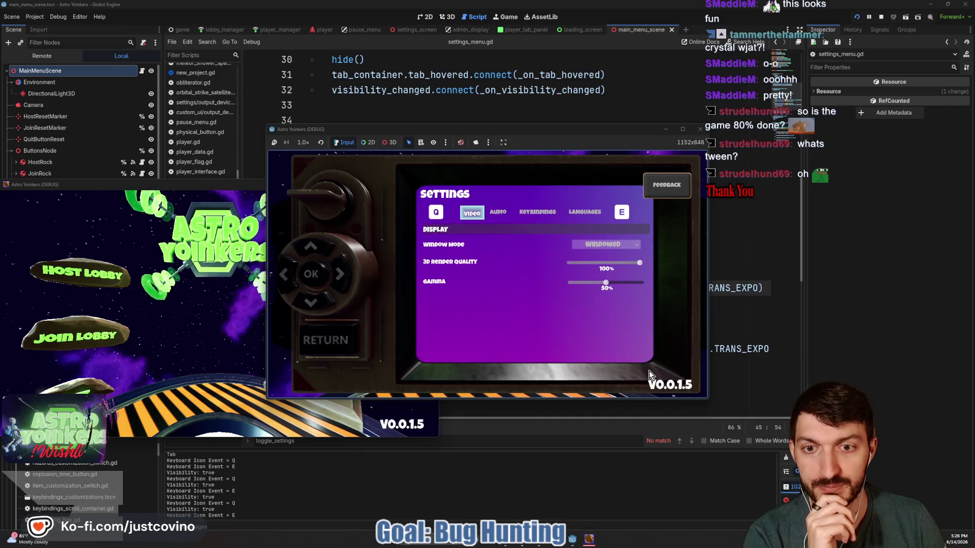
left_click(337, 341)
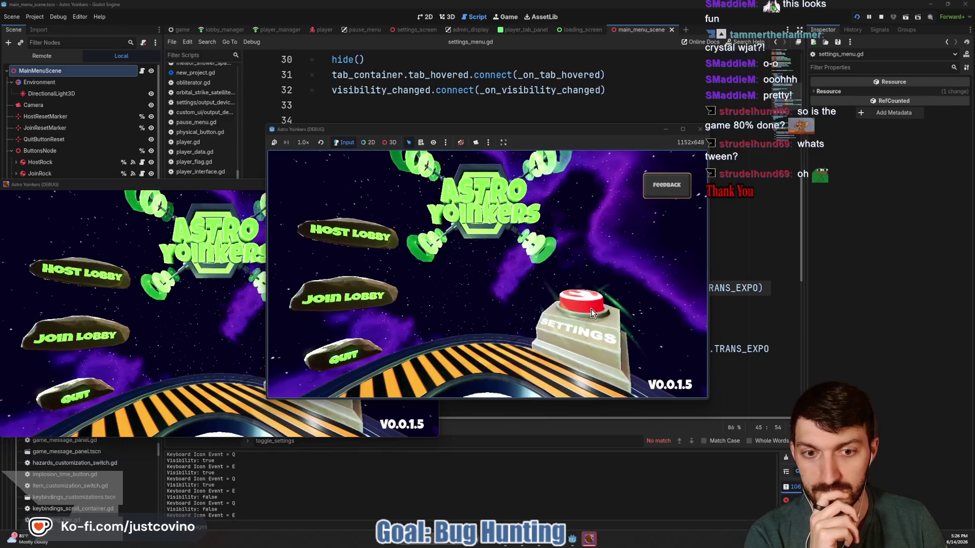
left_click(565, 322)
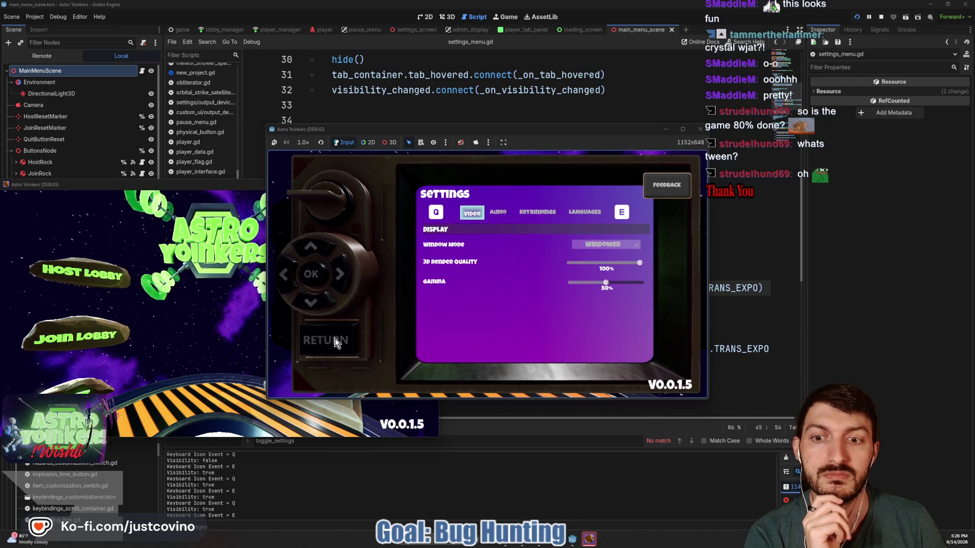
key("Escape")
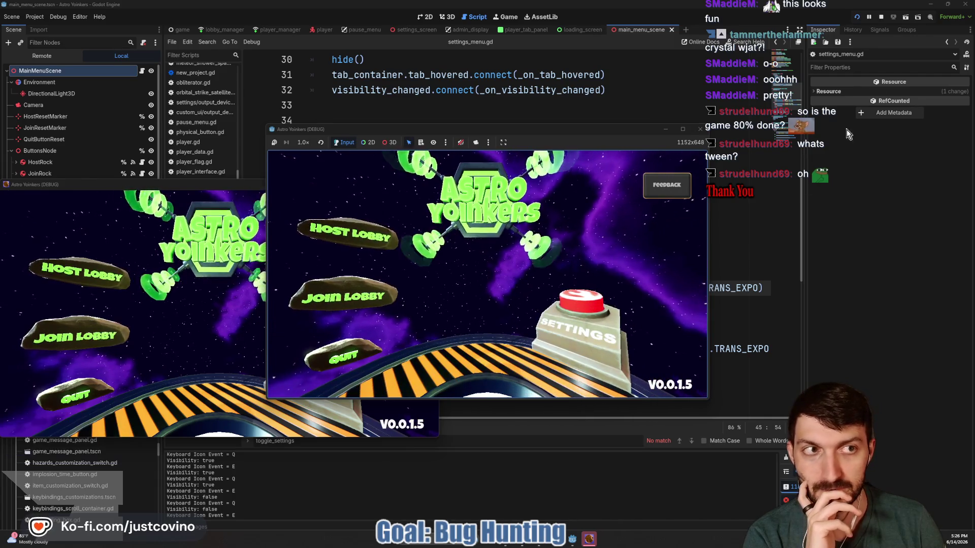
key("alt+F4")
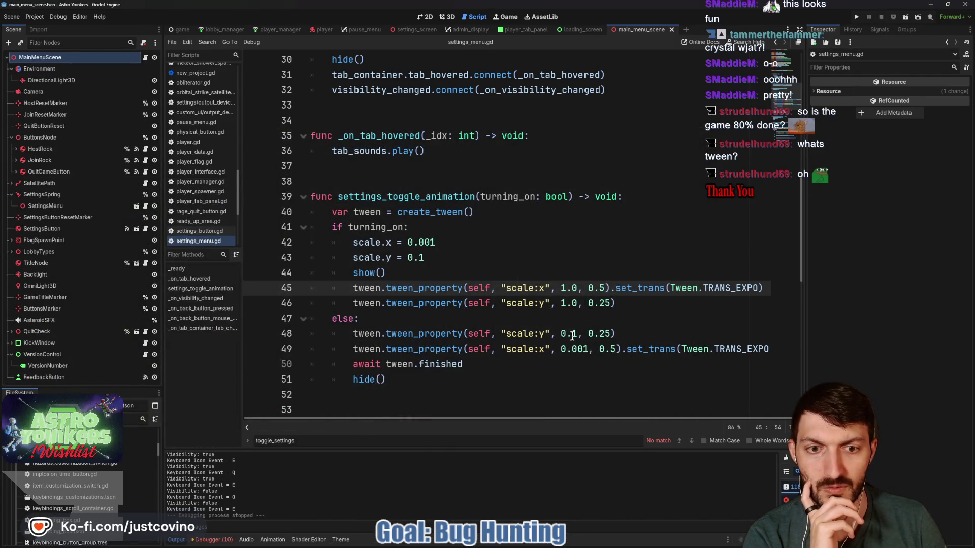
- Change the closing scale:y target and starting scale.y to 0.01, save, and run the game
left_click(572, 334)
type("0")
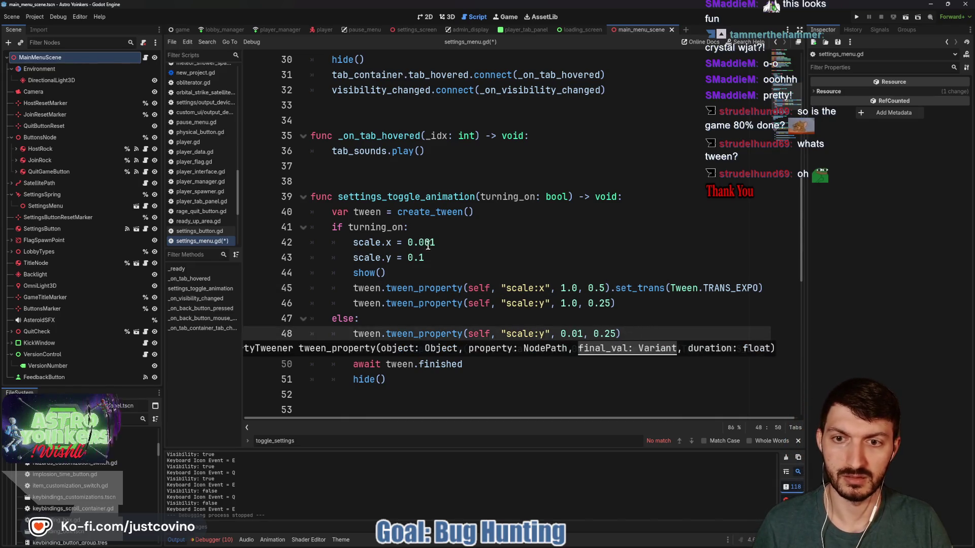
left_click(418, 258)
type("0")
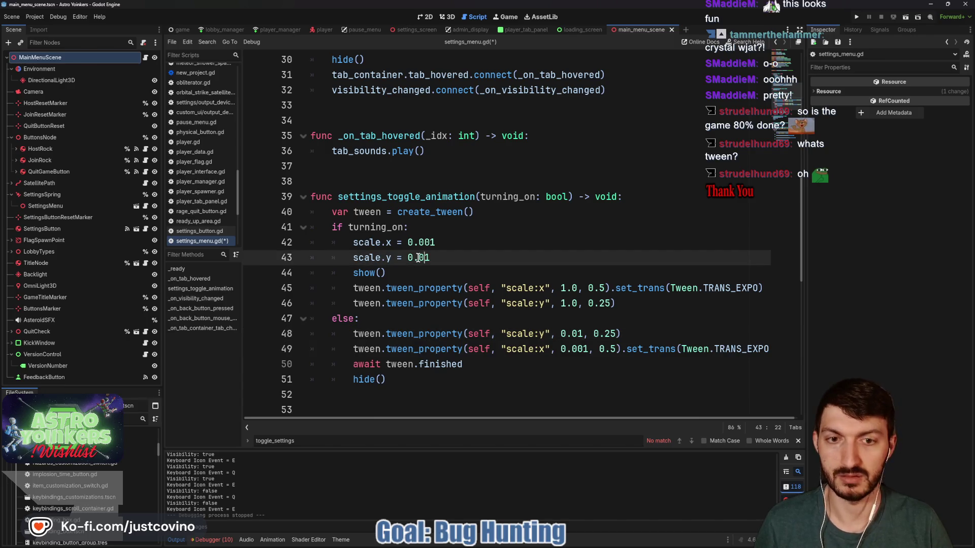
key("Right")
key("ctrl+s")
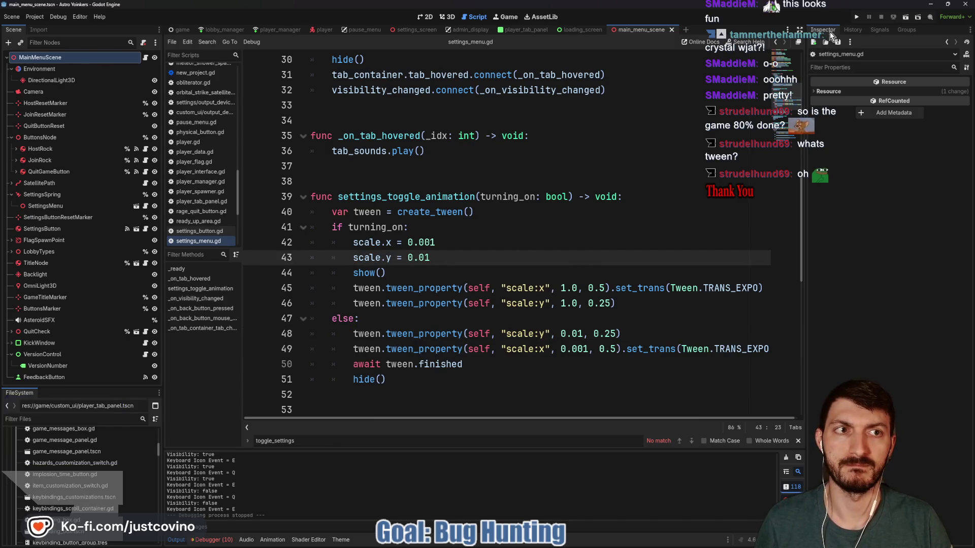
key("F5")
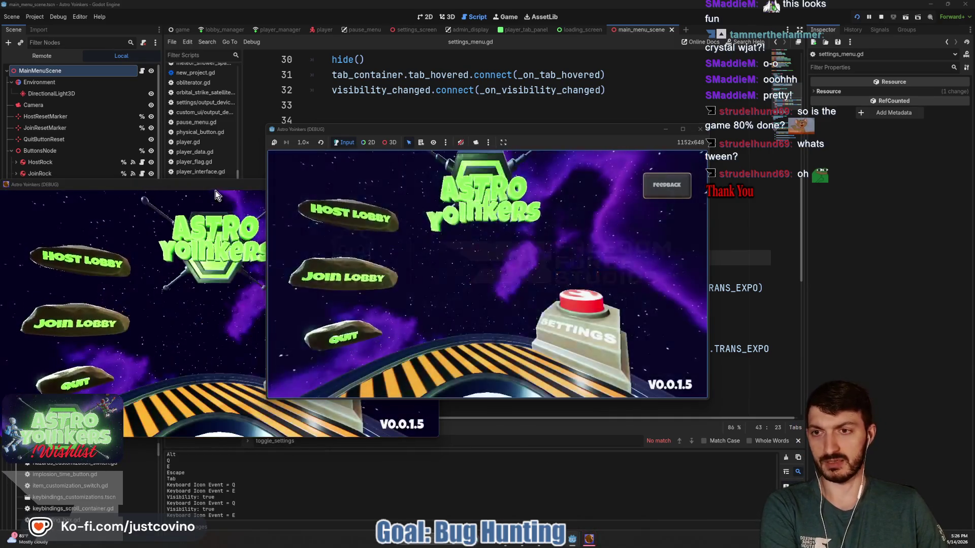
- Open and close the Settings panel twice in-game, then stop the game
left_click(430, 185)
left_click(596, 336)
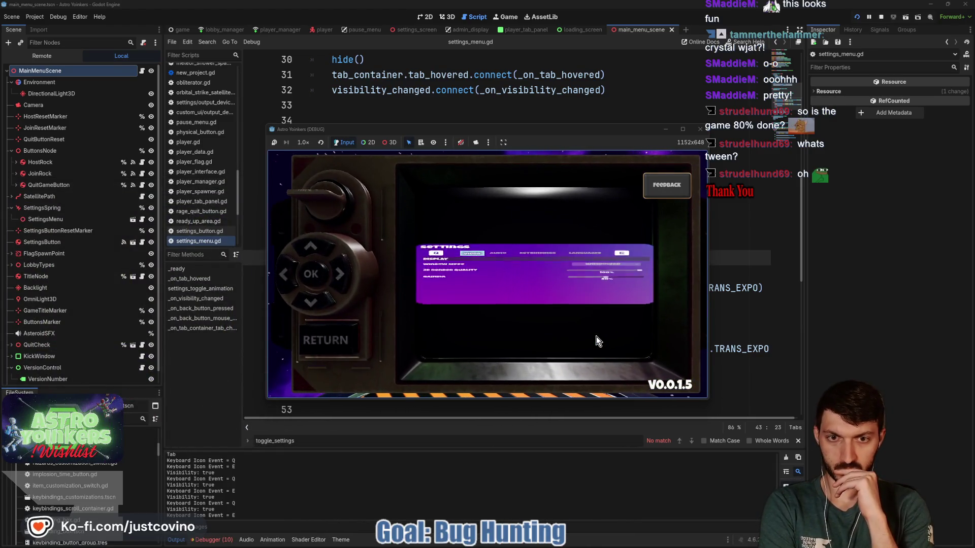
left_click(330, 340)
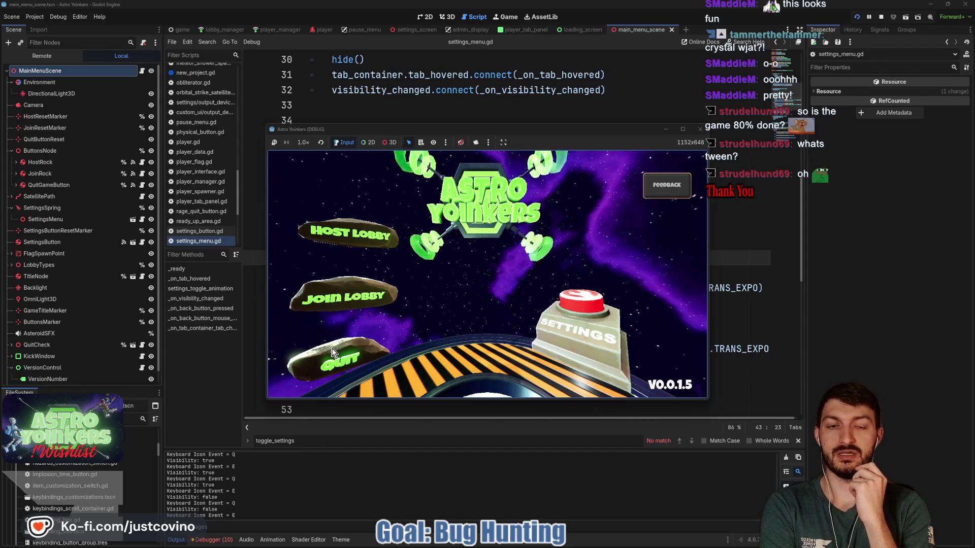
left_click(579, 324)
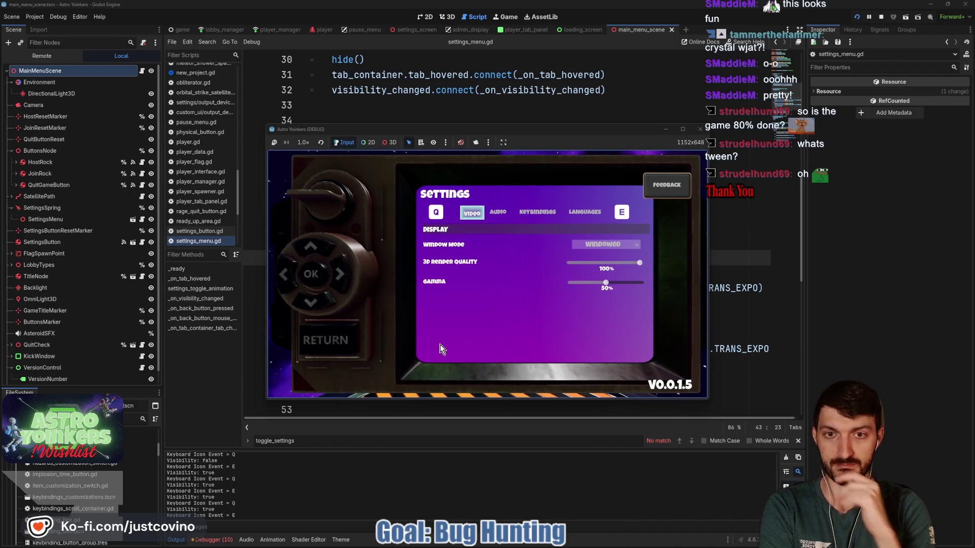
left_click(333, 339)
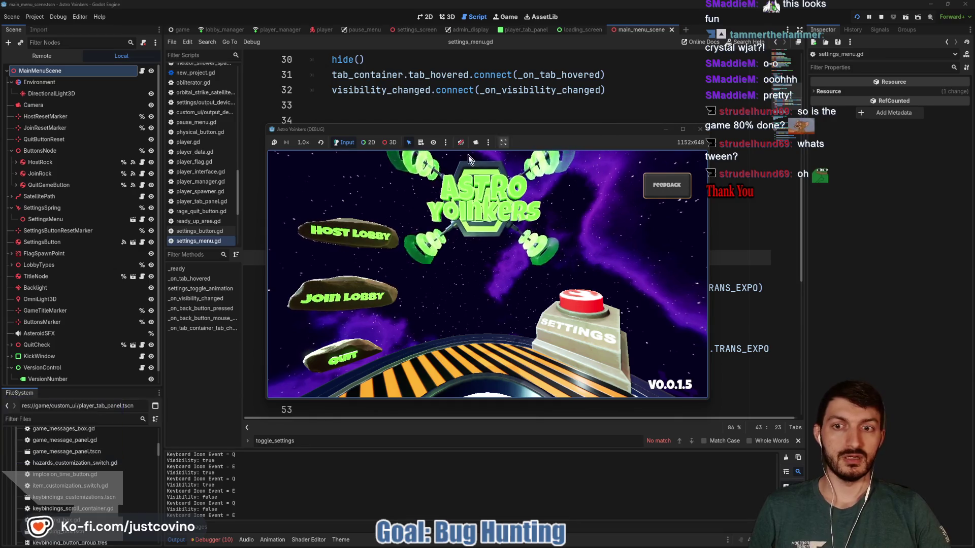
left_click(700, 129)
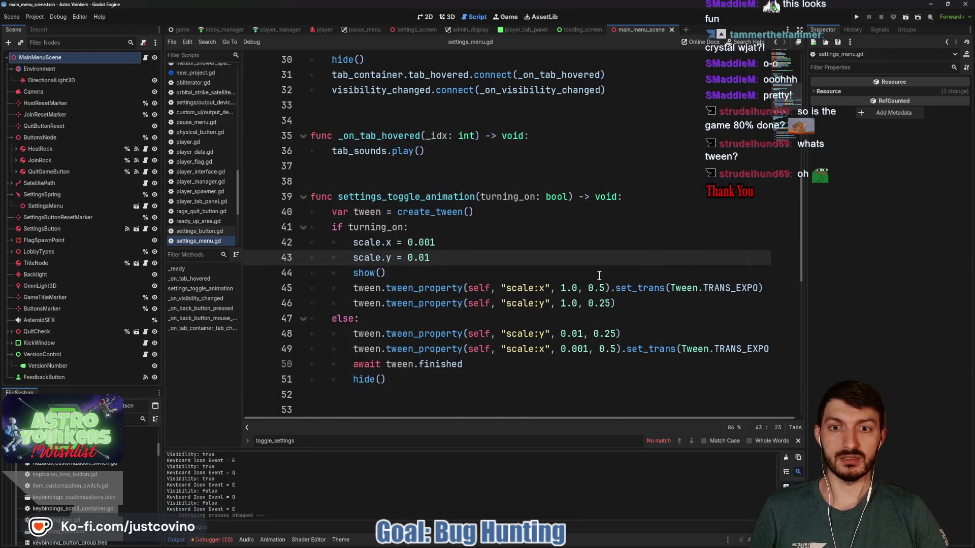
- Select the whole settings_toggle_animation function and bring up admin_display.gd in the script editor
left_click(562, 274)
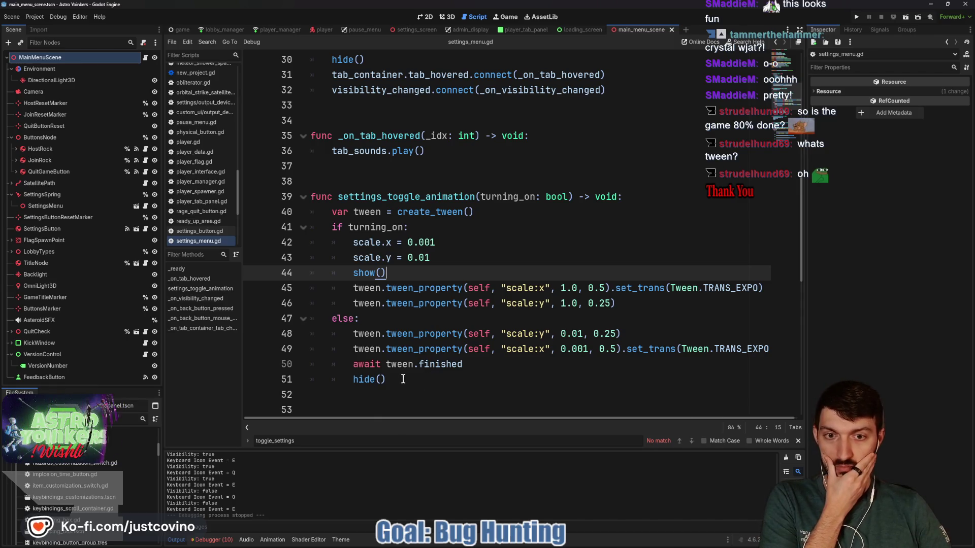
mouse_move(402, 379)
left_mouse_down()
mouse_move(305, 224)
mouse_move(305, 200)
left_mouse_up()
key("ctrl+c")
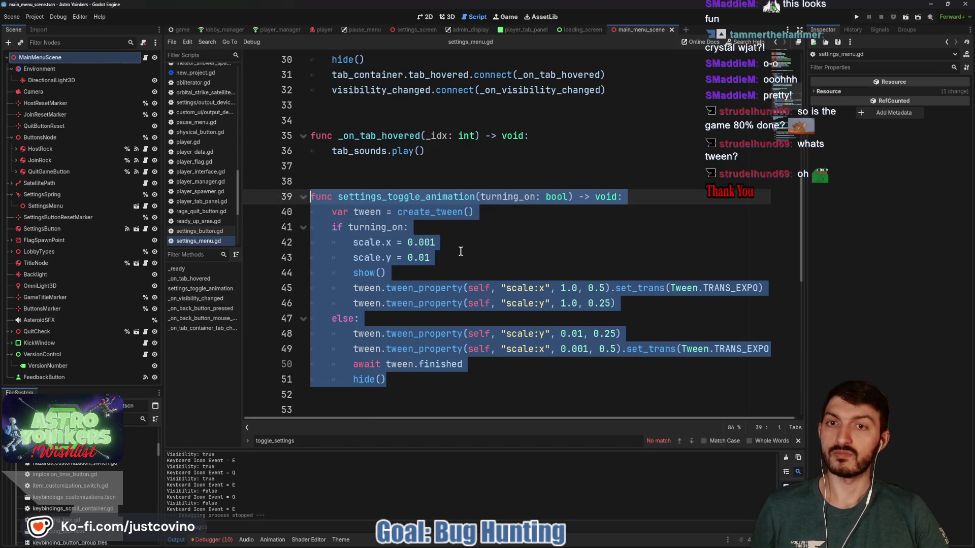
left_click(463, 31)
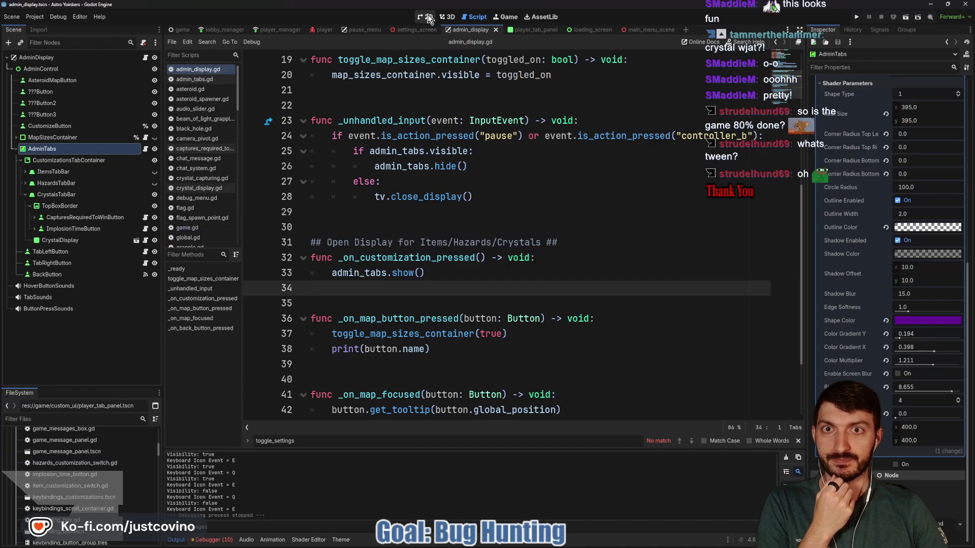
left_click(427, 18)
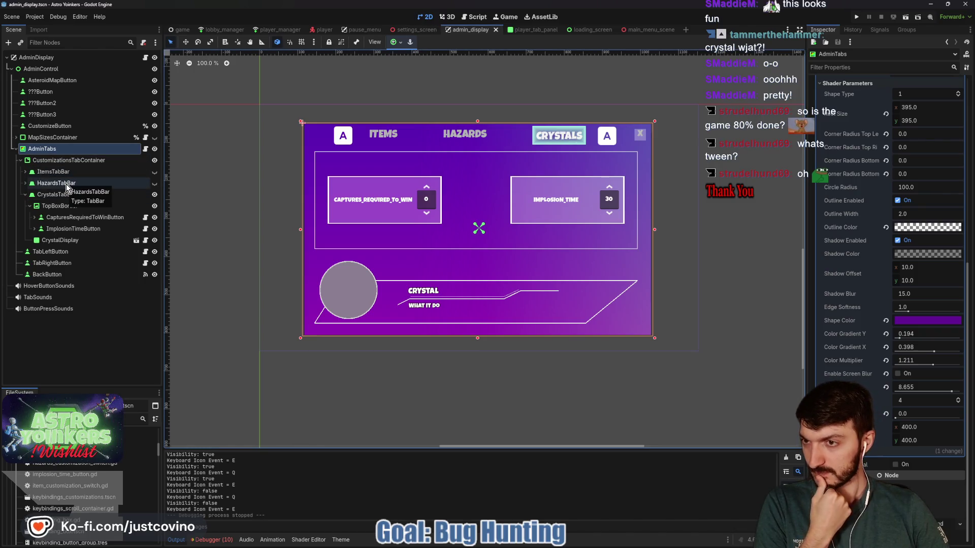
left_click(448, 17)
left_click(427, 20)
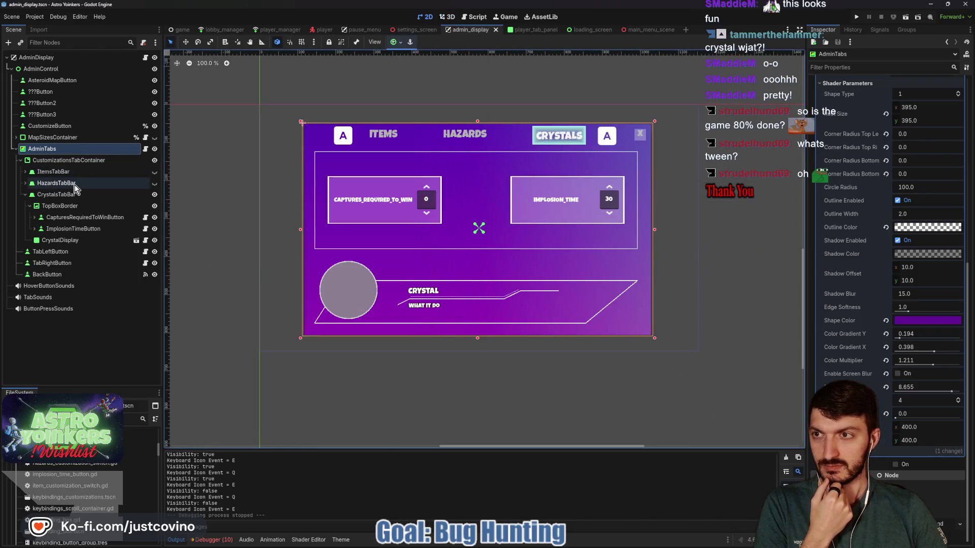
left_click(146, 59)
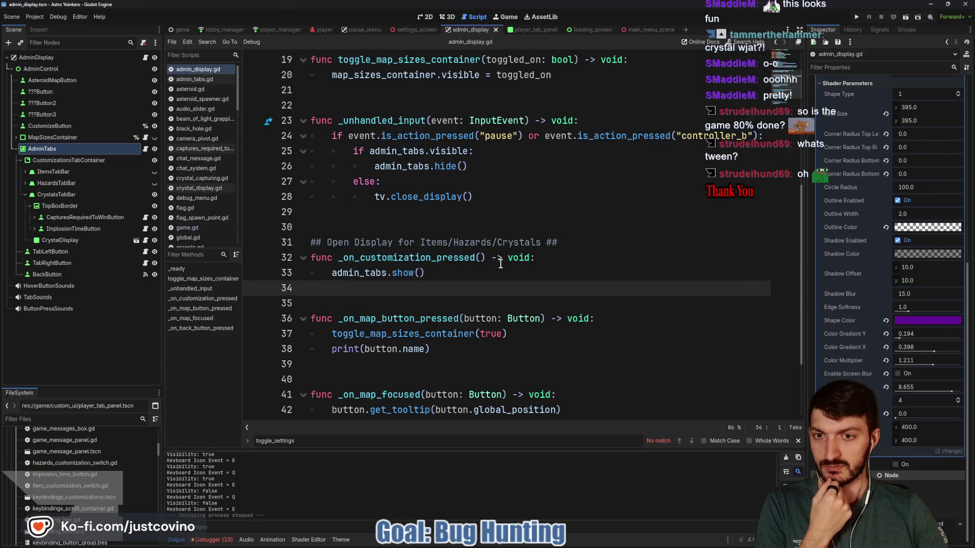
- Paste the copied function into admin_display.gd just below _ready
scroll(497, 263, "down", 2)
scroll(484, 249, "up", 3)
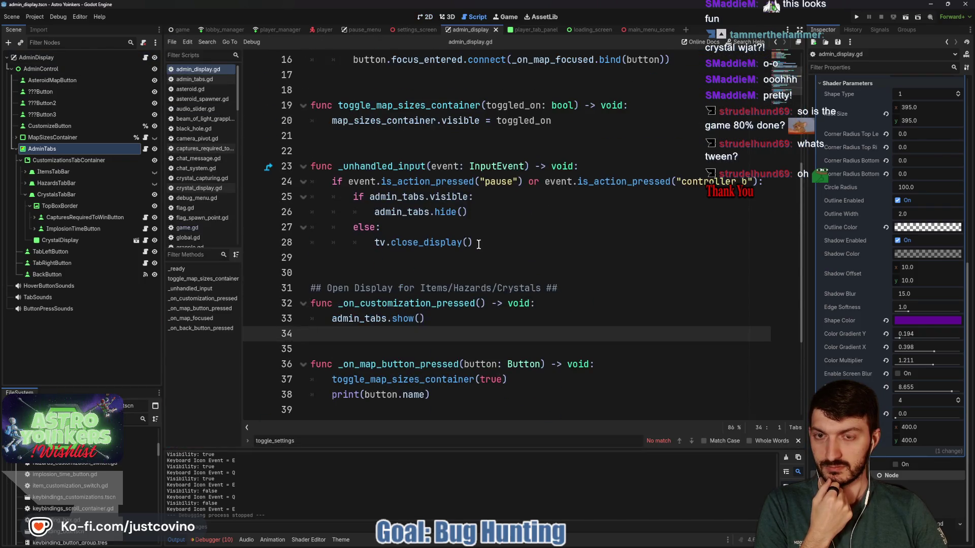
left_click(335, 266)
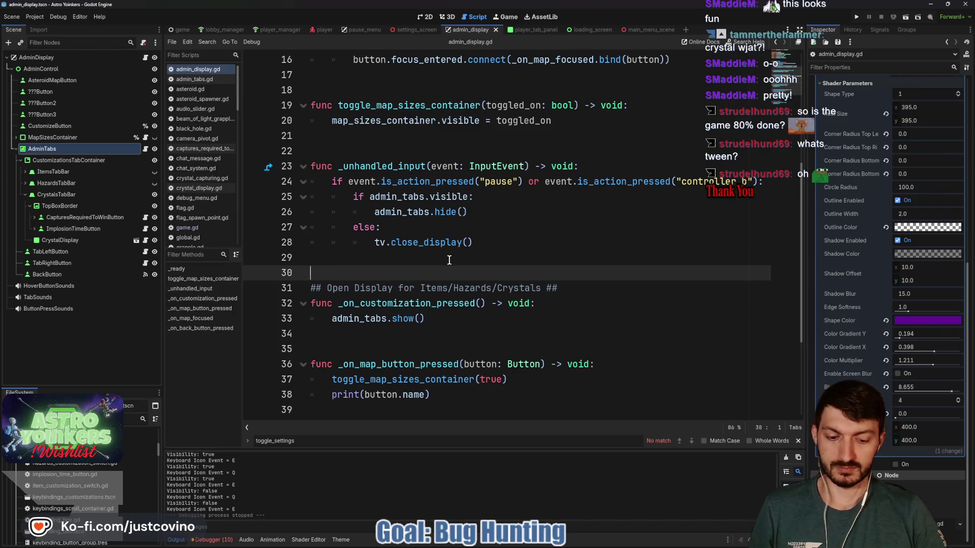
key("Return")
key("Return")
key("Return")
key("Up")
key("Up")
key("Up")
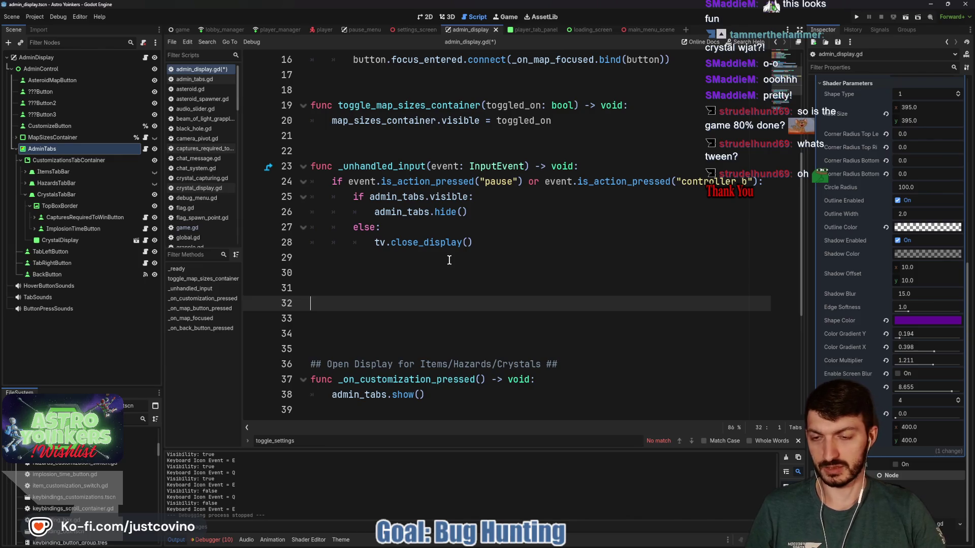
key("Down")
key("Down")
key("BackSpace")
key("BackSpace")
key("BackSpace")
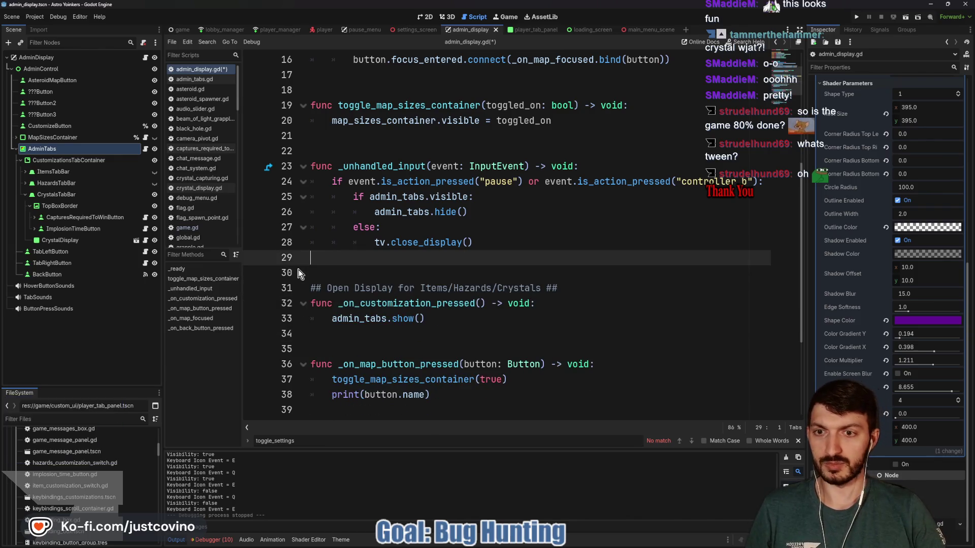
scroll(379, 198, "up", 4)
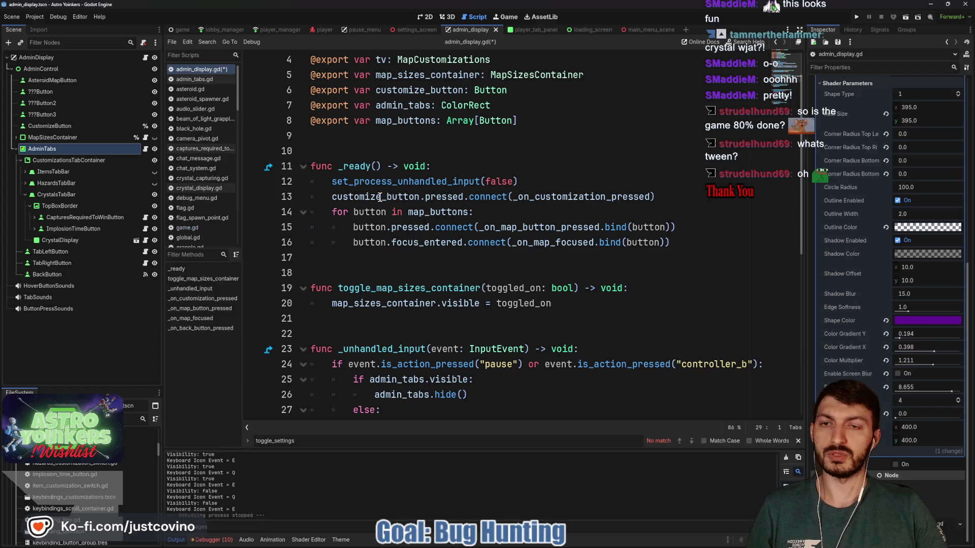
left_click(354, 267)
key("Return")
key("Return")
key("Return")
key("Up")
key("Up")
key("Up")
key("ctrl+v")
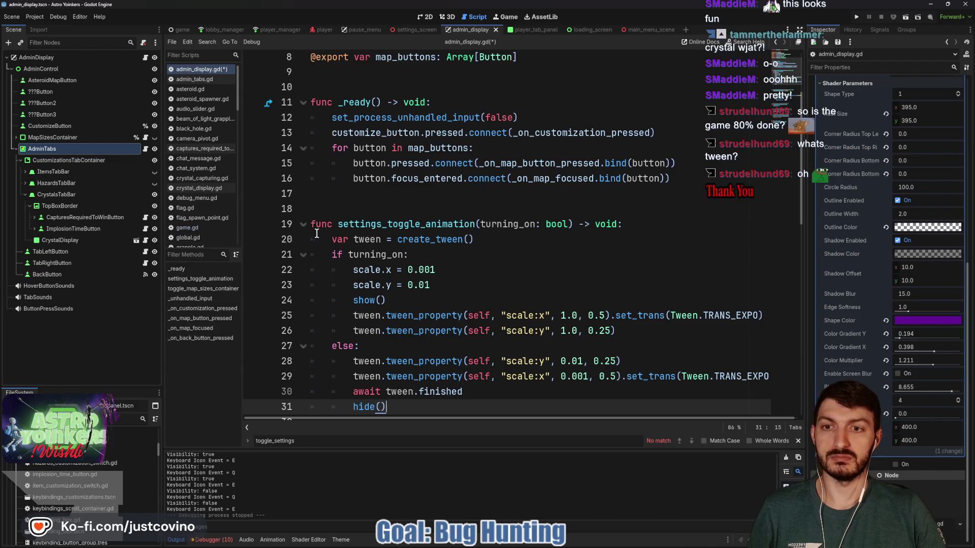
- Comment out the pasted function with Ctrl+K, add a TODO note above it, and save
left_click_drag(310, 224, 472, 405)
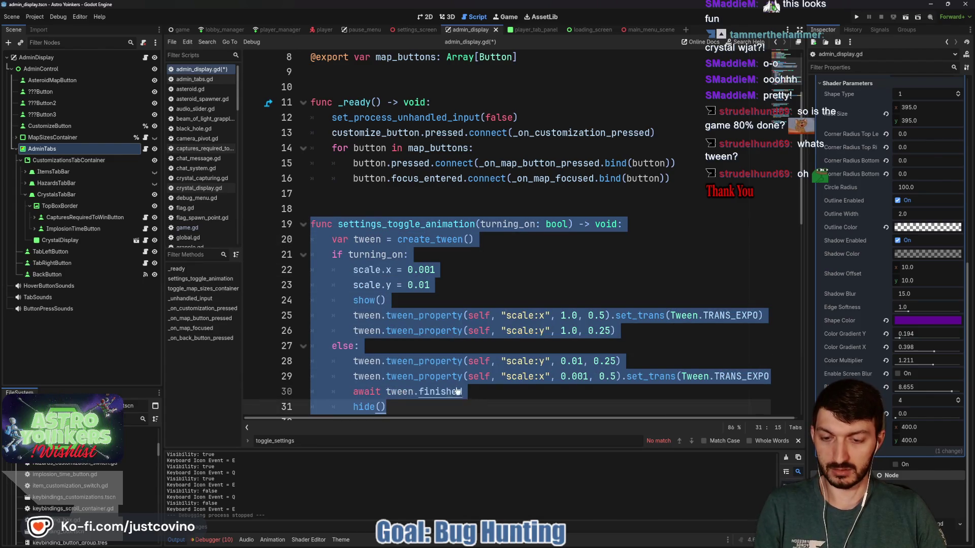
key("ctrl+k")
left_click(353, 205)
type("#TODO For Transition")
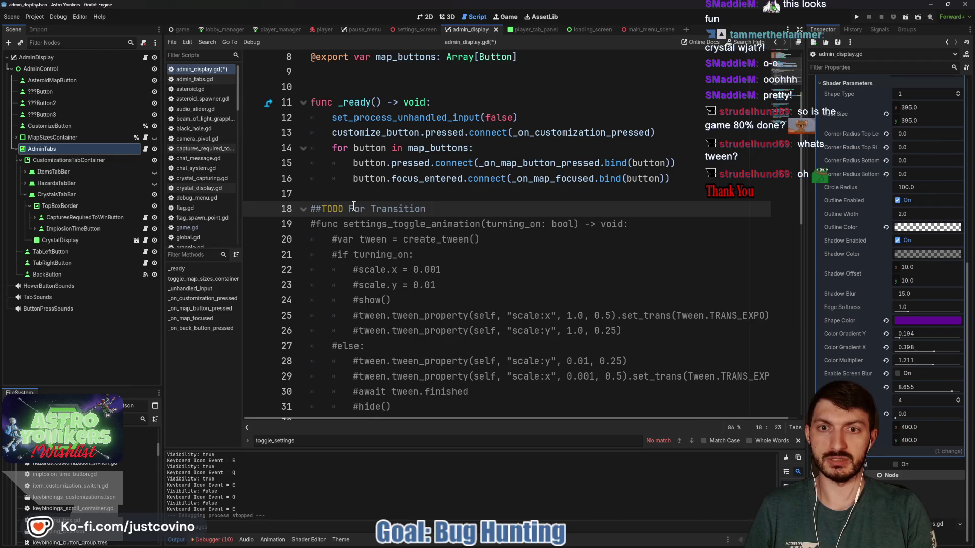
type("rning on")
key("ctrl+s")
- Add a blank line above the TODO note and launch the game
left_click(398, 196)
key("Return")
scroll(378, 201, "down", 5)
left_click(356, 238)
key("Up")
left_click(857, 17)
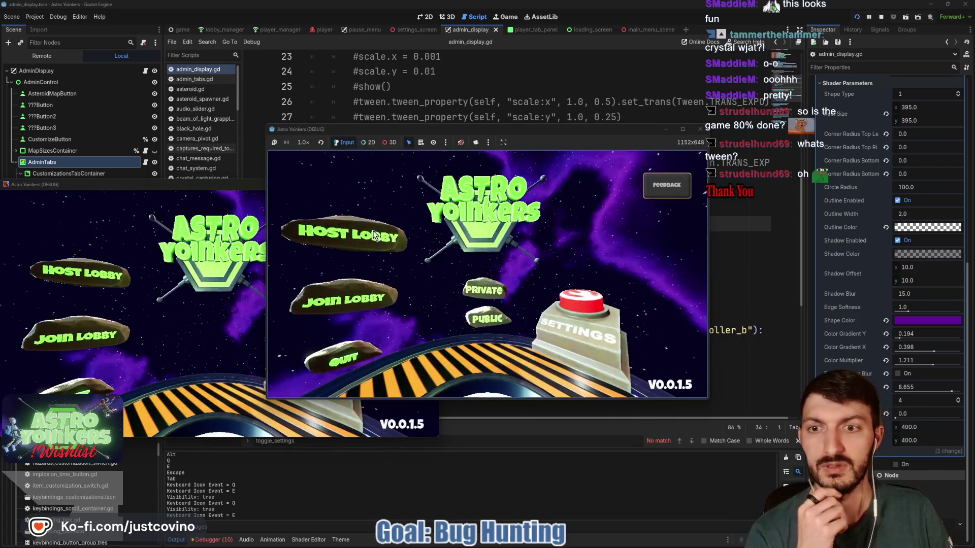
- Host a lobby, walk to the console, and open and close customization with E and Escape
left_click(361, 233)
mouse_move(155, 185)
left_mouse_down()
mouse_move(297, 188)
mouse_move(168, 193)
left_mouse_up()
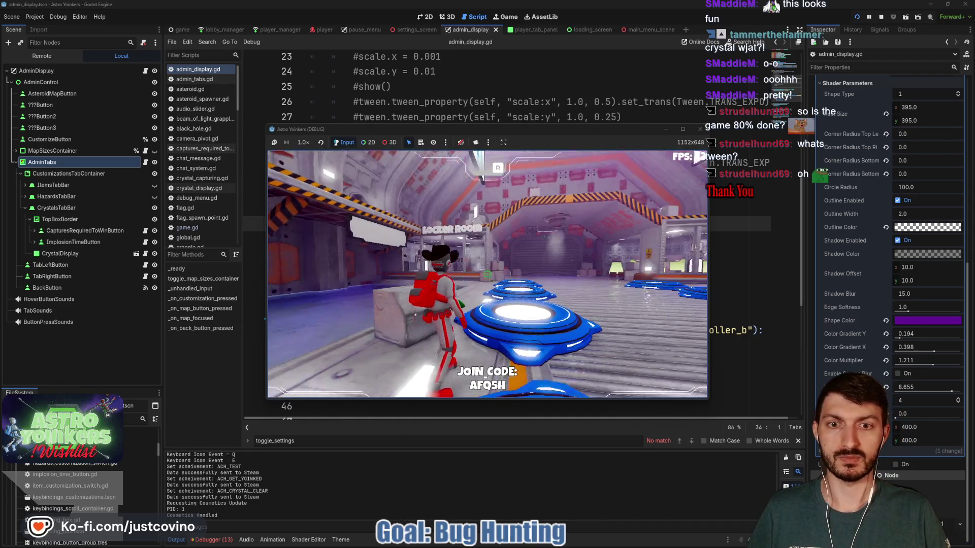
key("w")
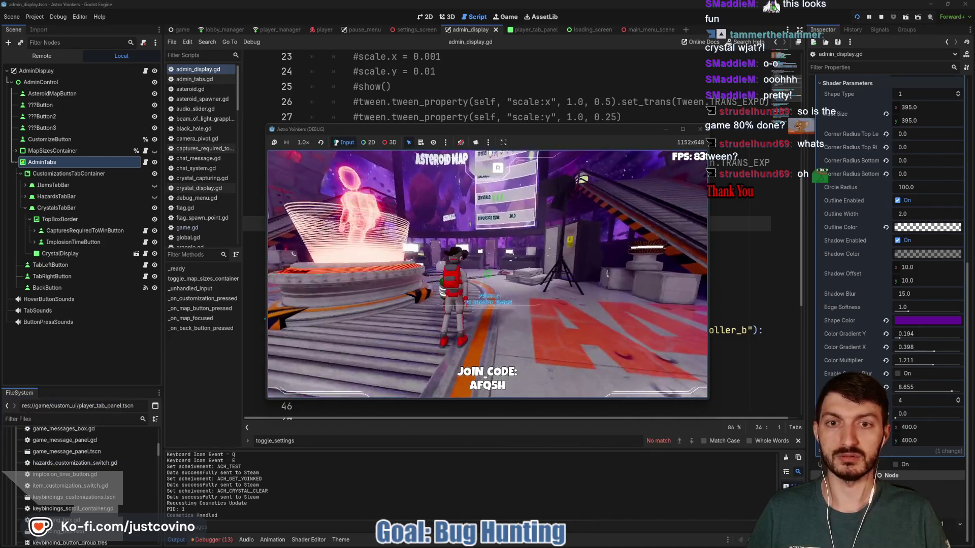
key("w")
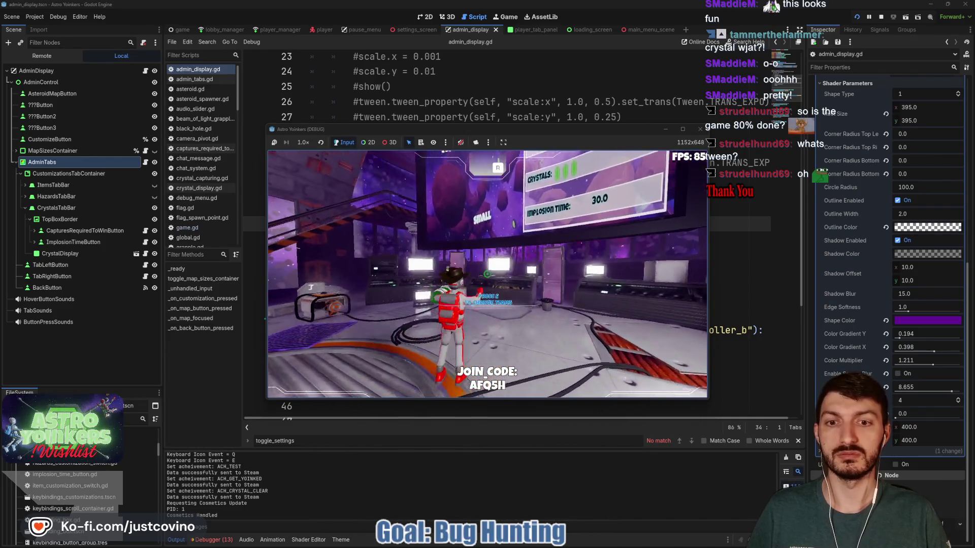
key("e")
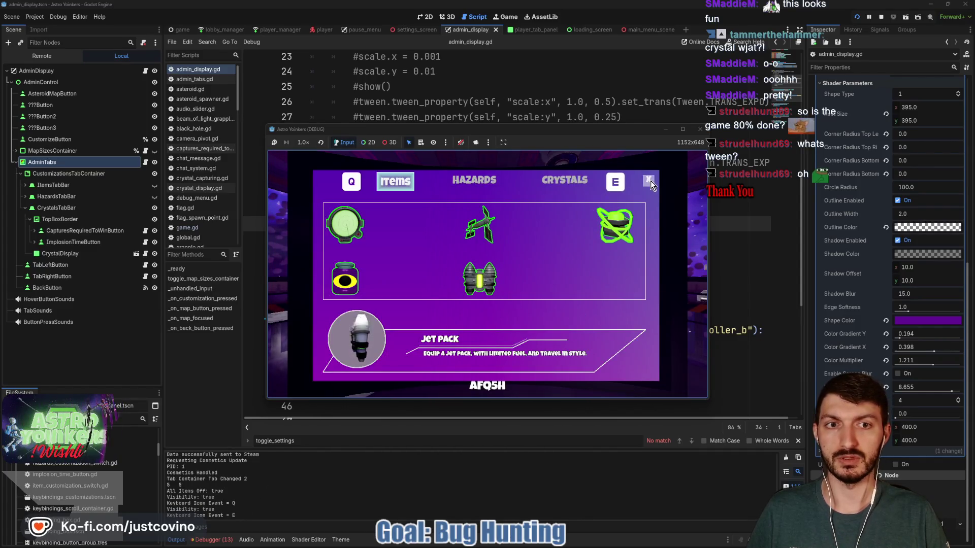
key("Escape")
- Open and close the customization panel twice using its Customize button and X
left_click(485, 347)
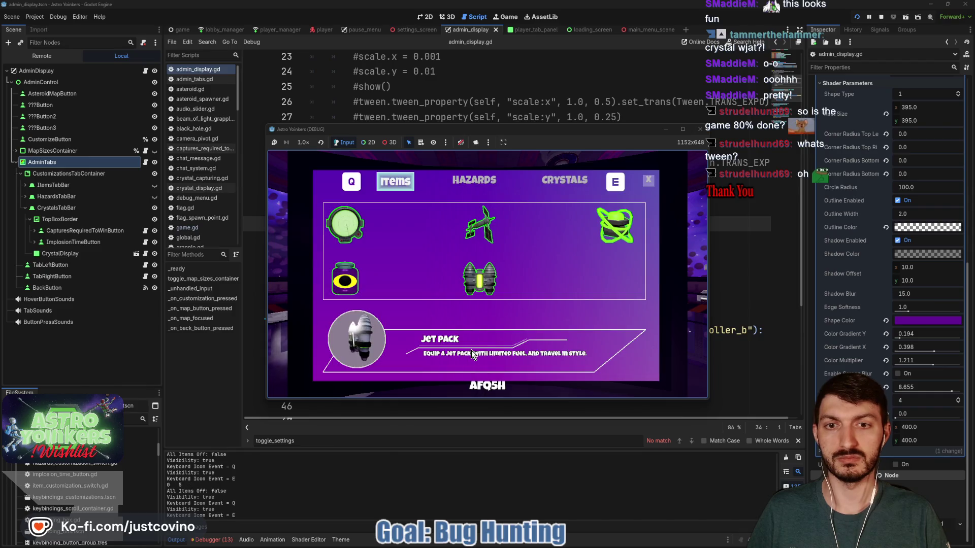
left_click(649, 182)
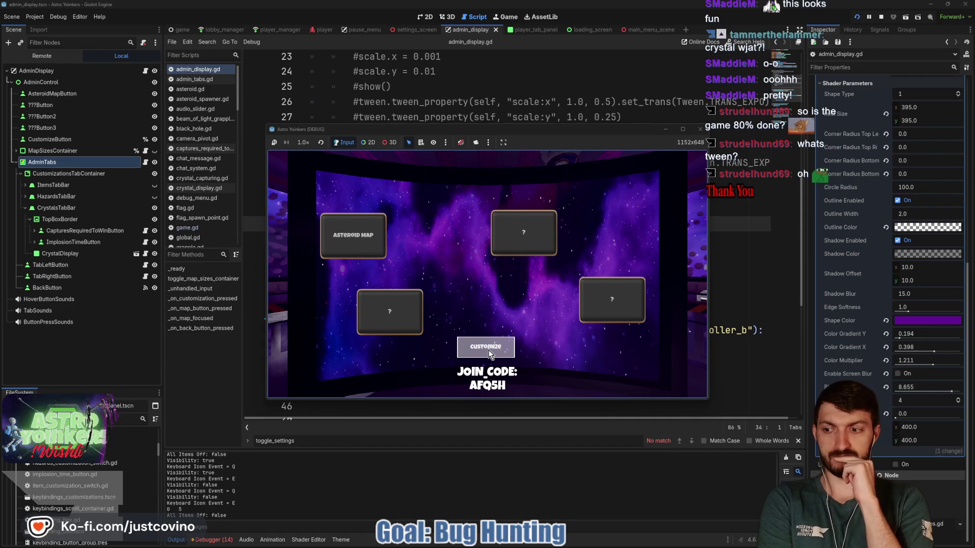
left_click(488, 350)
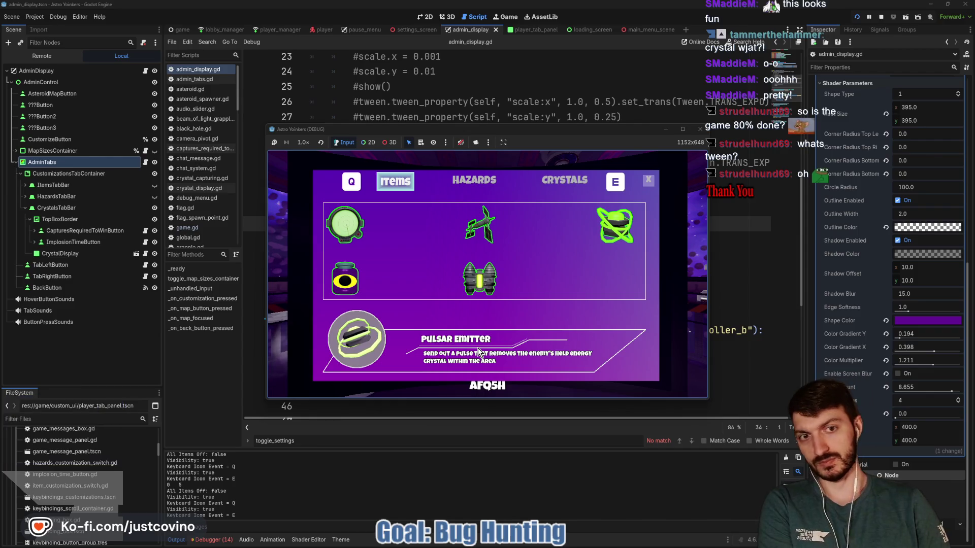
left_click(647, 182)
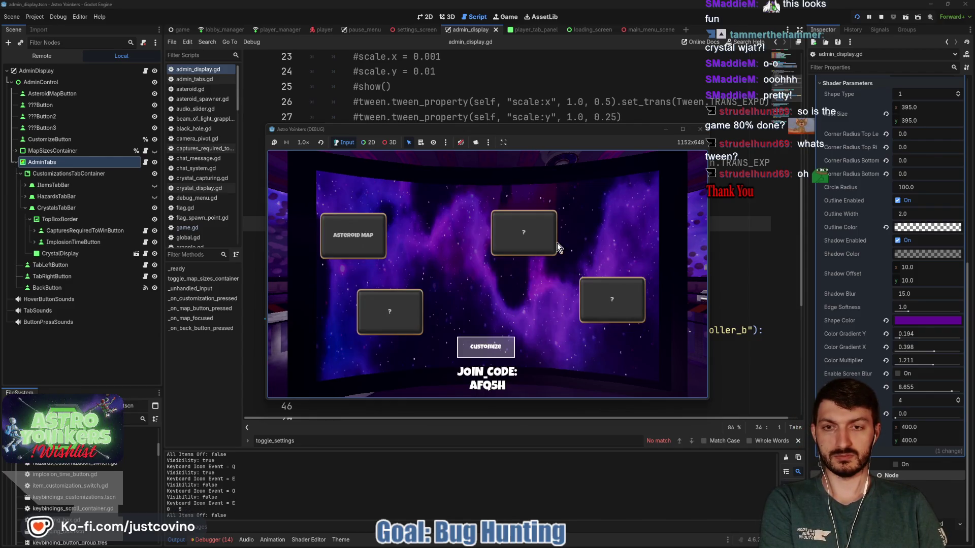
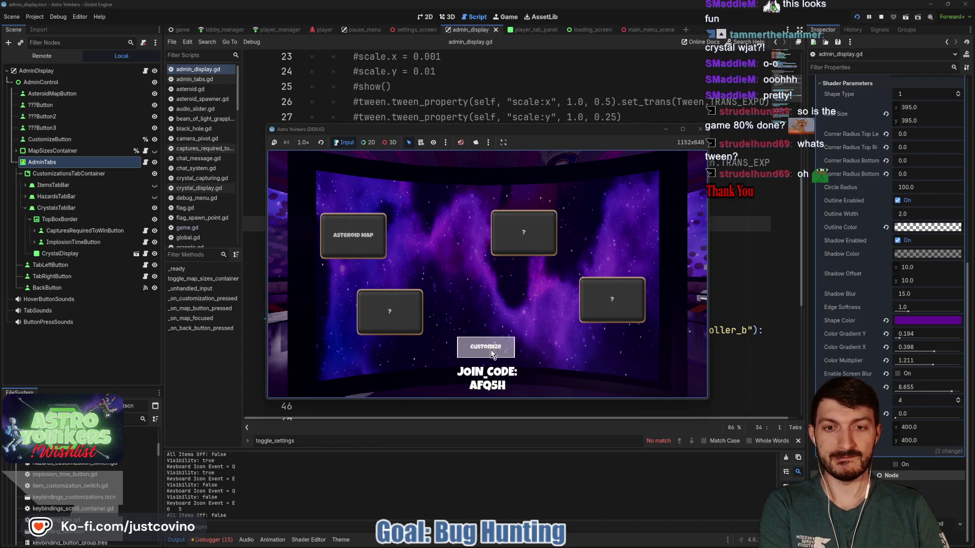
- Stop the game and delete the commented settings_toggle_animation block (lines 19–32) in admin_display.gd
left_click(881, 17)
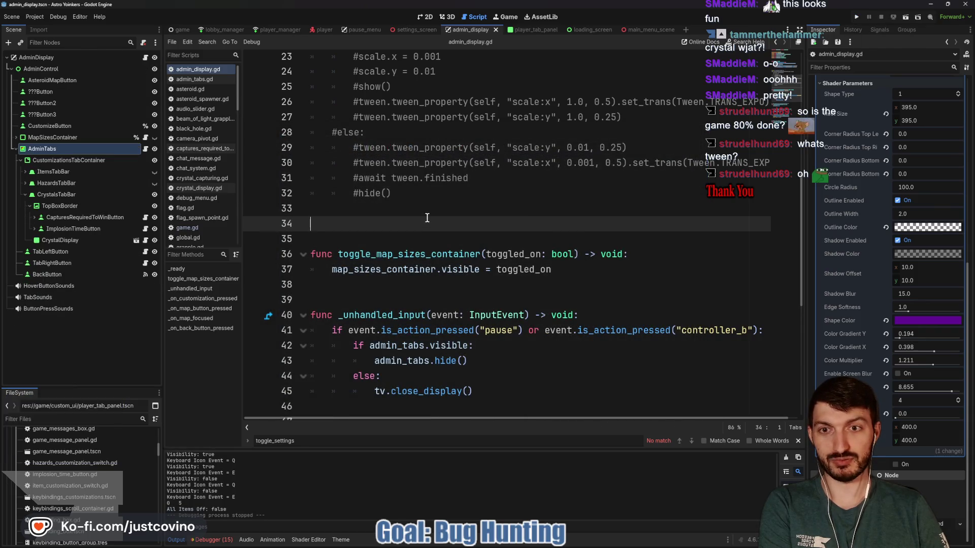
scroll(431, 223, "up", 3)
left_click_drag(419, 329, 271, 131)
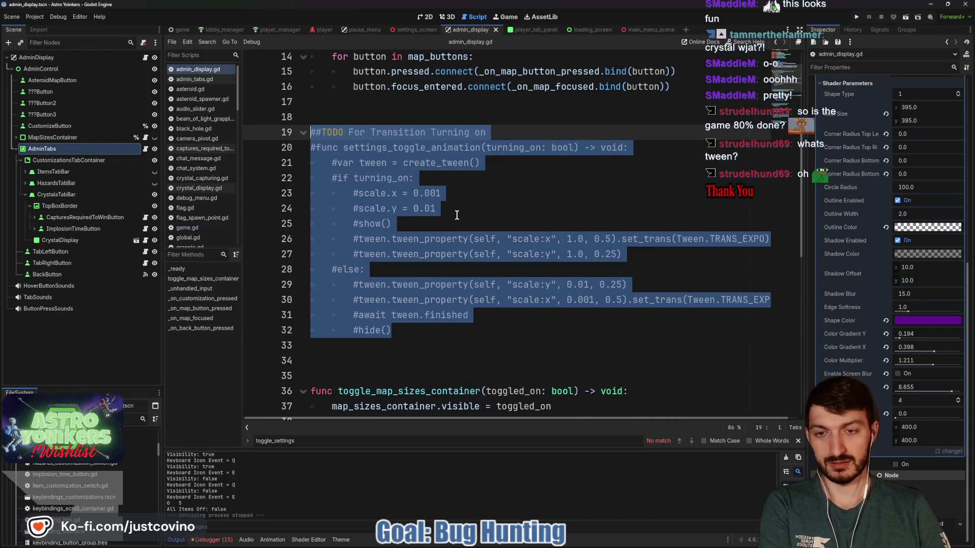
key("Delete")
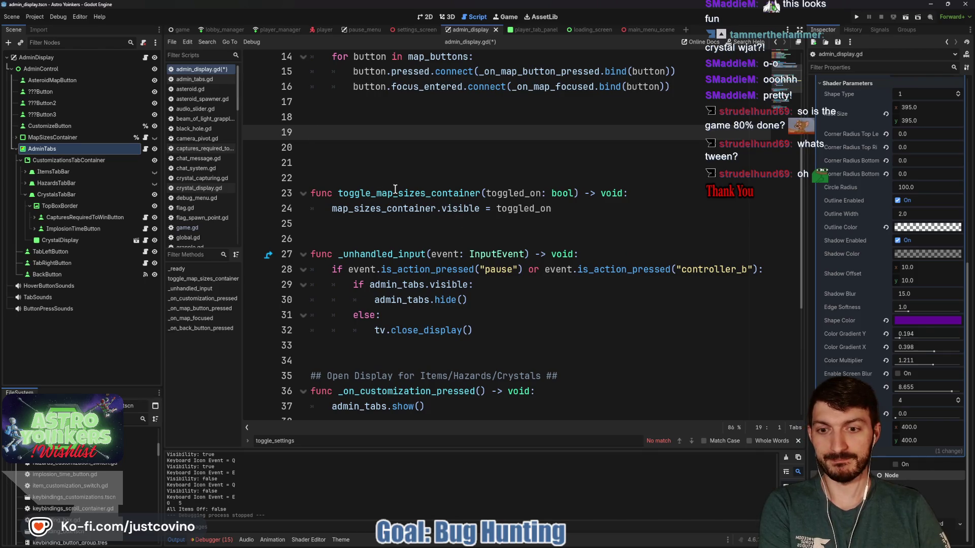
scroll(383, 184, "down", 3)
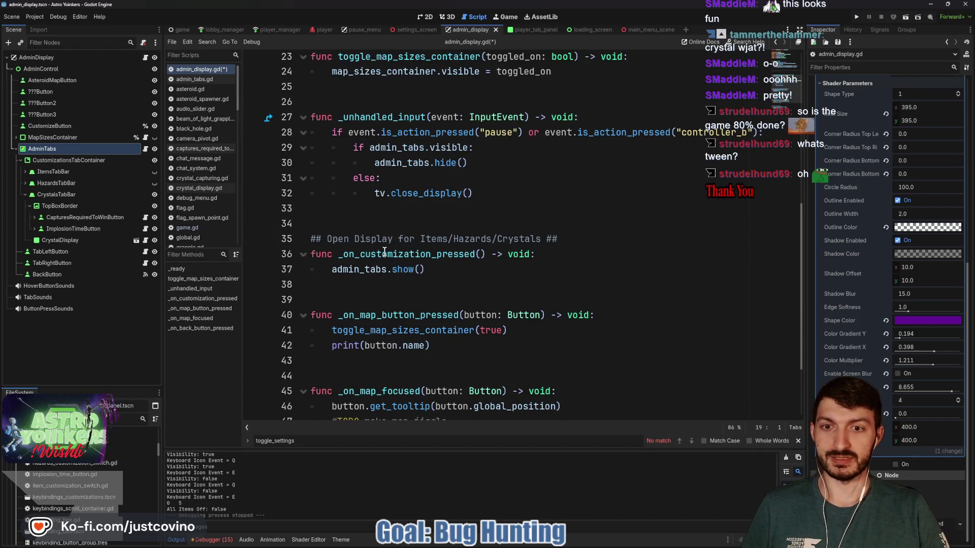
scroll(394, 248, "up", 4)
left_click(358, 198)
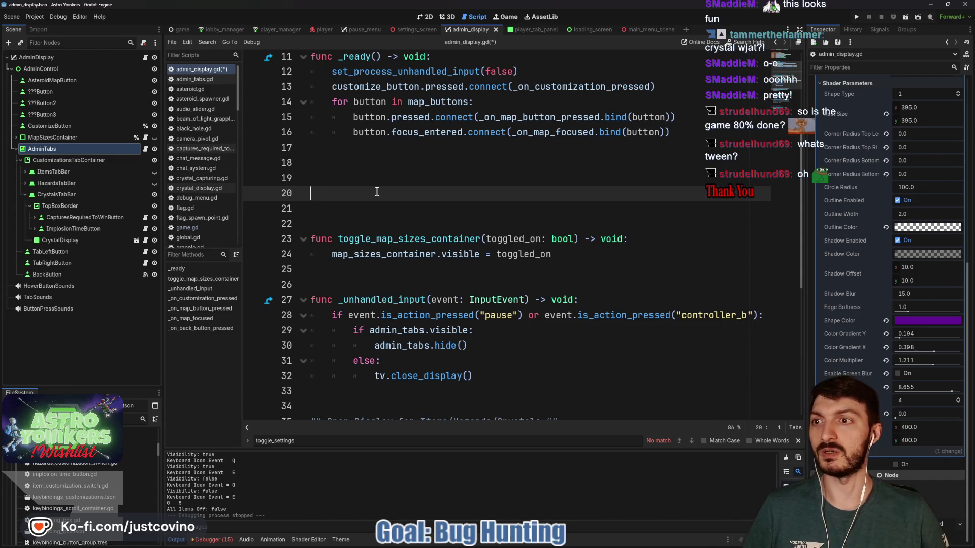
- Write 'func toggle_map_buttons(showing: bool) -> void:' on line 20 and start its body
type("func toggle_map_buttons")
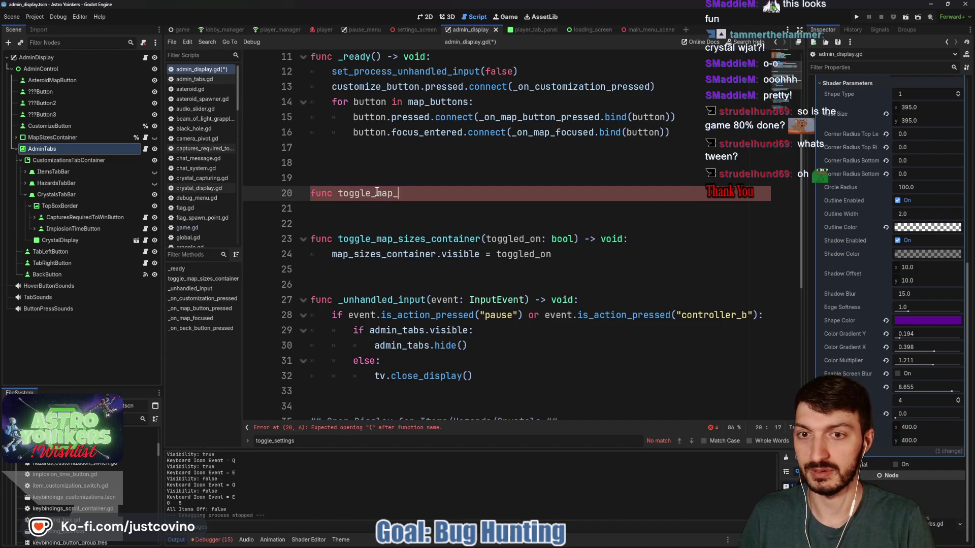
type("(sh")
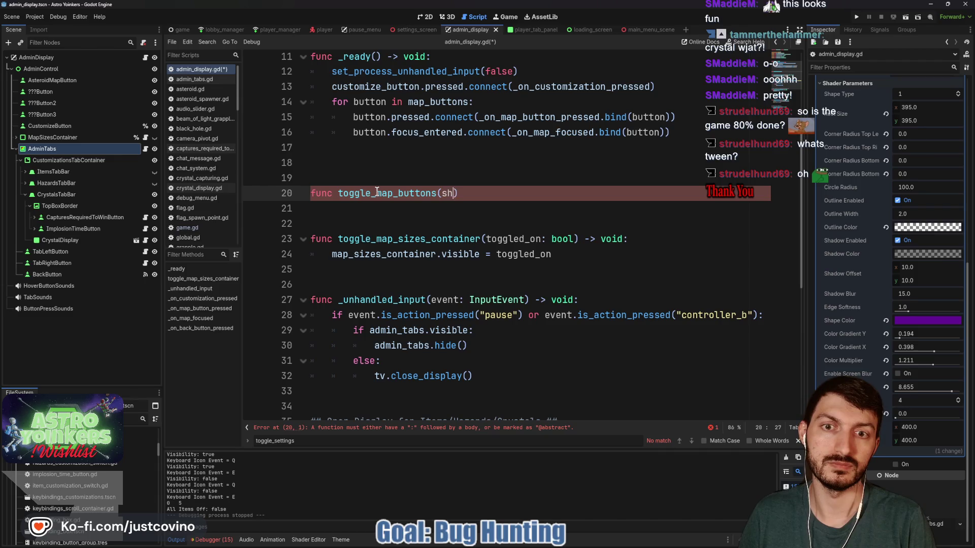
type(": bool) -> ")
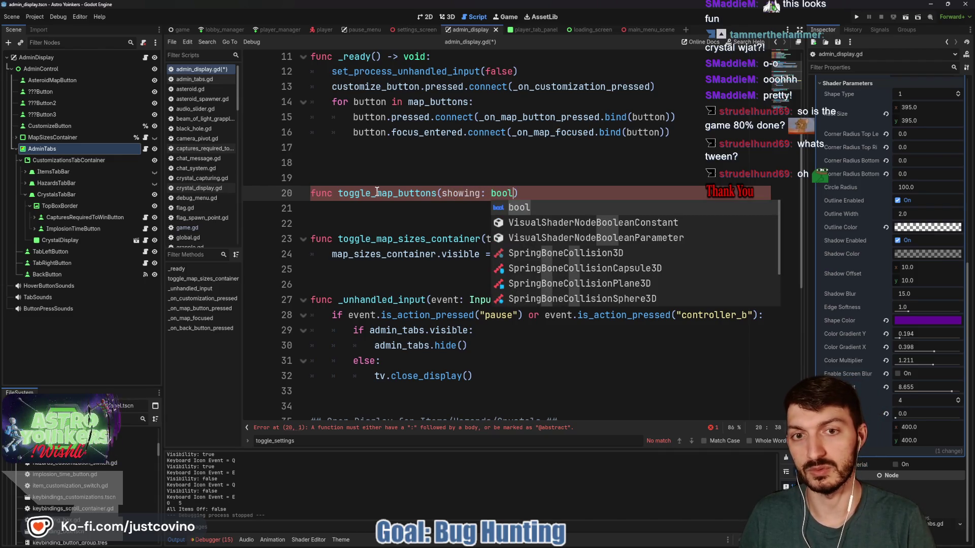
type("void:")
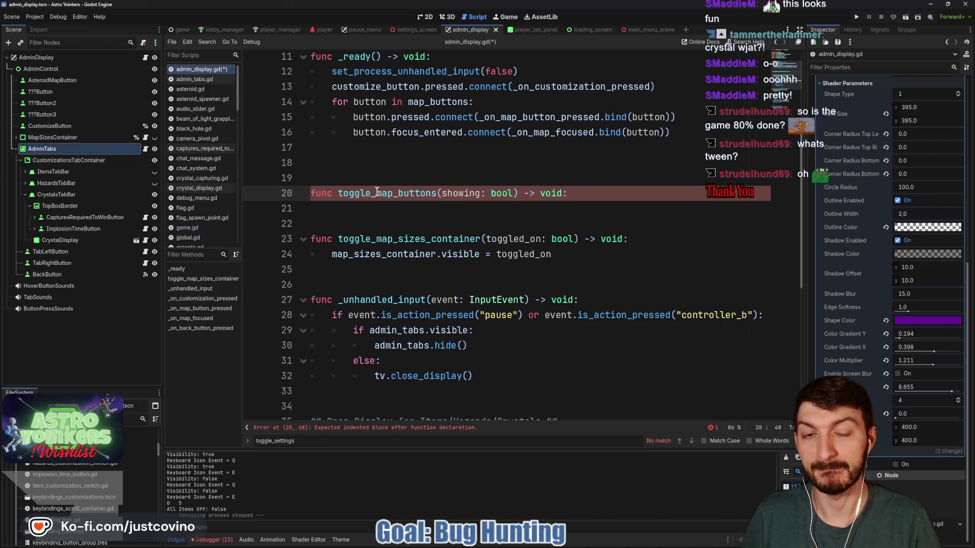
key("Return")
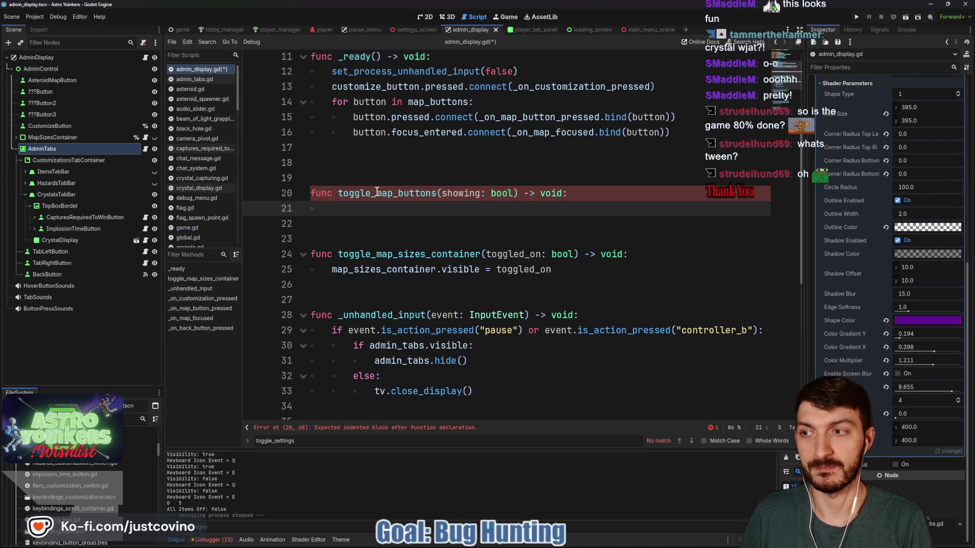
- Add blank lines after toggle_map_buttons and begin another 'func' line
left_click(328, 236)
key("Return")
key("Return")
key("Return")
key("Up")
key("Up")
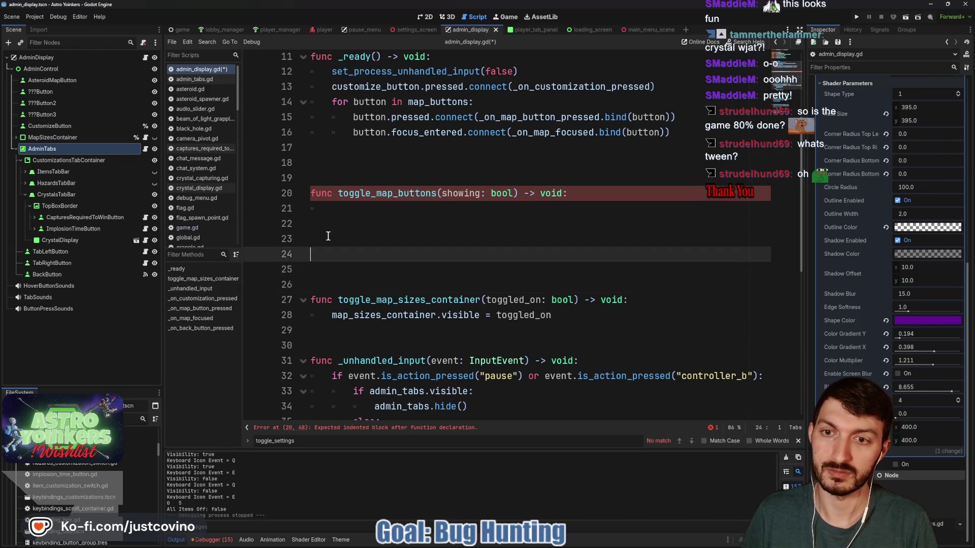
type("func")
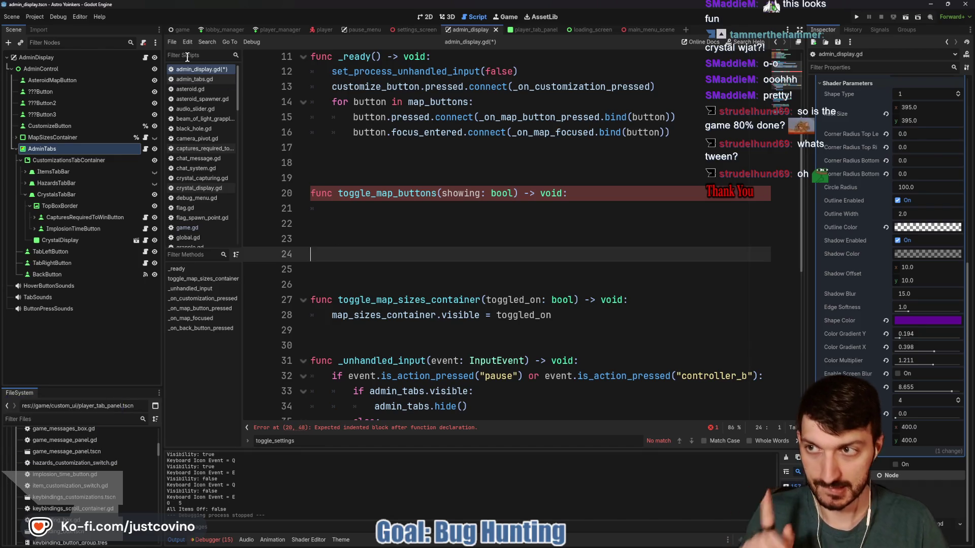
left_click(86, 83)
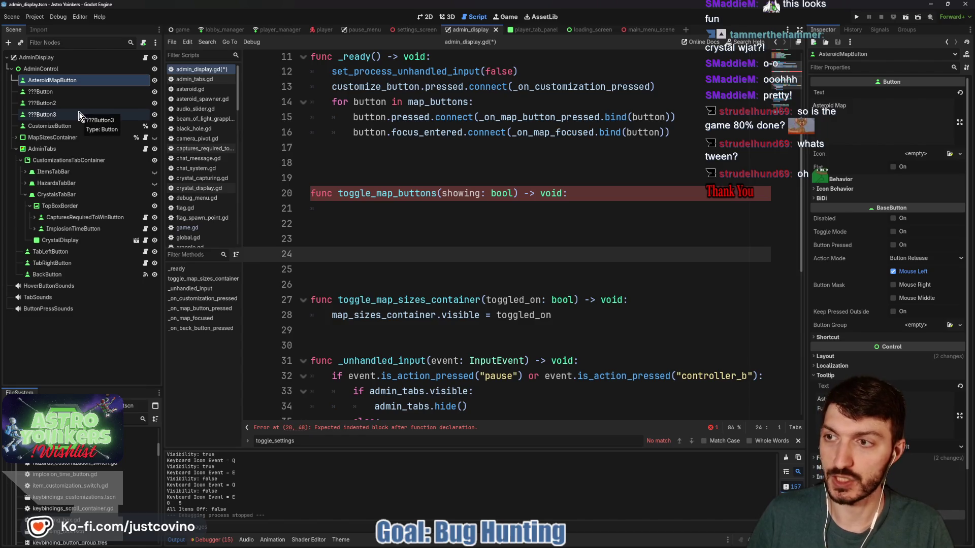
- Attach a new map_button.gd script to AsteroidMapButton with 'class_name MapButton' and save
left_click(144, 43)
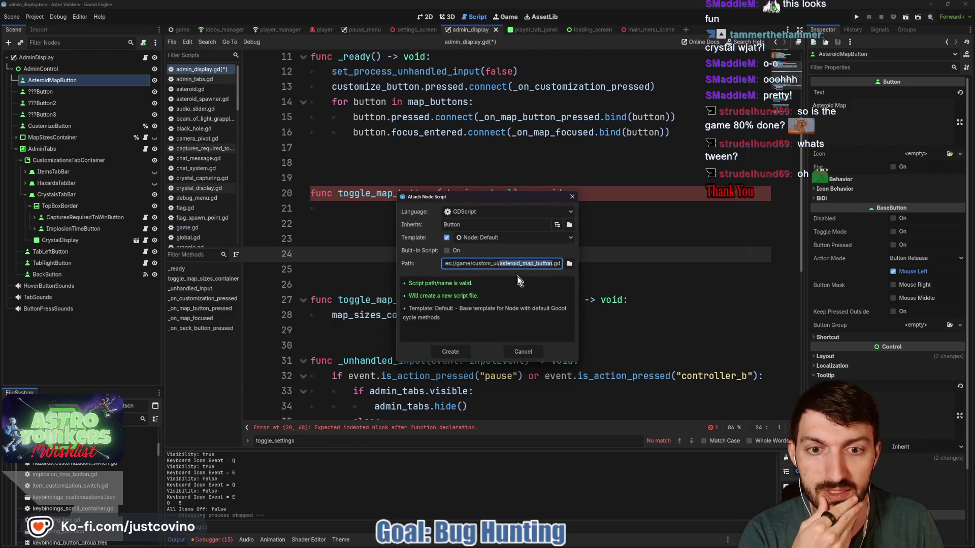
type("map_")
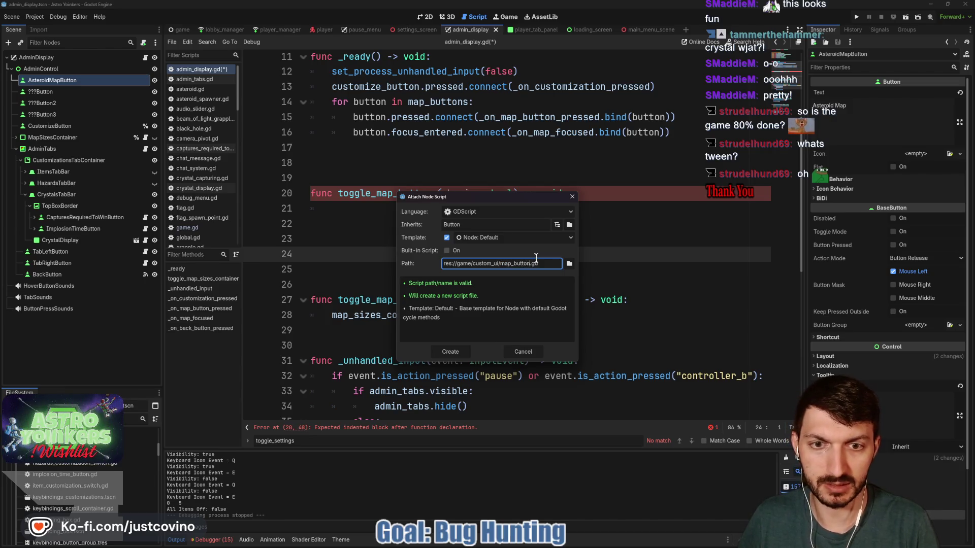
left_click(456, 350)
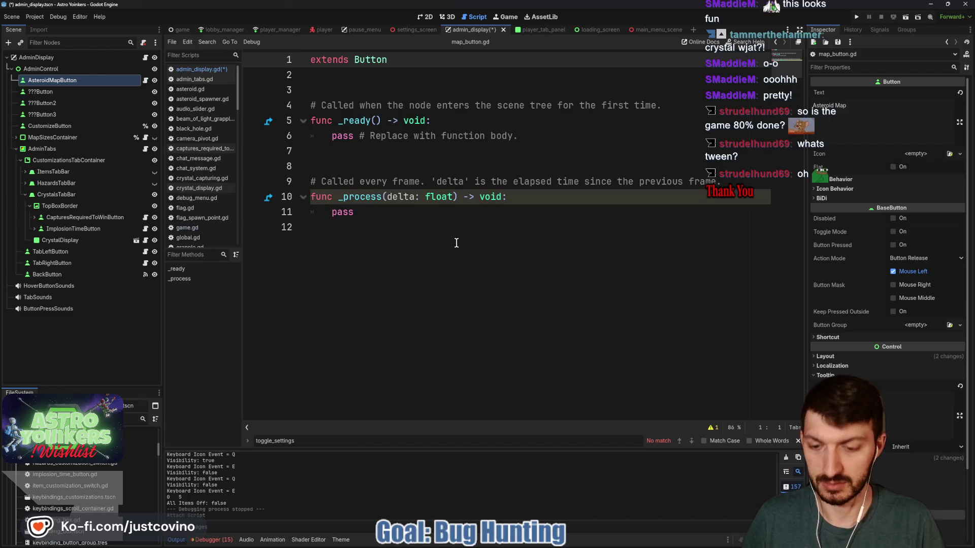
type("class_name MapButton")
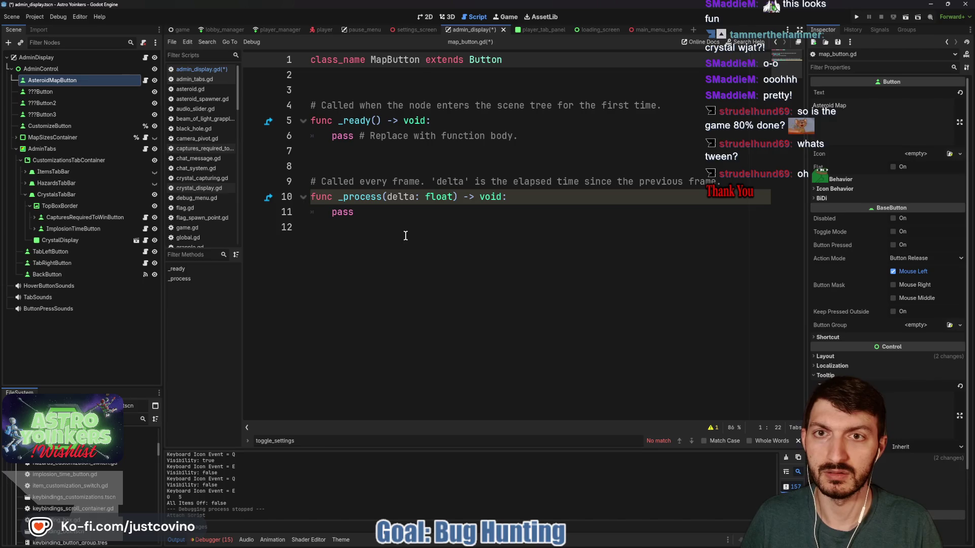
key("ctrl+s")
left_click(81, 92)
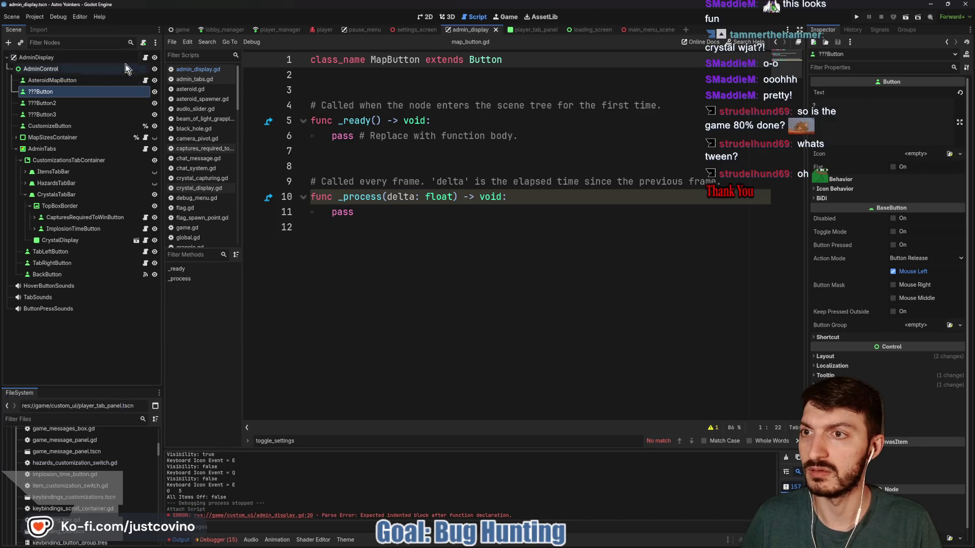
- Load the existing map_button.gd script onto ???Button and ???Button2
left_click(143, 43)
left_click(568, 256)
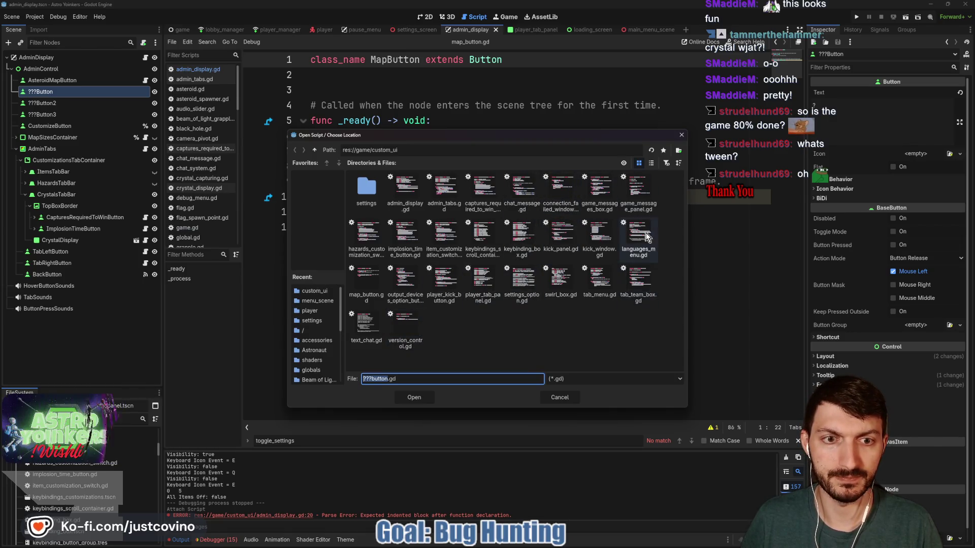
left_click(367, 282)
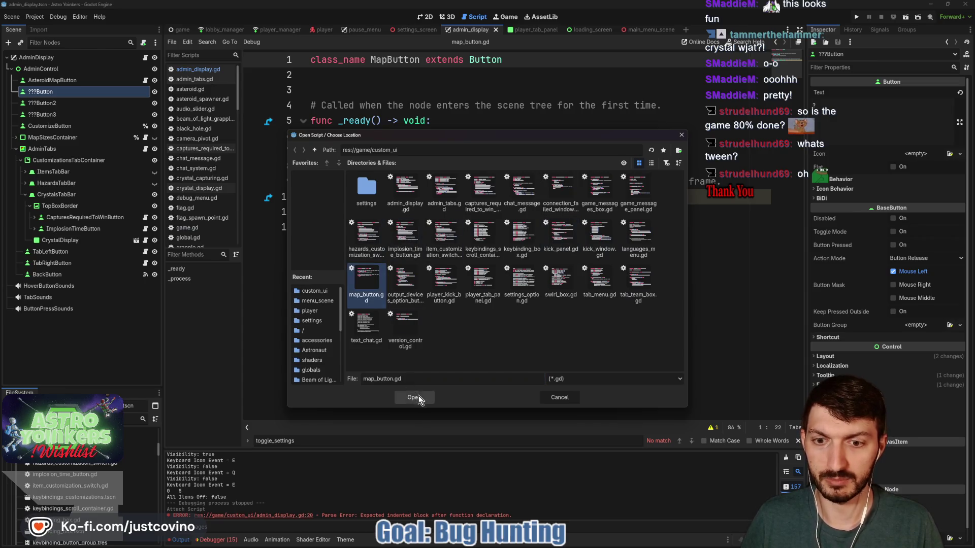
left_click(414, 397)
left_click(450, 344)
left_click(42, 103)
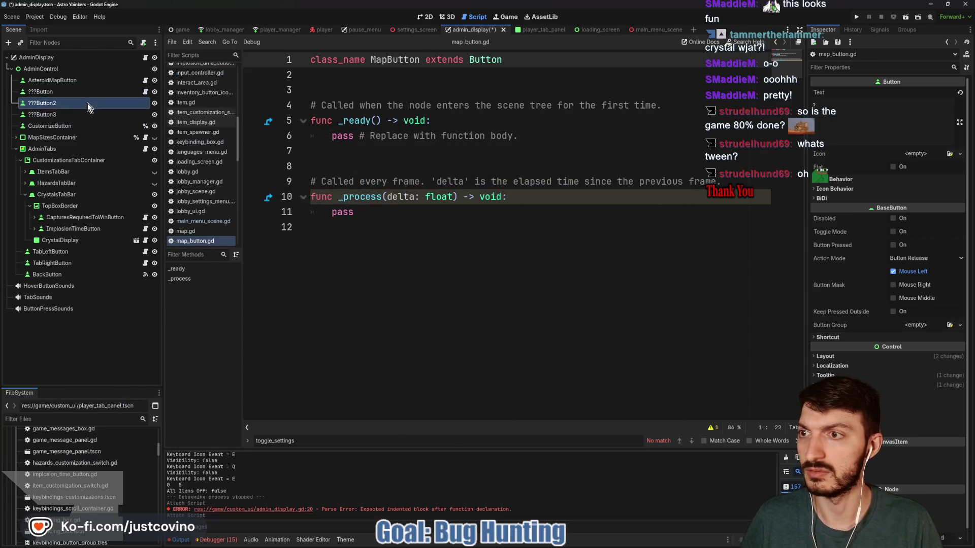
left_click(144, 43)
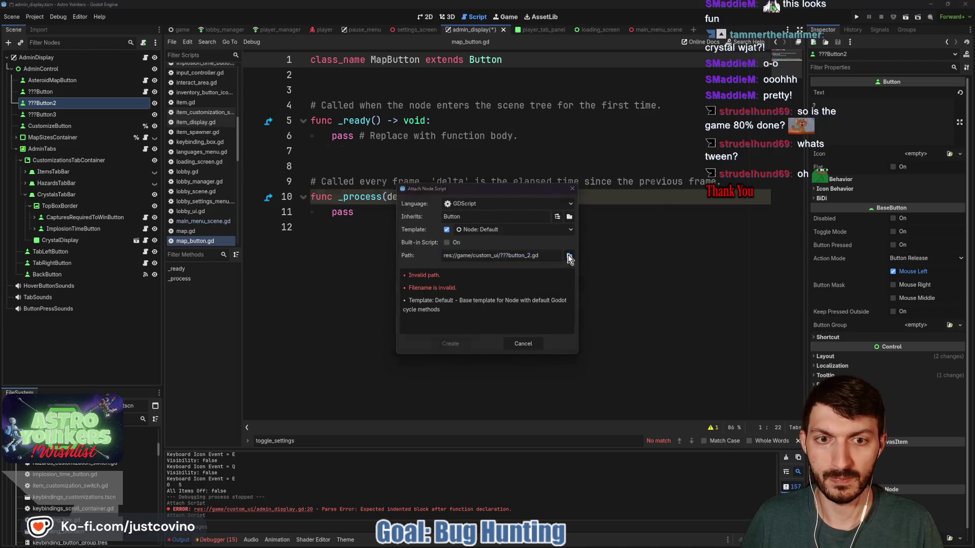
left_click(569, 257)
left_click(367, 283)
left_click(414, 398)
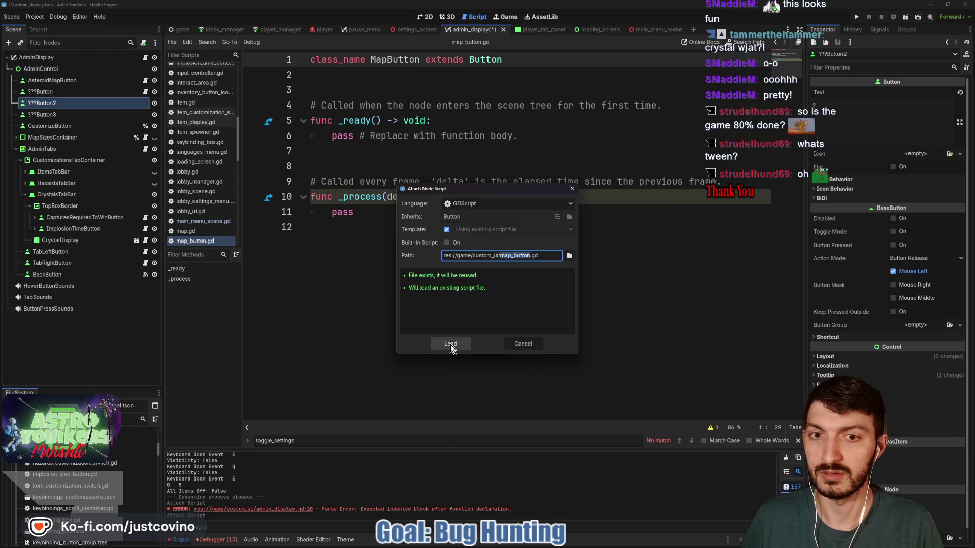
left_click(449, 345)
- Load map_button.gd onto ???Button3 as well
left_click(87, 117)
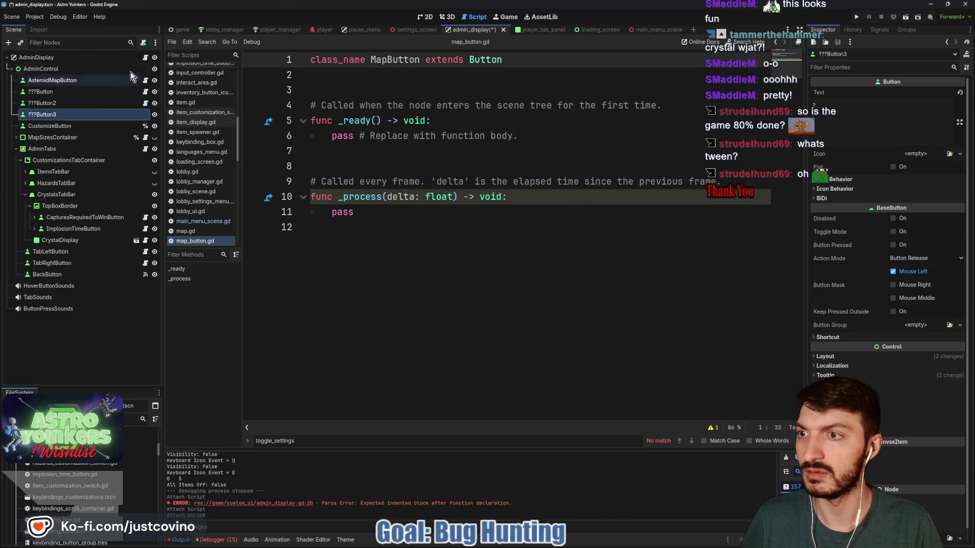
left_click(143, 42)
left_click(567, 260)
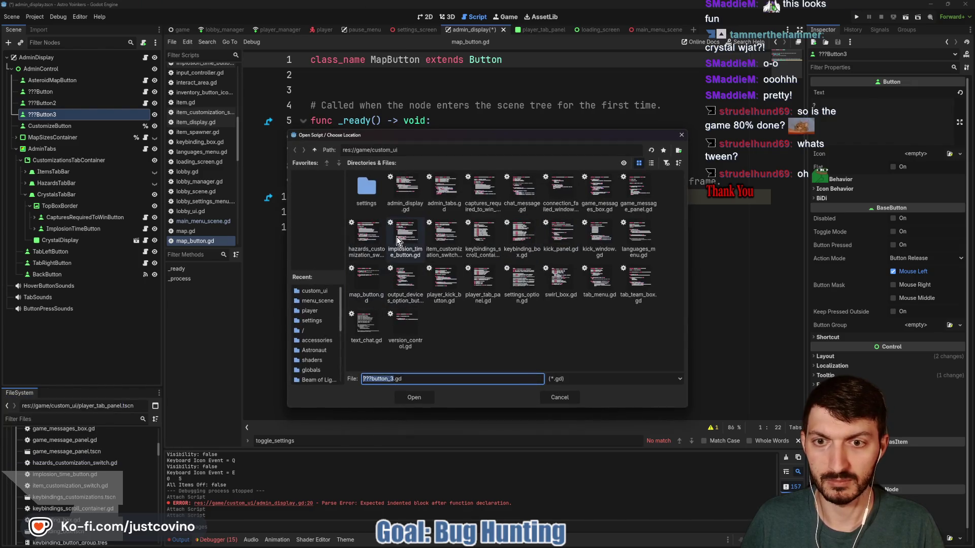
left_click(366, 283)
left_click(412, 397)
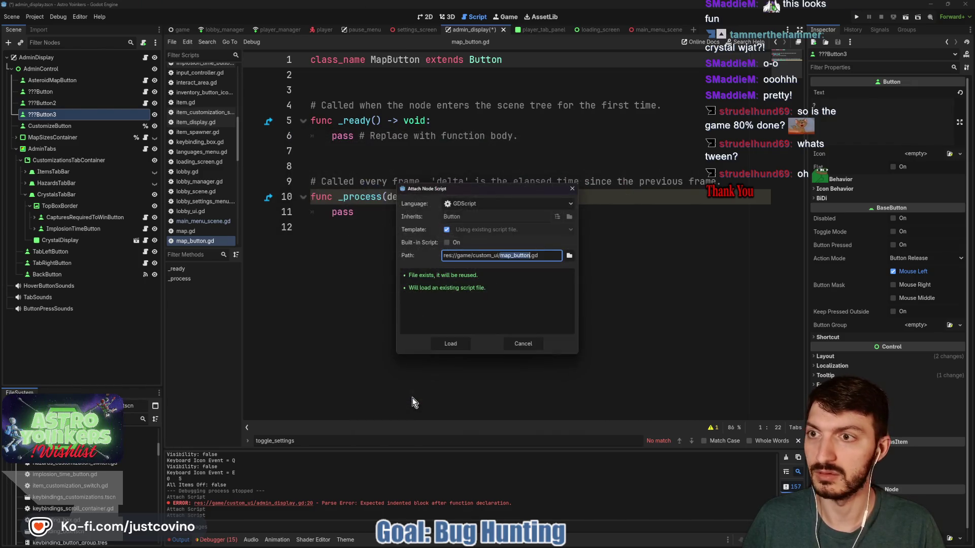
left_click(441, 342)
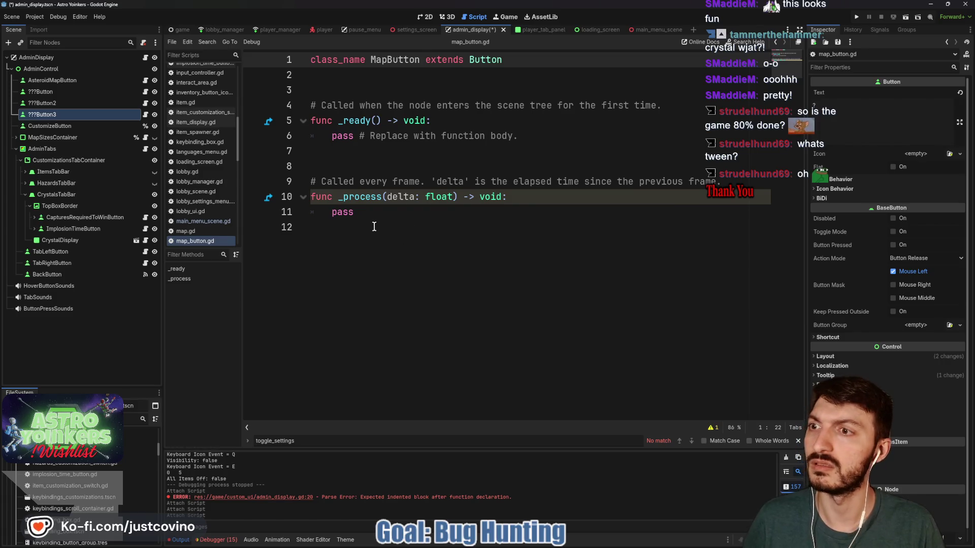
- Delete the template functions so map_button.gd holds only 'class_name MapButton', and save
left_click(406, 221)
left_click_drag(405, 222, 286, 113)
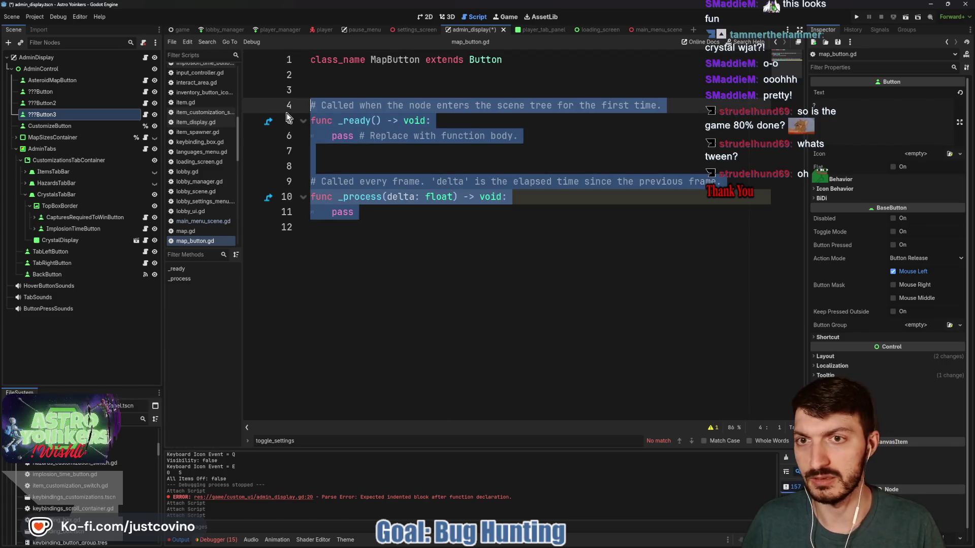
key("BackSpace")
key("ctrl+s")
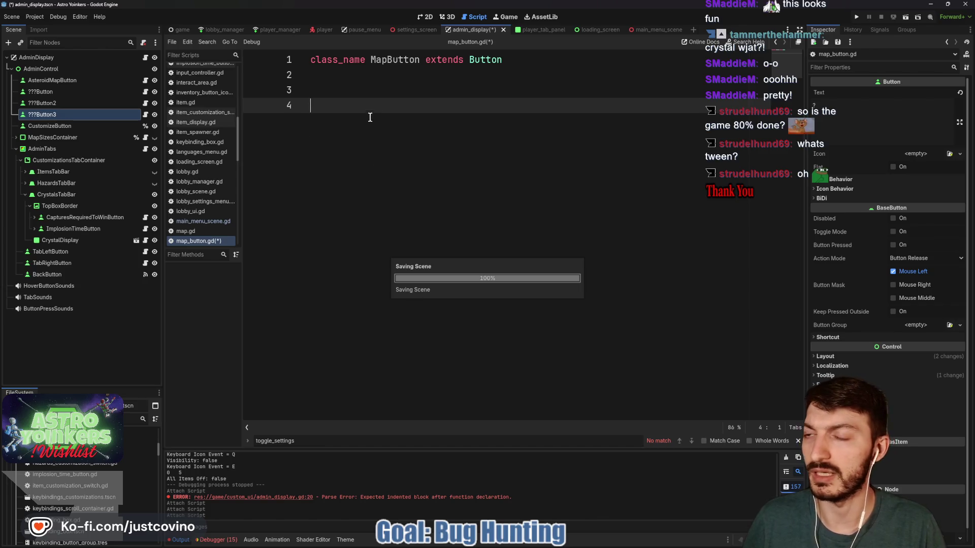
left_click(59, 82, "shift")
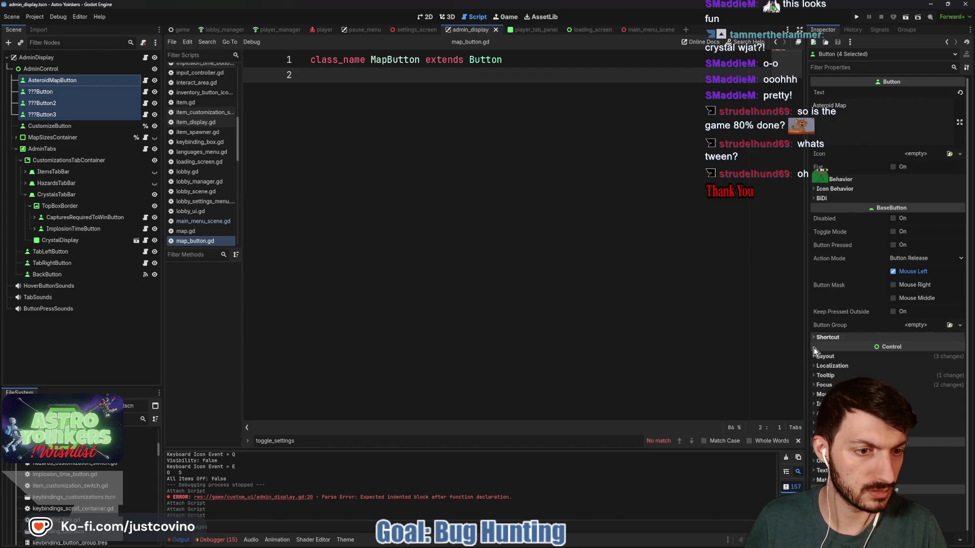
- Expand the Inspector's Layout and Transform sections to find the buttons' Pivot Offset
left_click(824, 365)
left_click(824, 357)
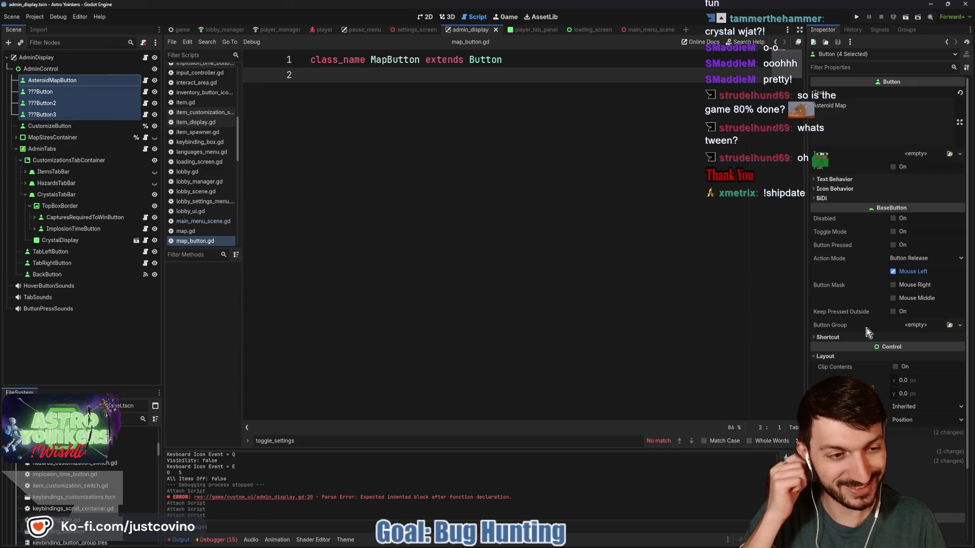
scroll(888, 253, "down", 5)
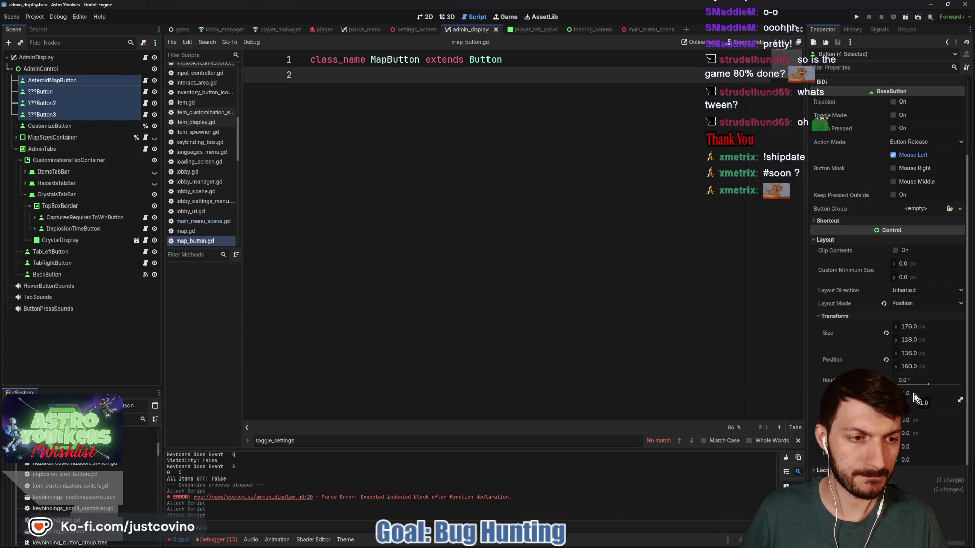
left_click(77, 80)
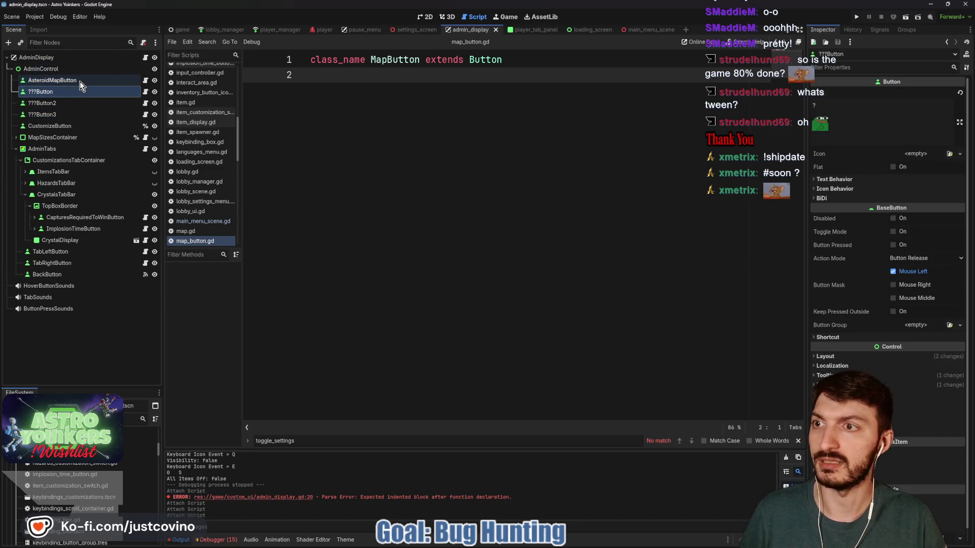
scroll(888, 228, "down", 4)
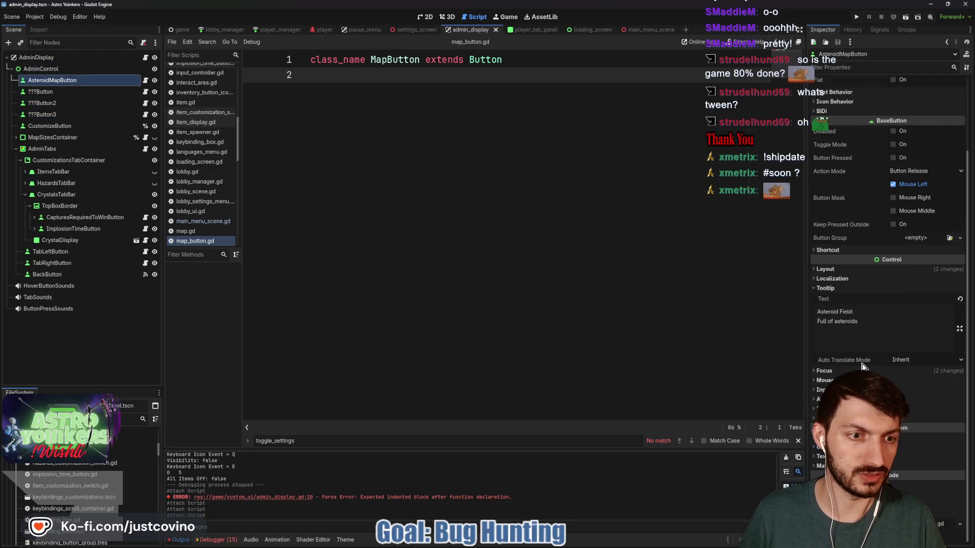
left_click(826, 288)
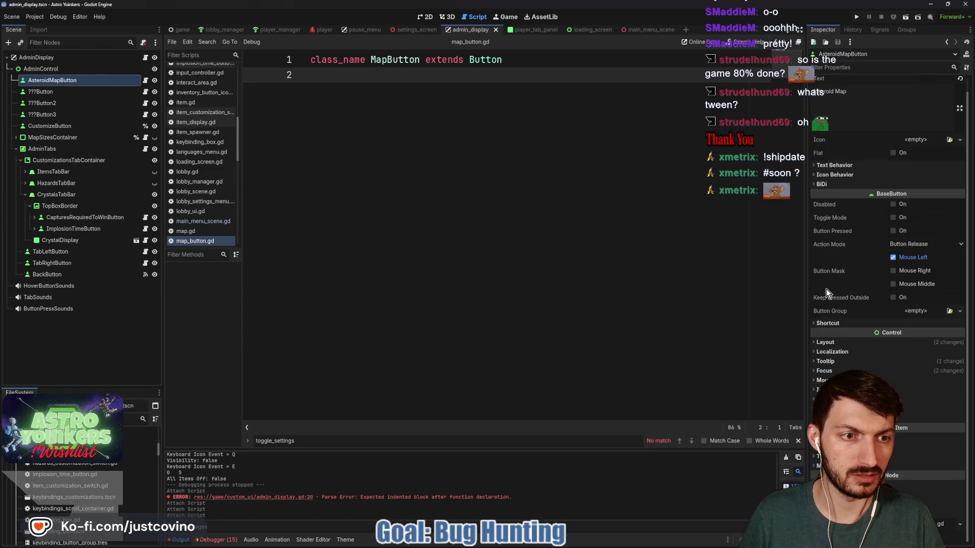
left_click(827, 327)
left_click(863, 434)
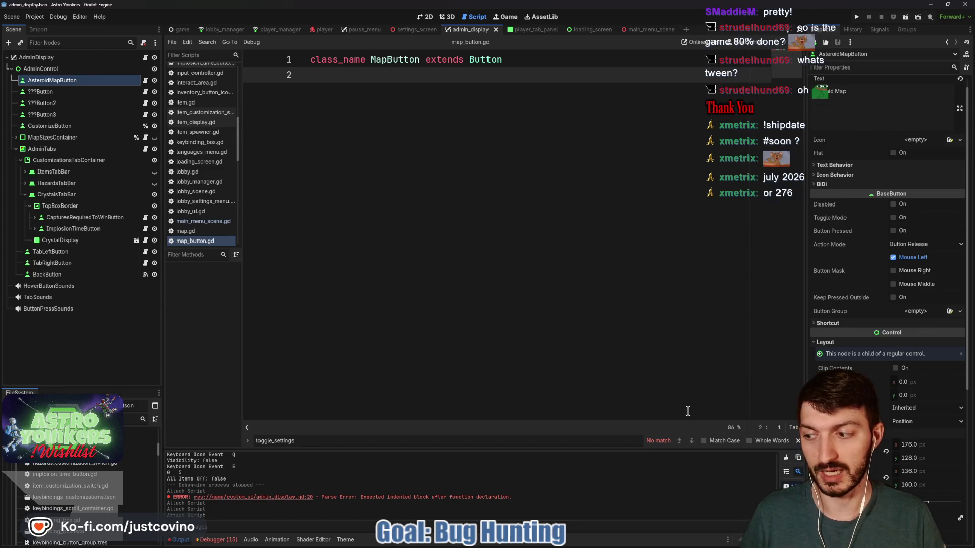
left_click(799, 441)
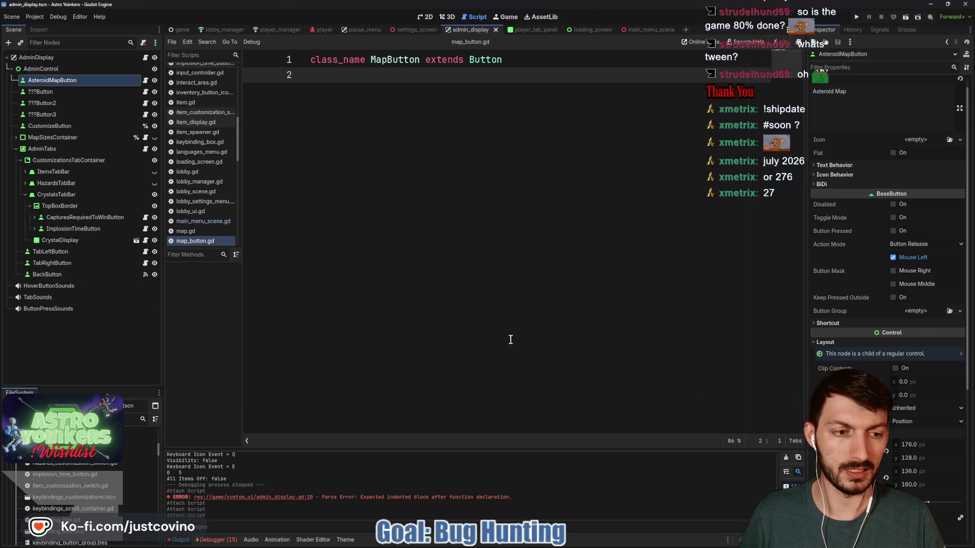
scroll(914, 366, "down", 4)
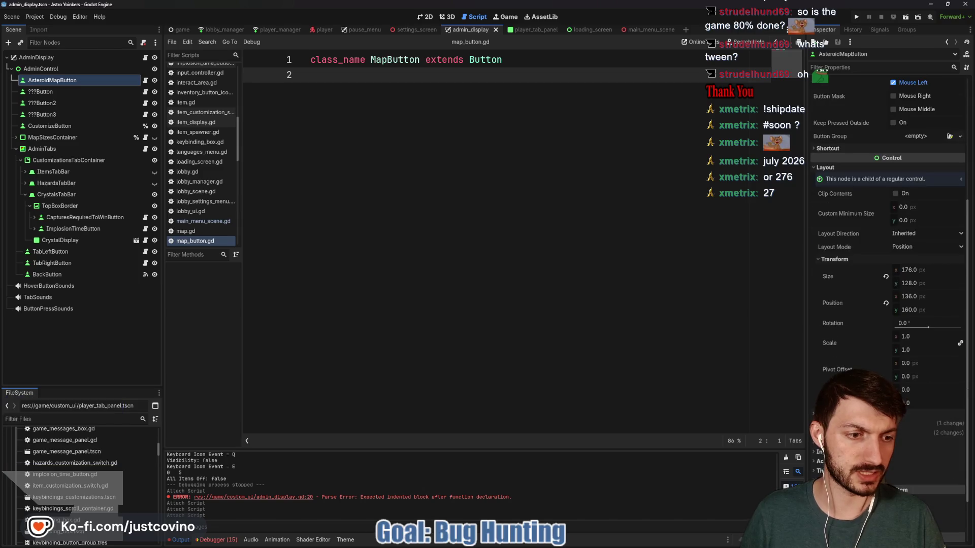
left_click(914, 363)
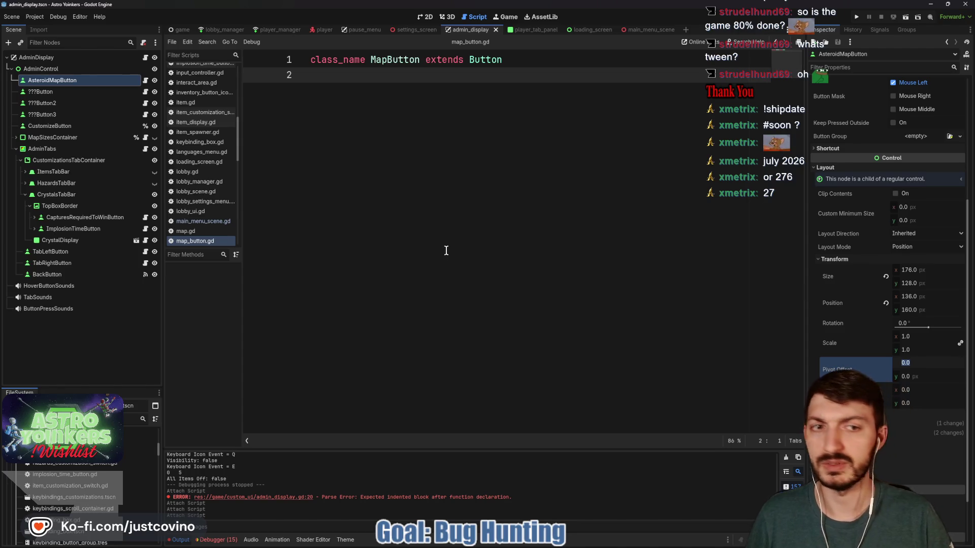
left_click(49, 93)
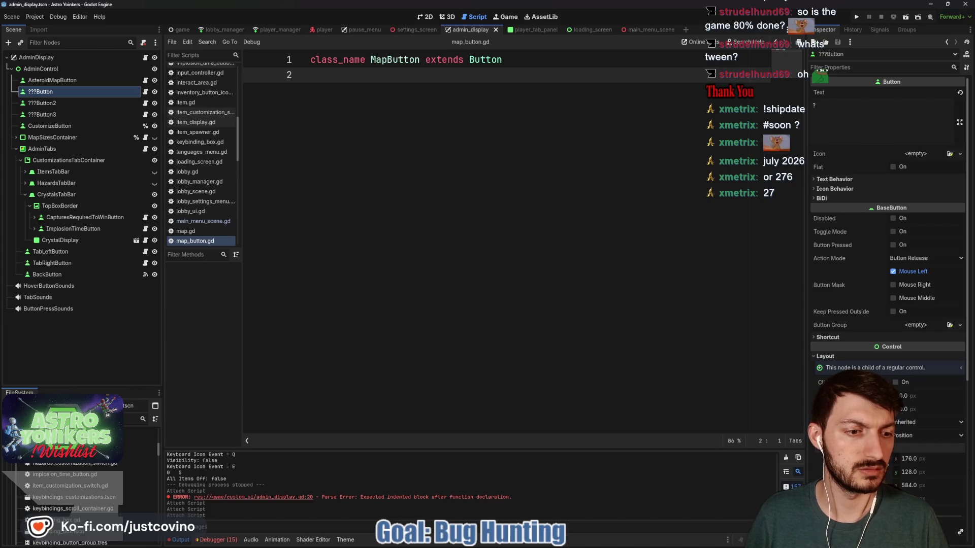
- Set Pivot Offset of all four map buttons to 176/2 × 128/2 (88 × 64) and save
left_click(39, 81)
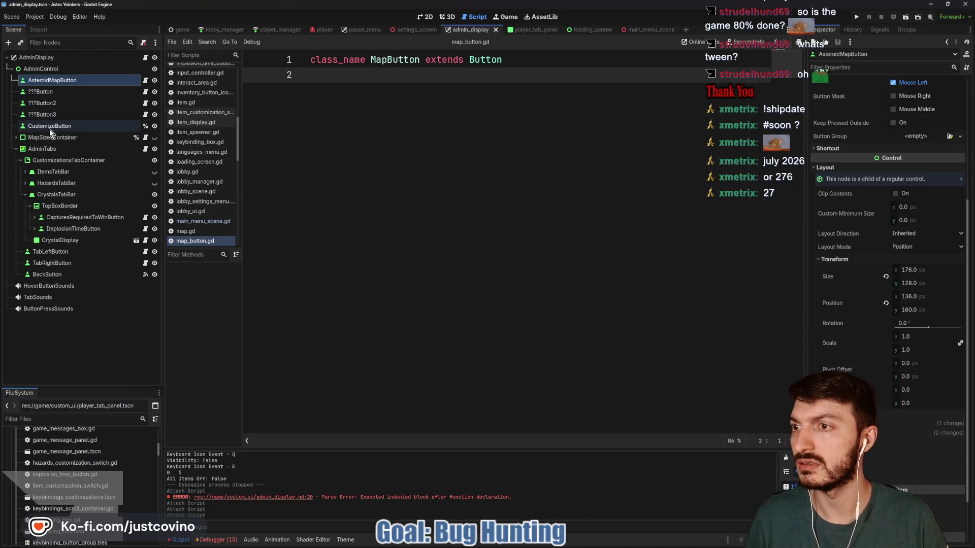
left_click(41, 117, "shift")
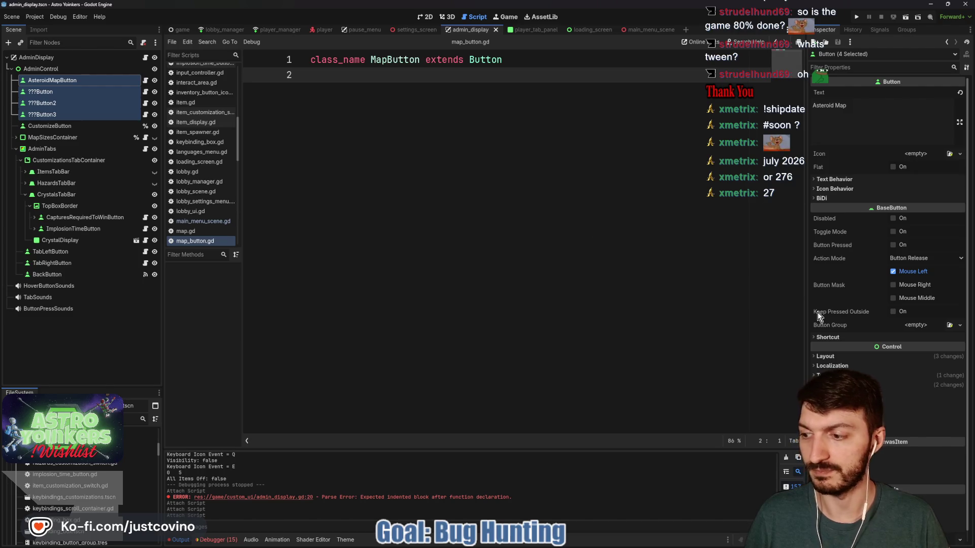
left_click(825, 356)
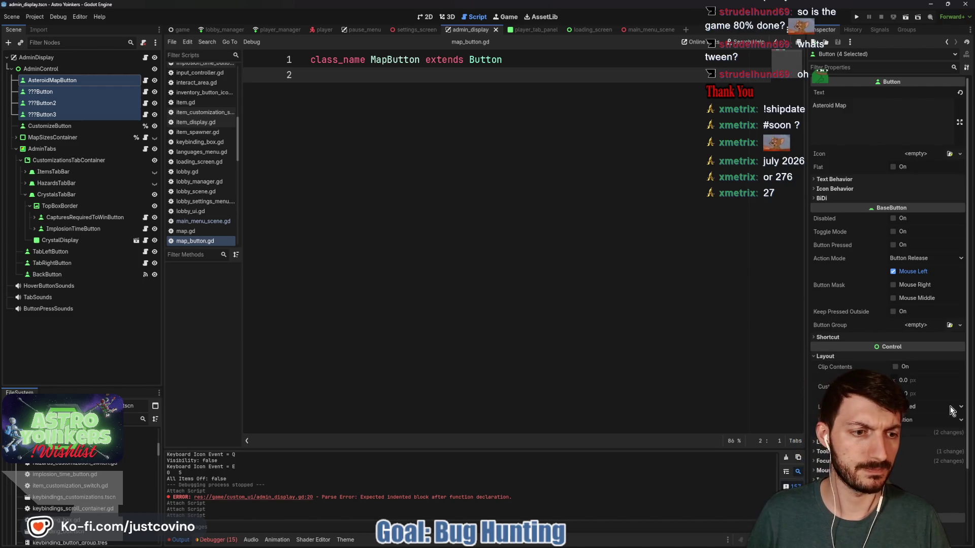
scroll(913, 274, "down", 5)
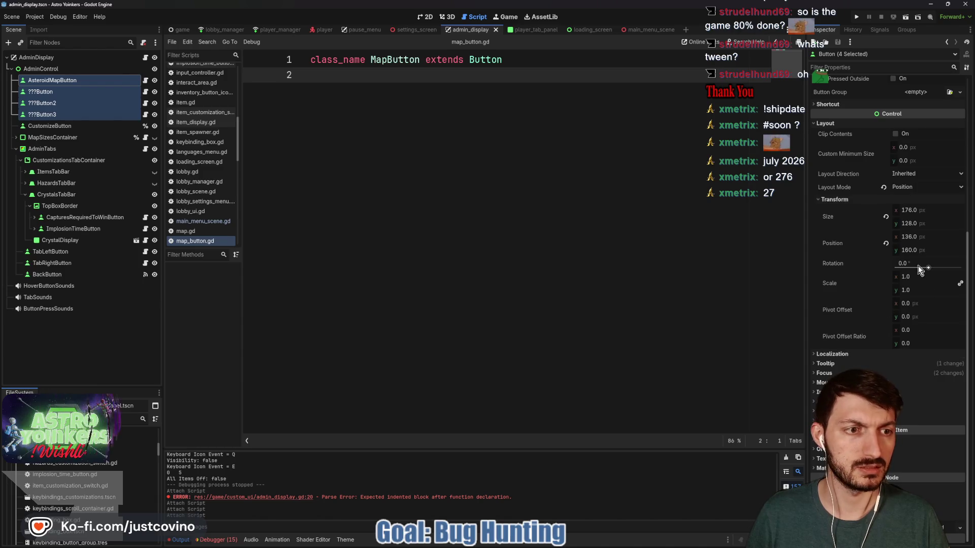
left_click(913, 305)
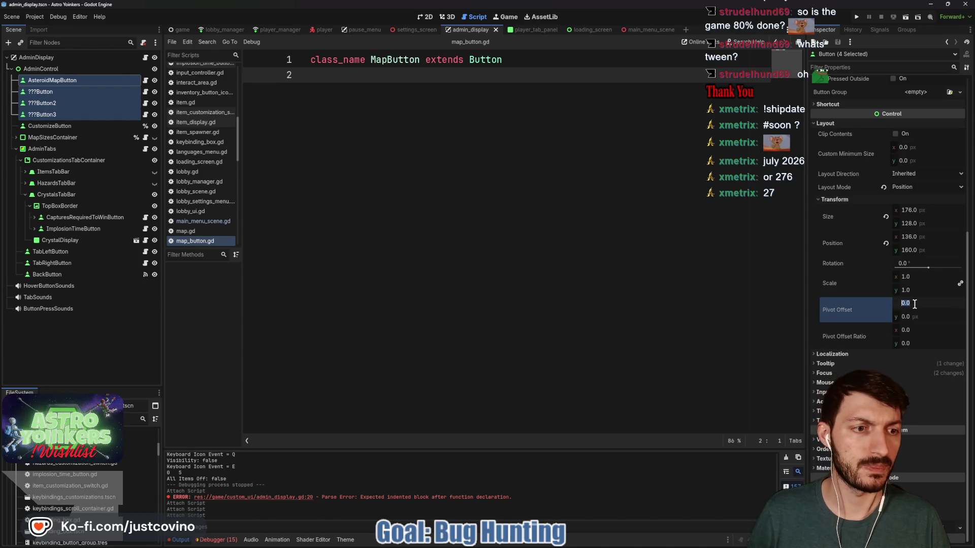
type("176/")
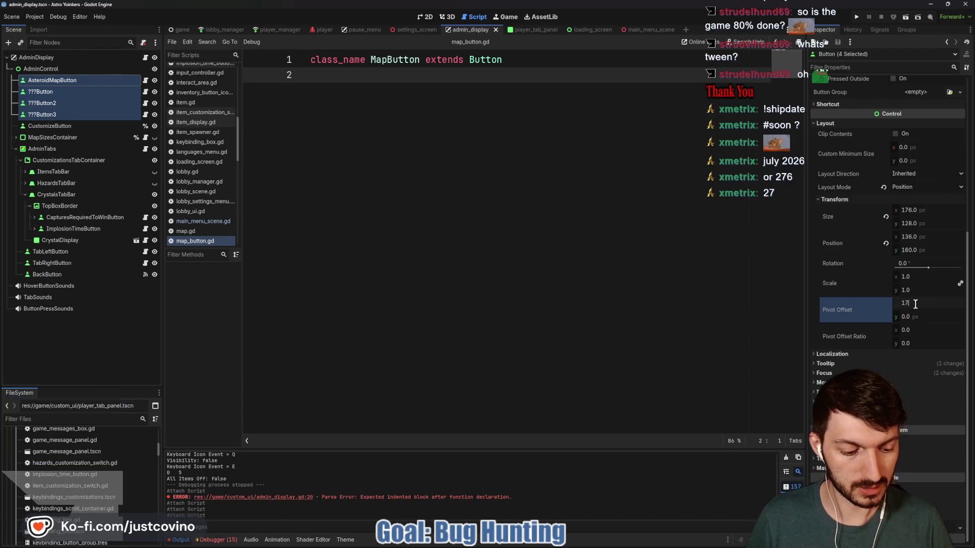
type("2")
key("Return")
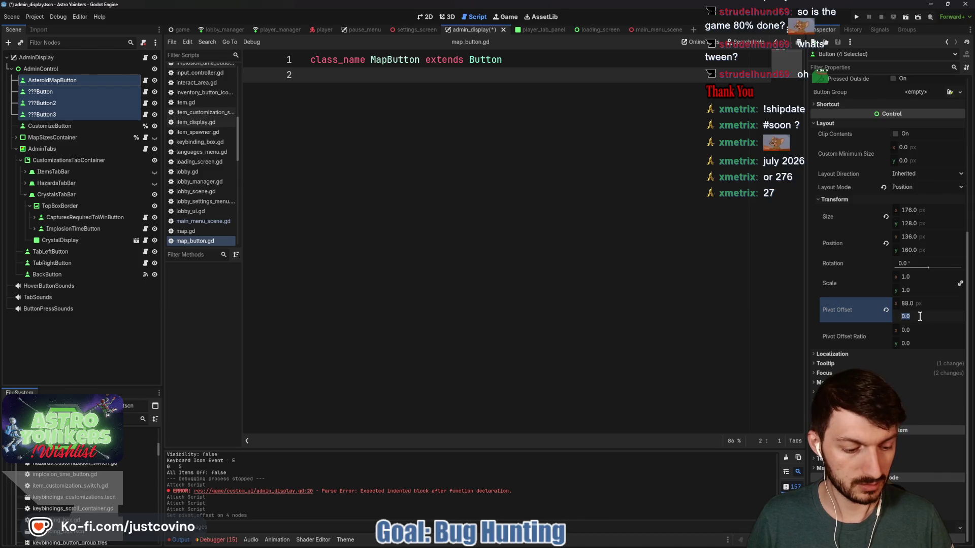
type("128/2")
key("Return")
key("ctrl+s")
left_click(426, 17)
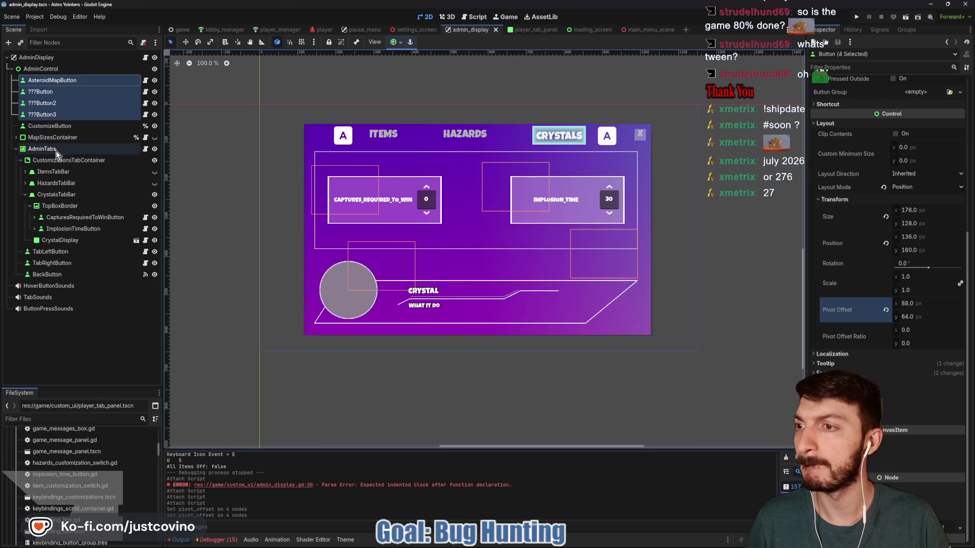
- Toggle AdminTabs invisible in the Scene dock and select AdminControl
left_click(154, 149)
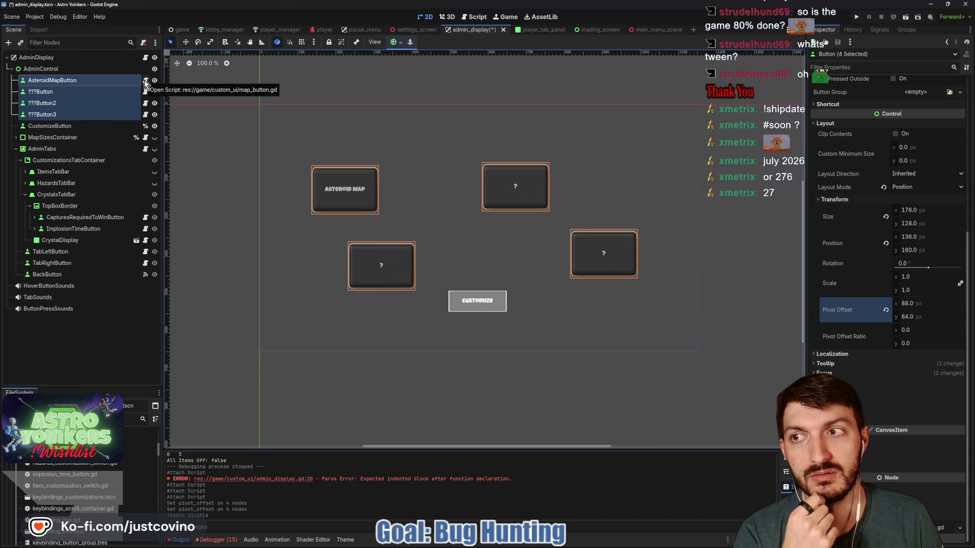
left_click(46, 70)
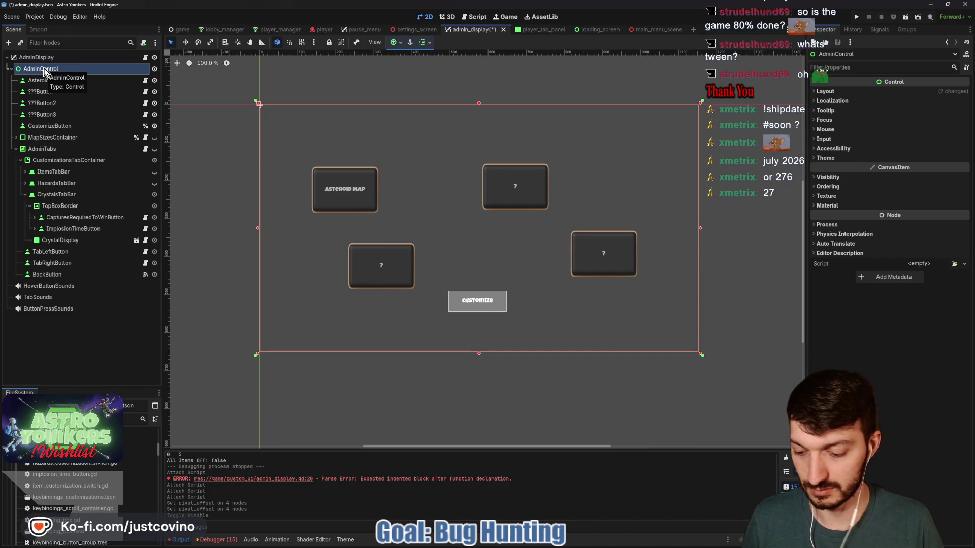
- Create a Marker2D node and drag it to be AdminControl's first child
key("ctrl+a")
type("marker")
key("Up")
key("Up")
key("Return")
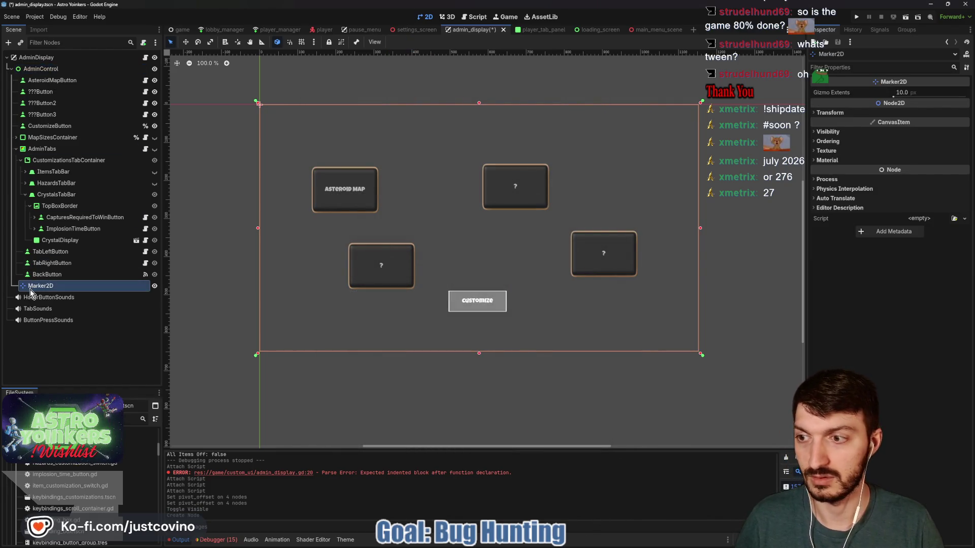
left_click_drag(38, 183, 34, 86)
left_click_drag(39, 119, 38, 74)
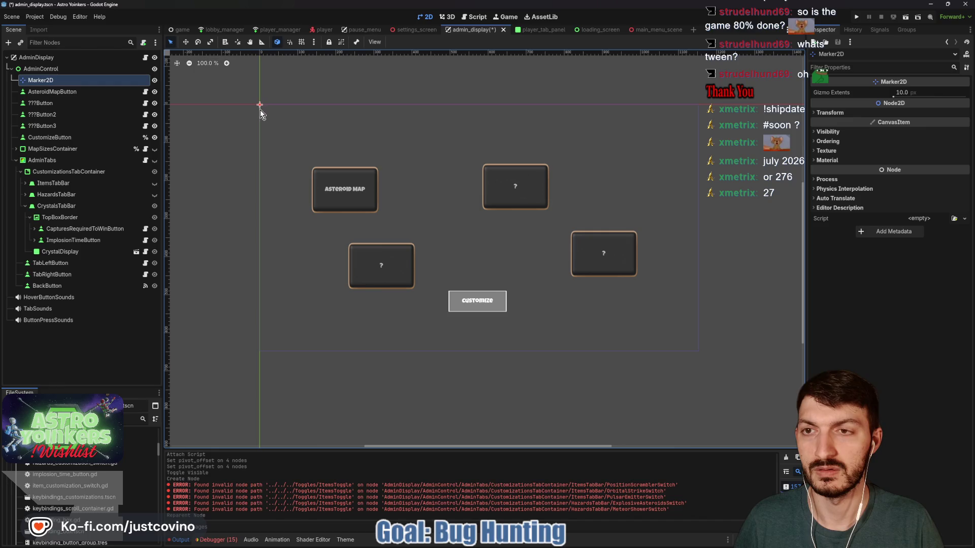
left_click(847, 114)
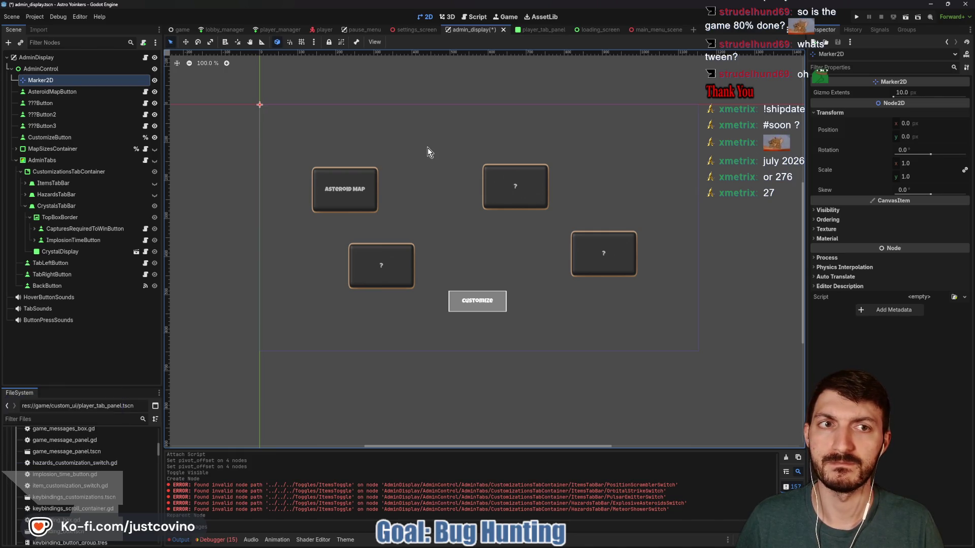
- Set the marker's Position x to 1150/2, giving 575
left_click(914, 124)
type("1168")
key("Return")
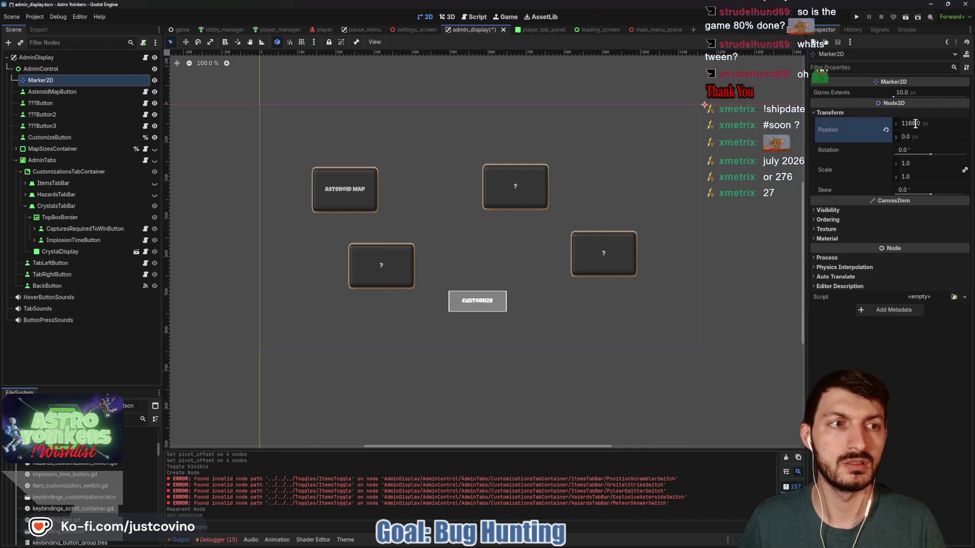
left_click_drag(933, 126, 925, 126)
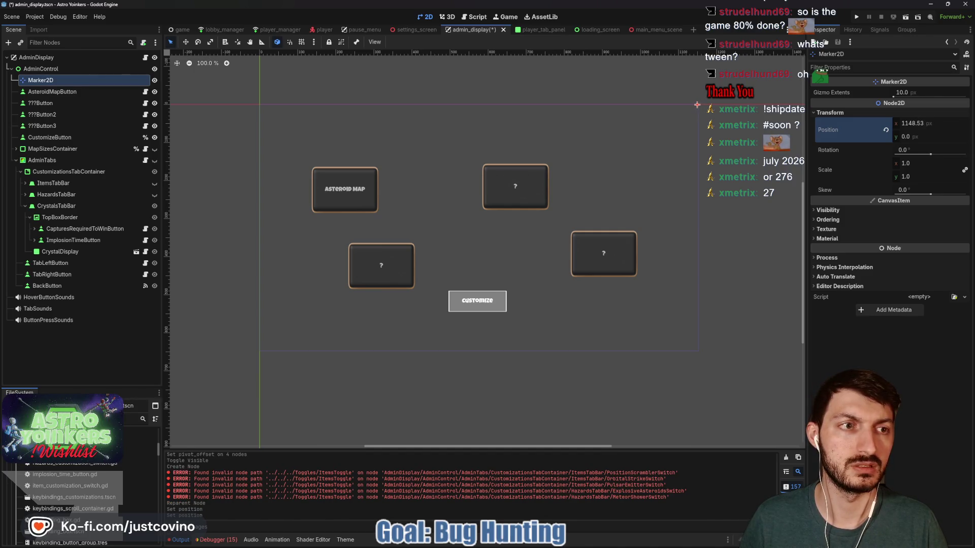
left_click(923, 123)
type("1150")
key("Return")
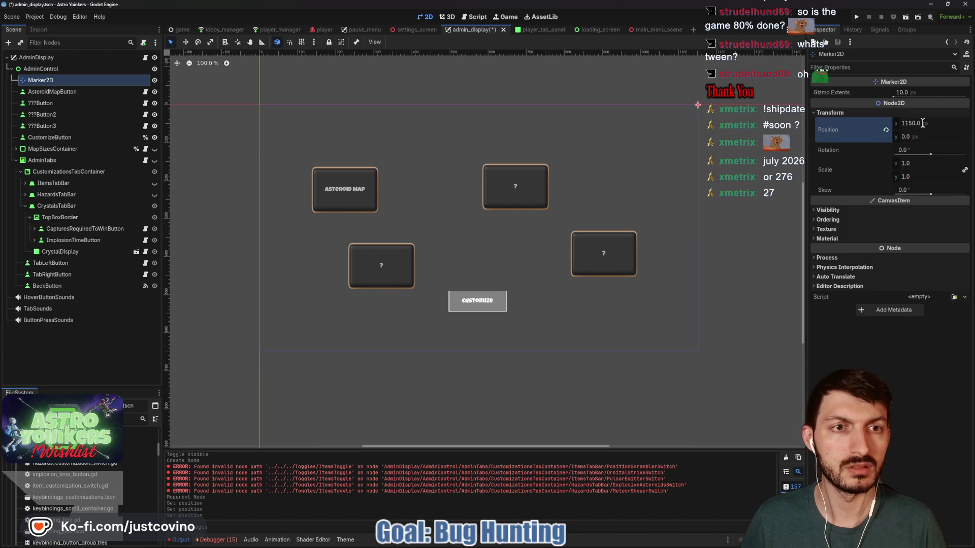
left_click(927, 123)
type("/2")
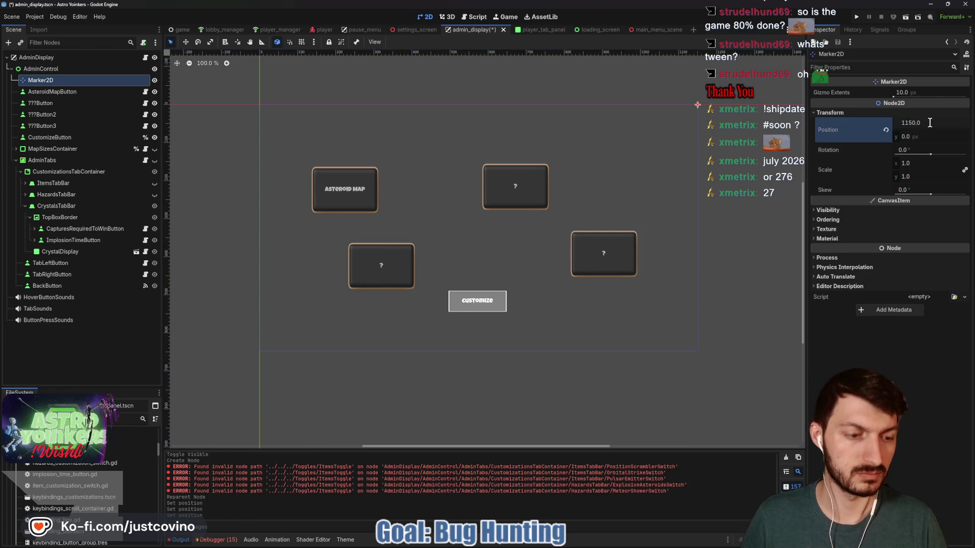
key("Return")
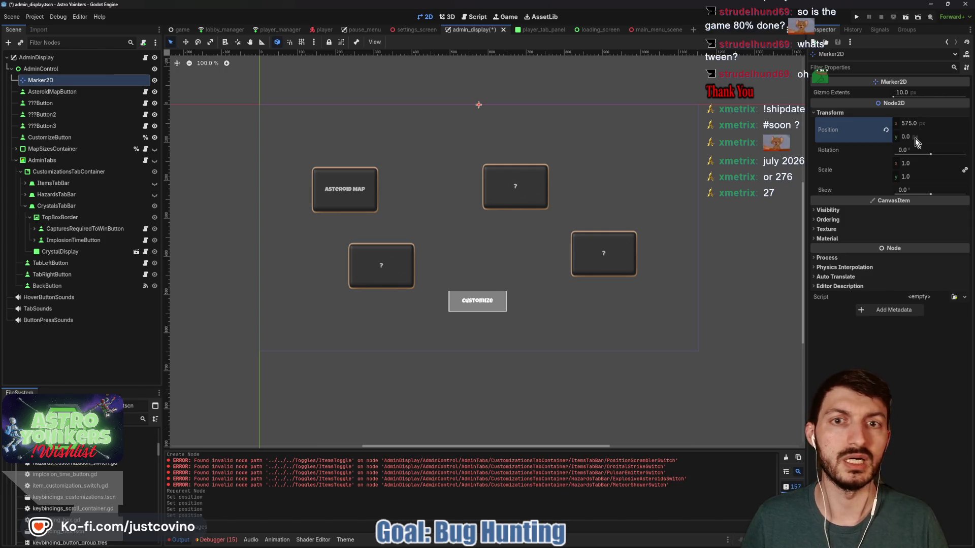
- Set the marker's Position y to 648/2, giving 324
left_click(914, 137)
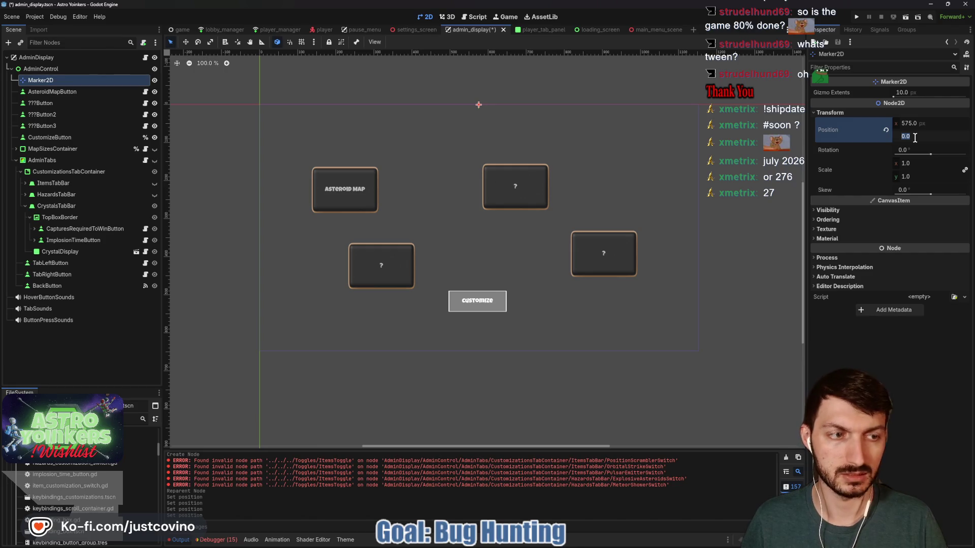
type("650")
key("Return")
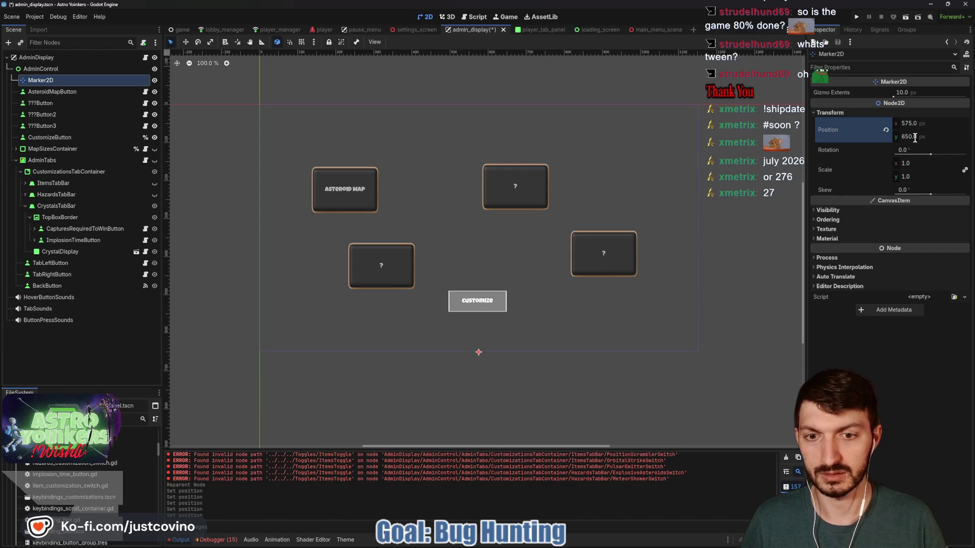
scroll(504, 375, "up", 4)
scroll(620, 269, "down", 2)
scroll(621, 267, "down", 1)
left_click(920, 137)
type("48")
key("Return")
left_click(927, 136)
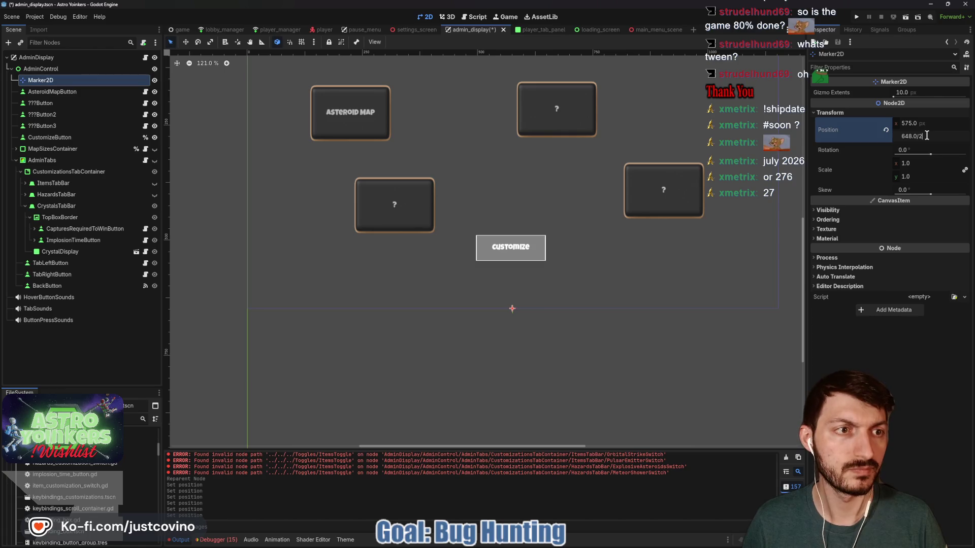
key("Return")
scroll(587, 213, "down", 2)
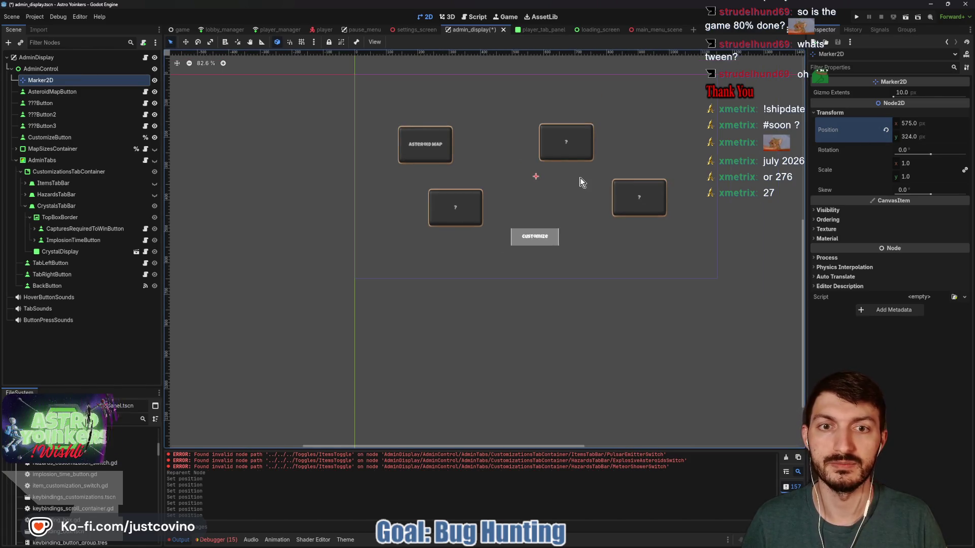
- Rename the marker to CenterScreenMarker and save the scene
left_click(69, 79)
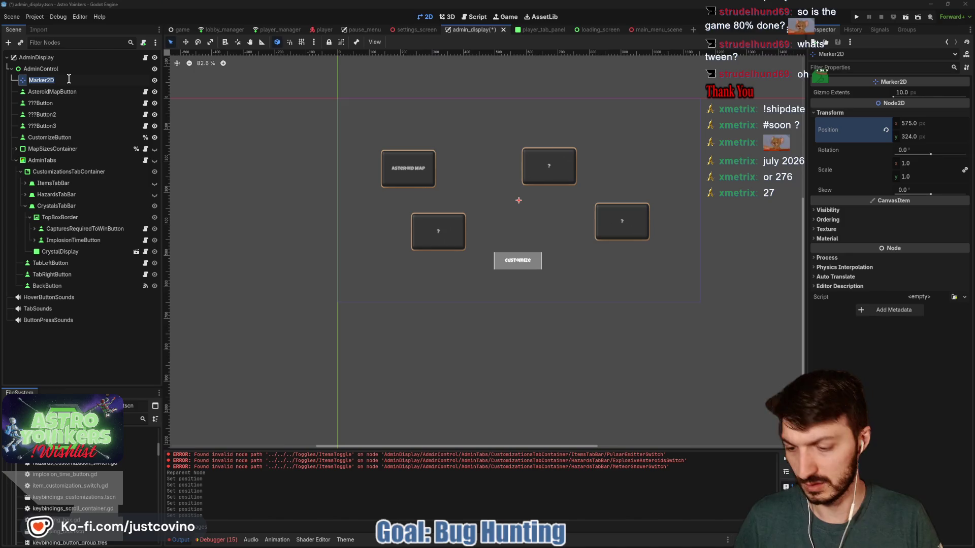
type("CenterScreenM")
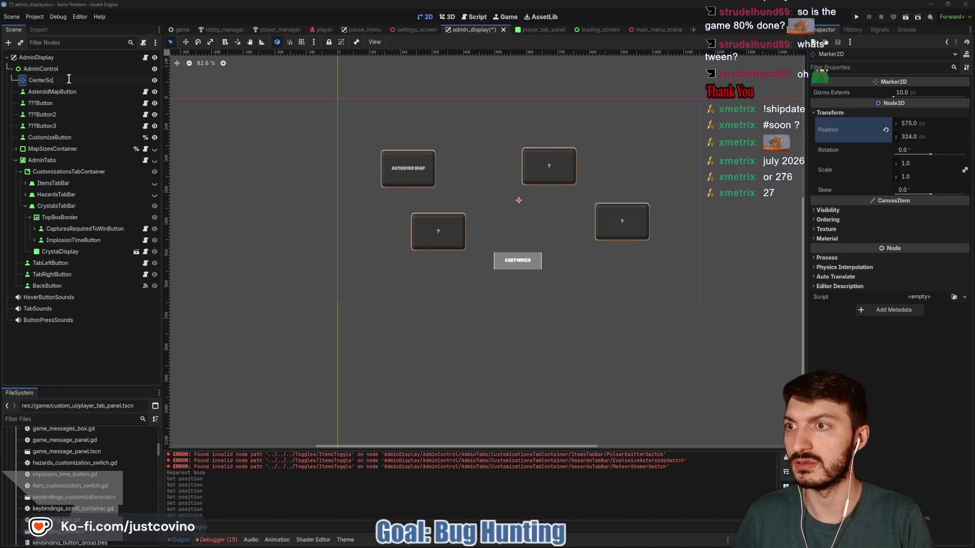
type("arker")
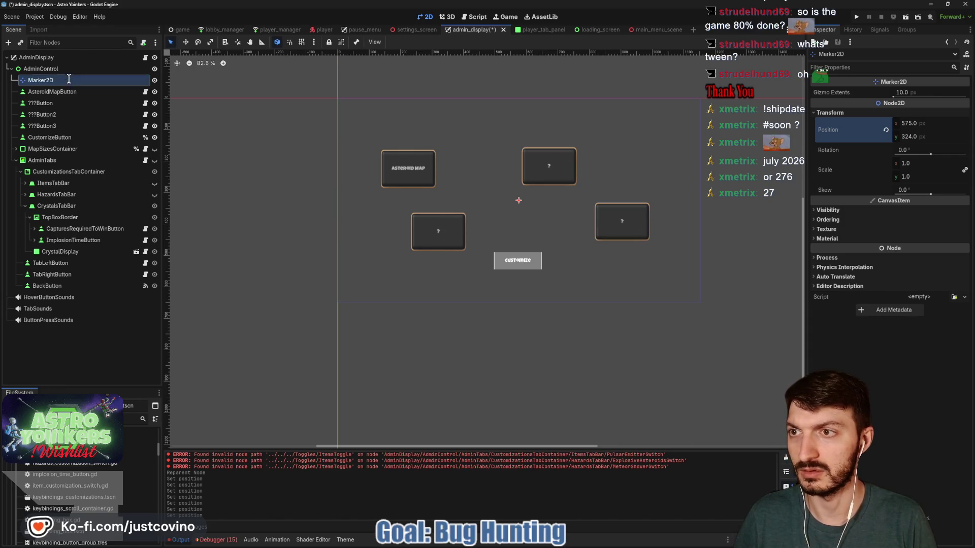
key("Return")
key("ctrl+s")
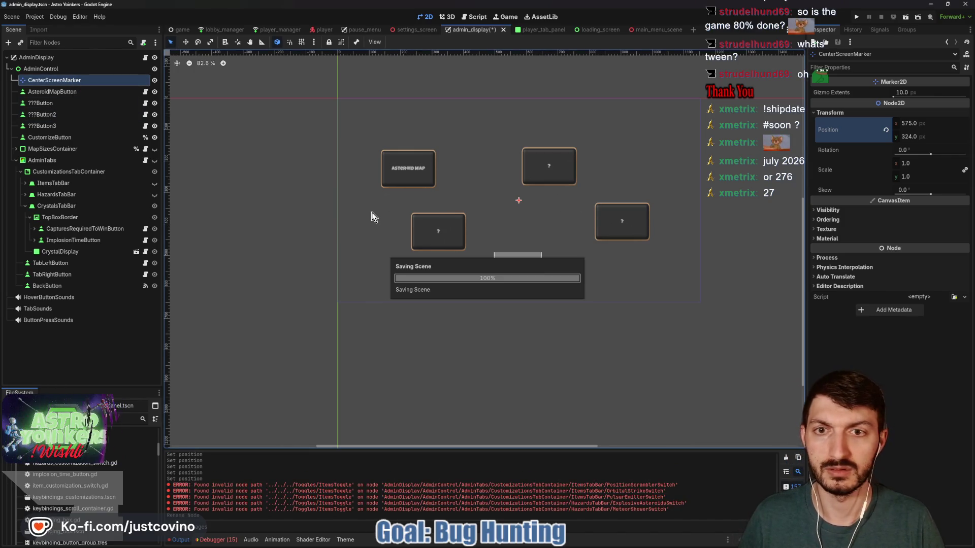
left_click(69, 95)
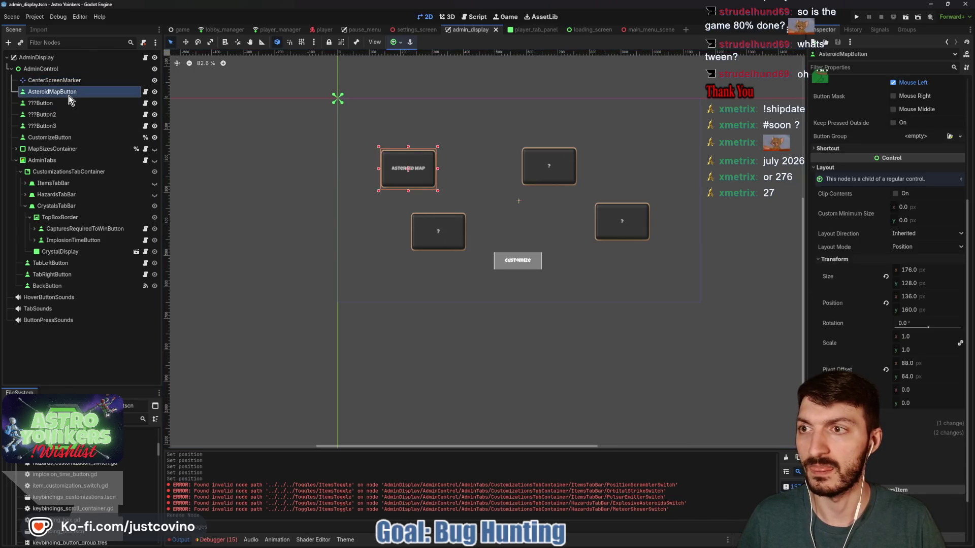
- Open map_button.gd and add 'var reset_location: Vector2' below class_name MapButton
left_click(145, 94)
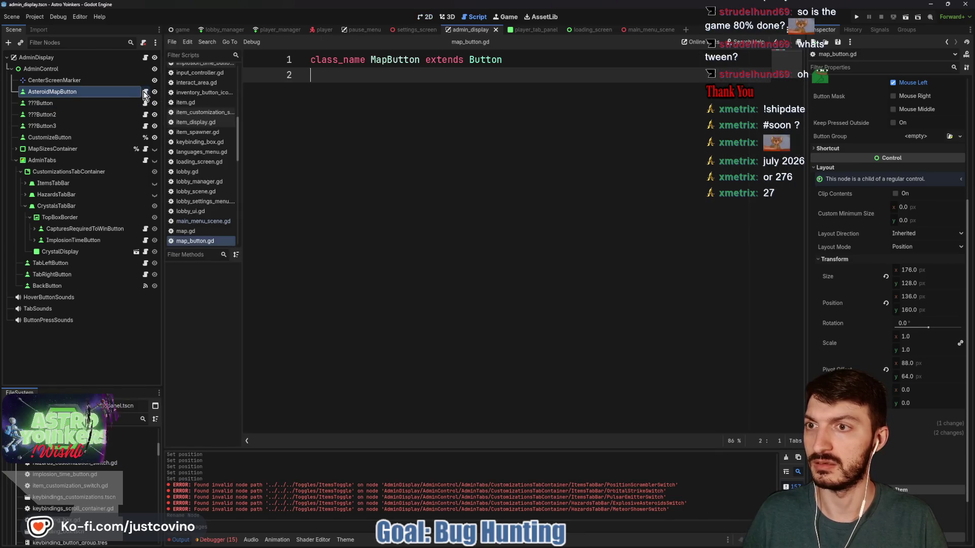
key("Return")
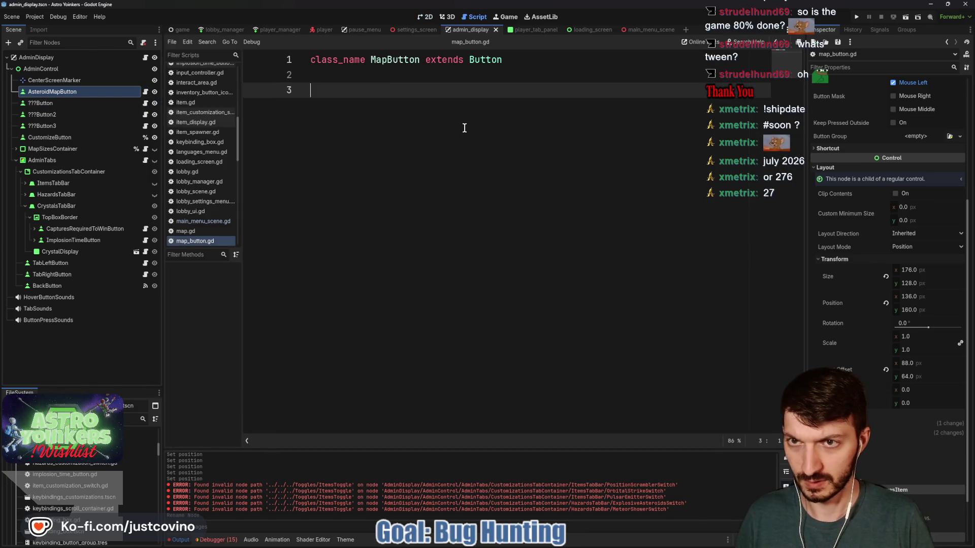
type("var resse")
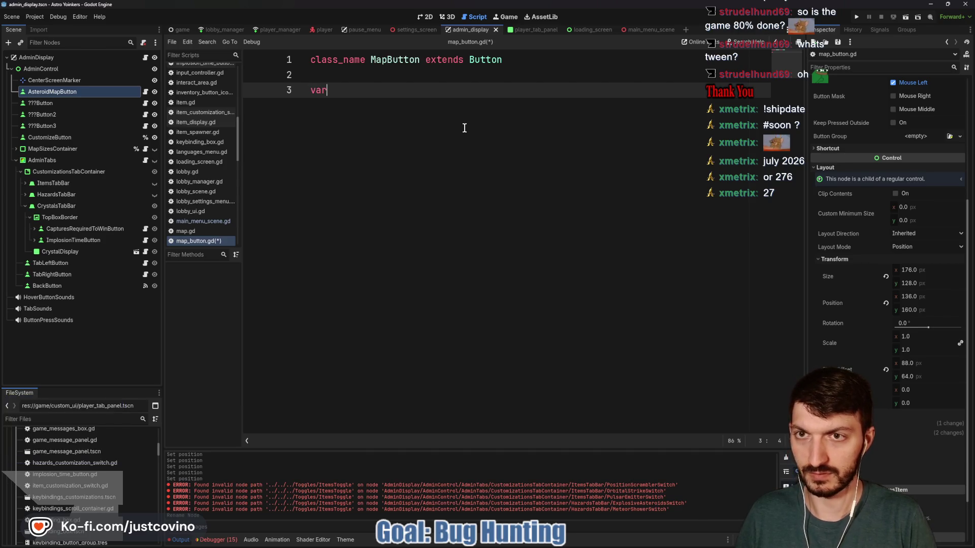
key("BackSpace")
key("BackSpace")
type("et_locat")
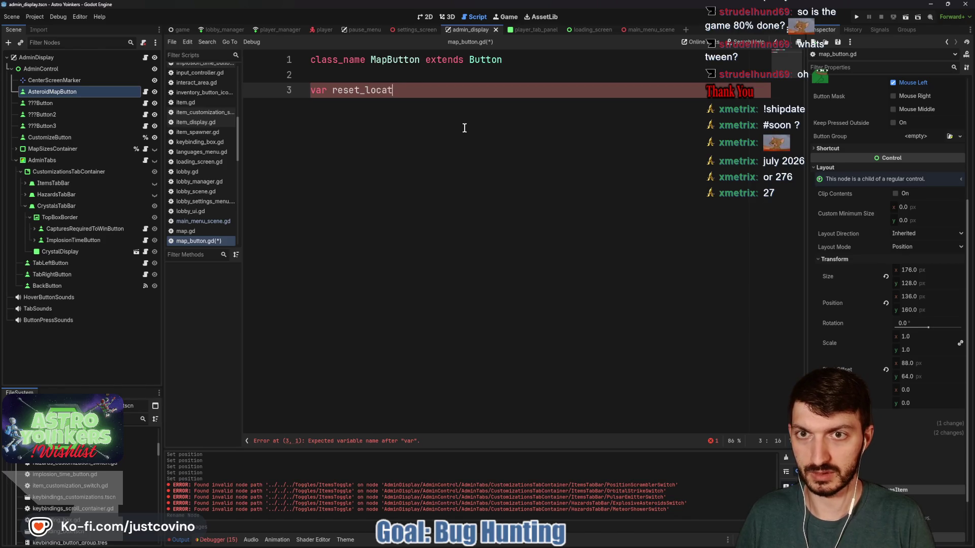
type("ion: Vect")
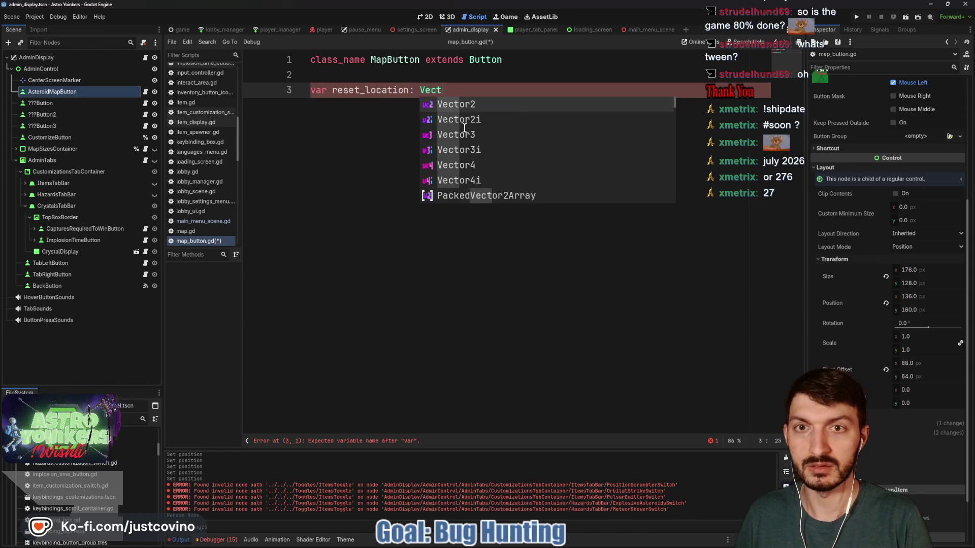
type("or2")
key("Return")
key("Return")
key("Return")
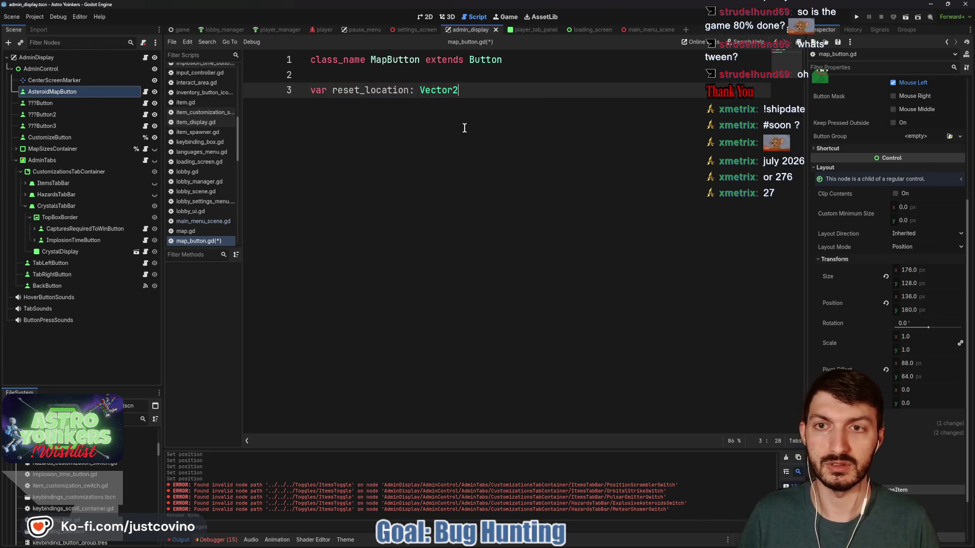